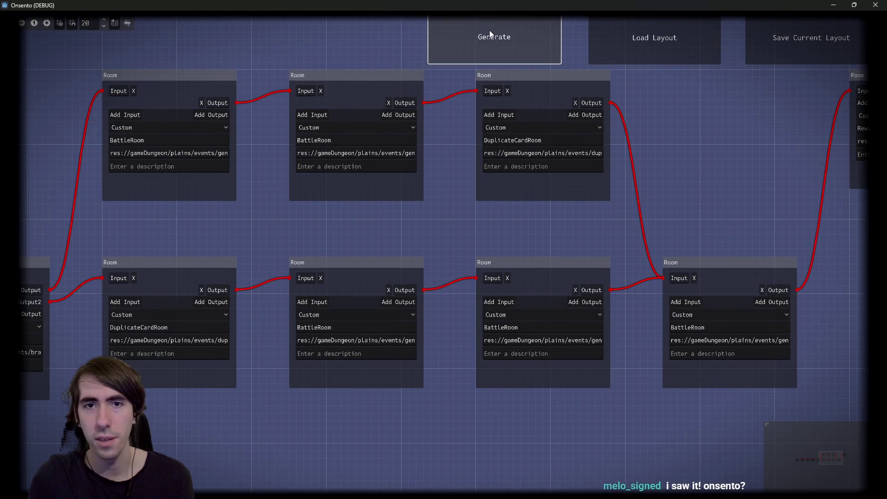
Generate a new branching room layout, select the battle rooms on both branches, and minimize the game.
{"action": "left_click", "coordinate": [490, 29]}
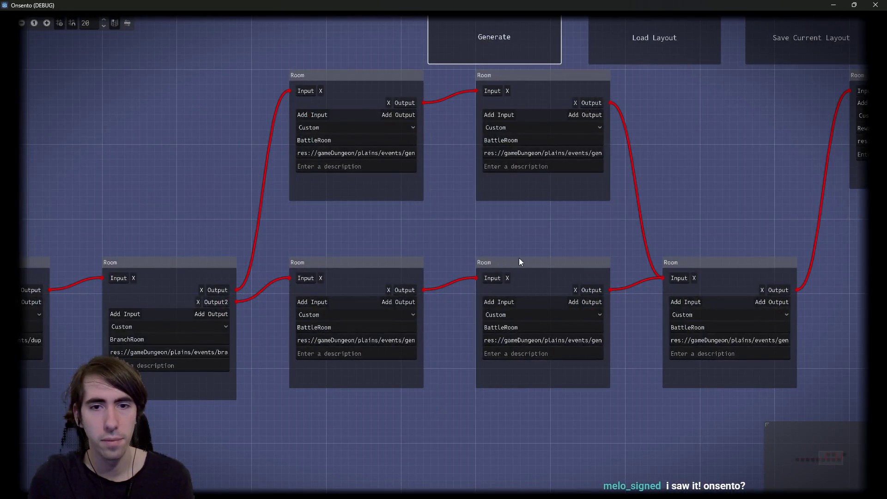
{"action": "scroll", "coordinate": [519, 262], "scroll_direction": "right", "scroll_amount": 3}
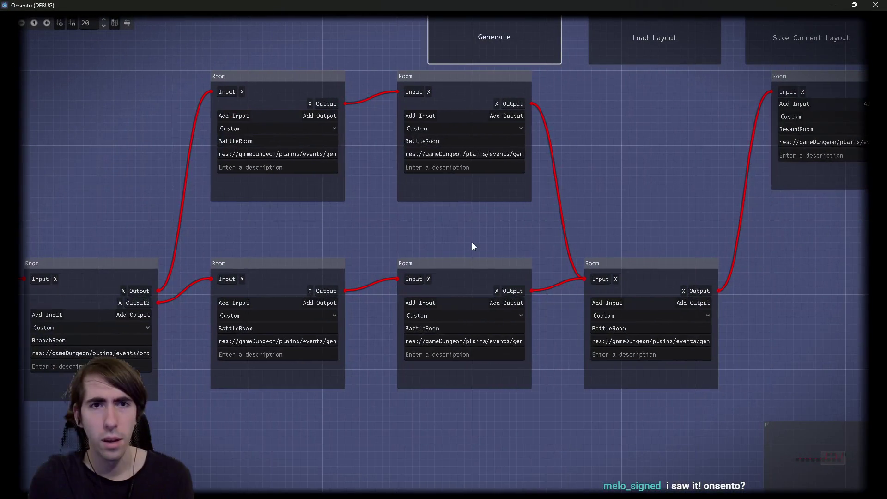
{"action": "mouse_move", "coordinate": [482, 427]}
{"action": "left_mouse_down"}
{"action": "mouse_move", "coordinate": [300, 238]}
{"action": "mouse_move", "coordinate": [251, 110]}
{"action": "left_mouse_up"}
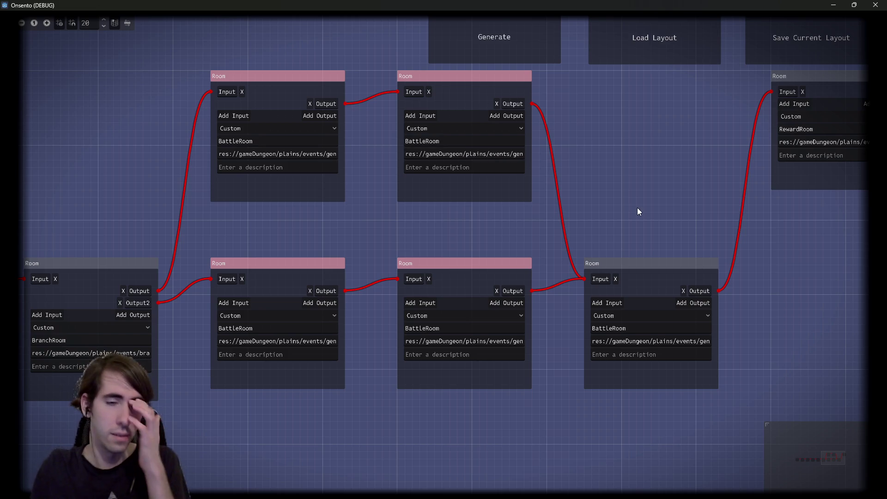
{"action": "left_click", "coordinate": [830, 5]}
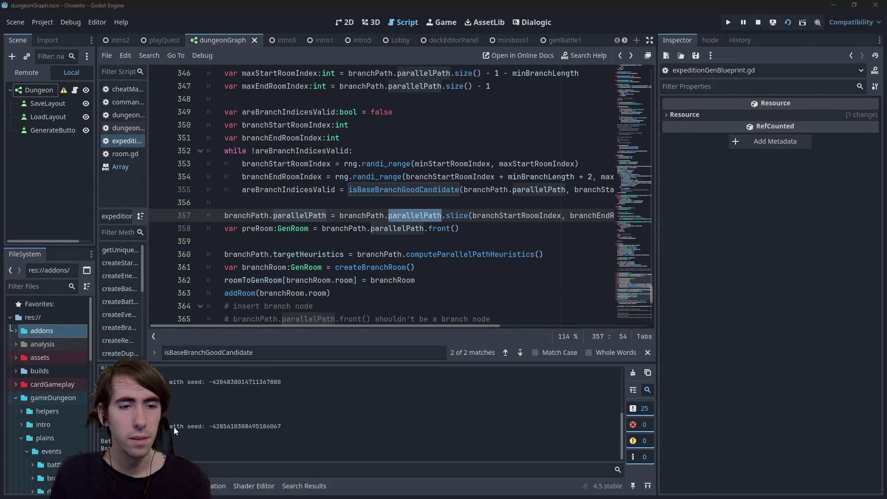
Search for isBaseBranchGoodCandidate and jump to its definition.
{"action": "double_click", "coordinate": [392, 190]}
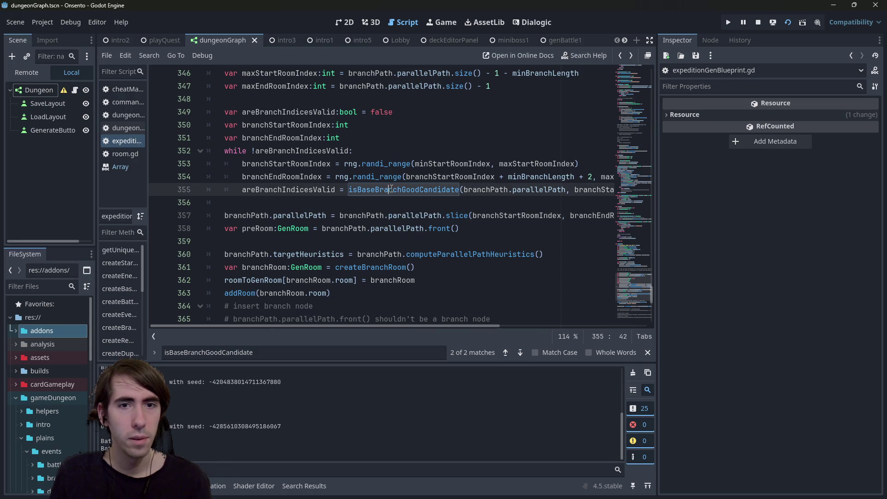
{"action": "key", "text": "ctrl+f"}
{"action": "key", "text": "Return"}
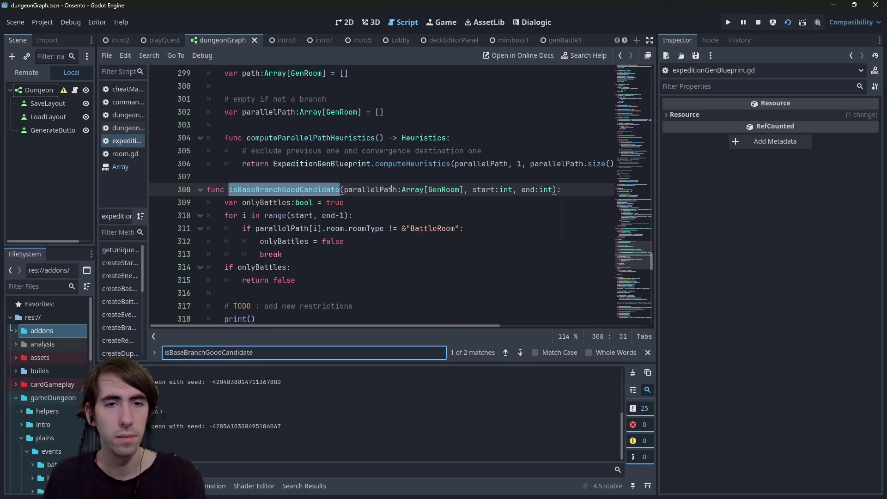
{"action": "scroll", "coordinate": [353, 220], "scroll_direction": "down", "scroll_amount": 2}
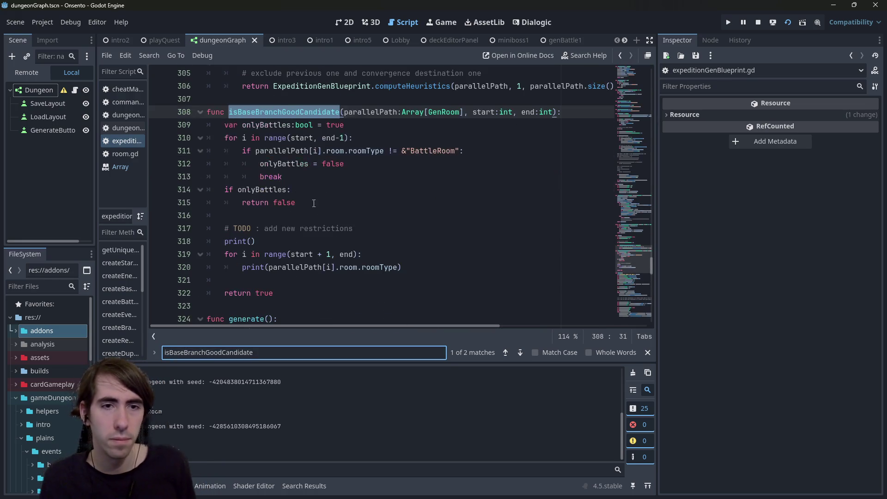
{"action": "double_click", "coordinate": [287, 164]}
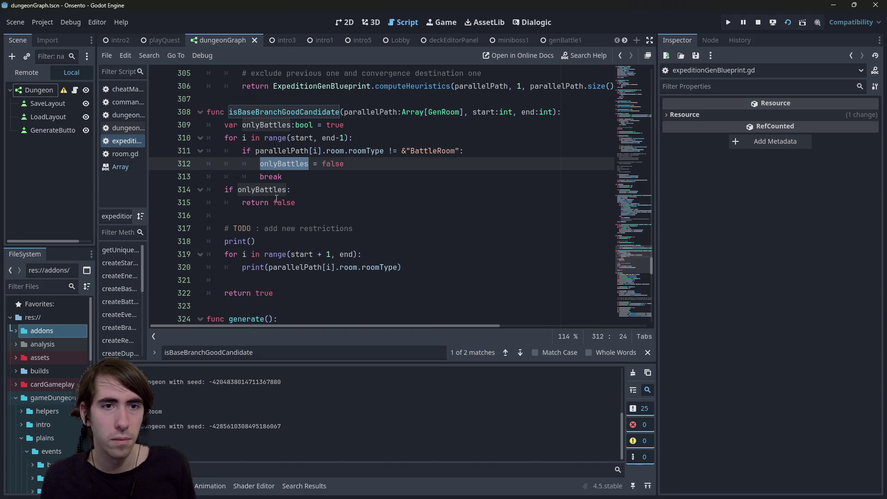
Try an edit on the onlyBattles lines, undo it, and save the script.
{"action": "left_click", "coordinate": [355, 169]}
{"action": "left_click_drag", "start_coordinate": [355, 177], "coordinate": [265, 162]}
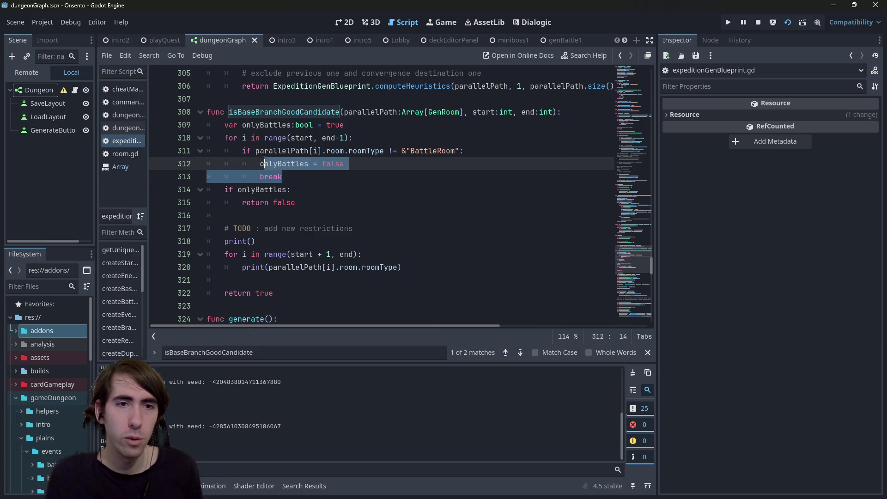
{"action": "type", "text": "try"}
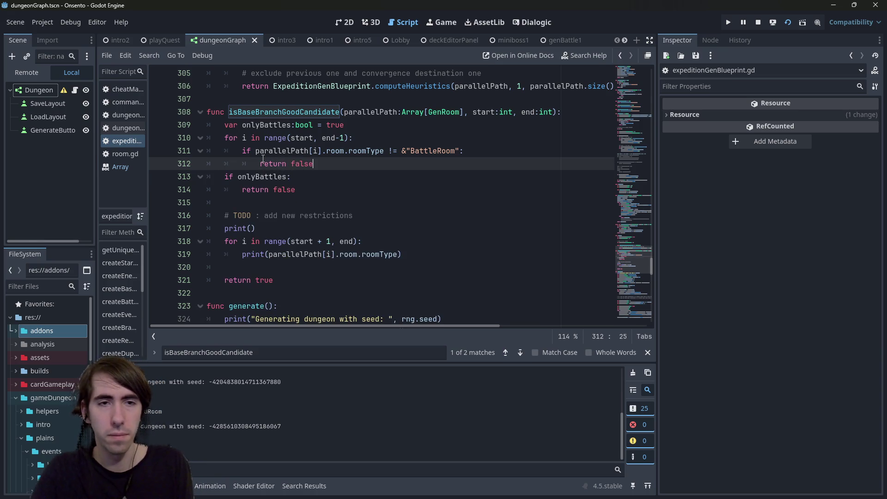
{"action": "key", "text": "ctrl+z"}
{"action": "key", "text": "ctrl+z"}
{"action": "key", "text": "ctrl+z"}
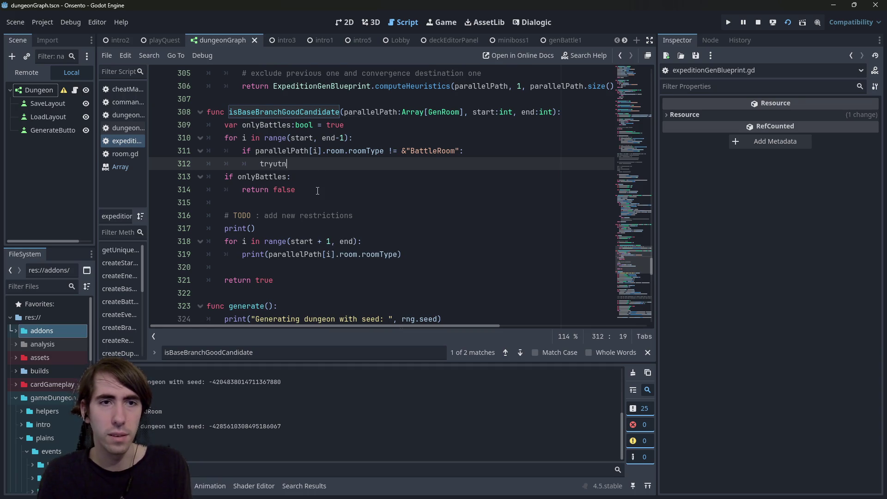
{"action": "key", "text": "ctrl+s"}
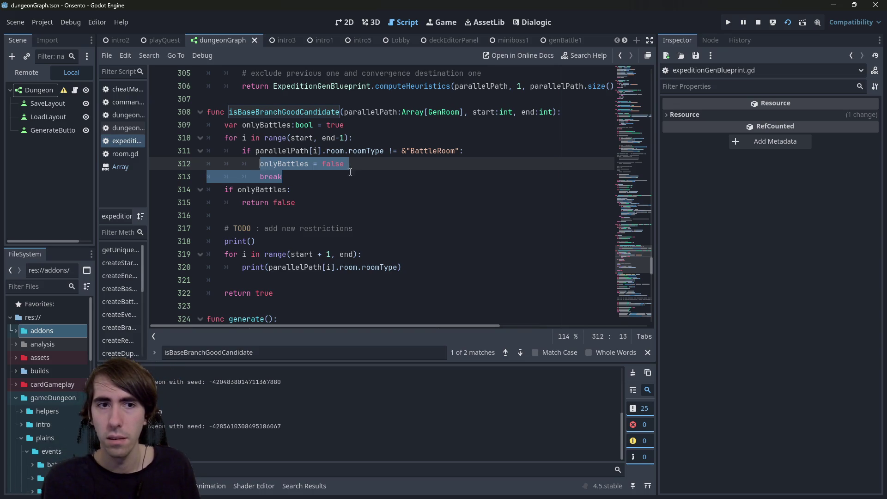
Delete the '+ 1' so the debug print loop range begins at start.
{"action": "left_click", "coordinate": [314, 255]}
{"action": "left_click_drag", "start_coordinate": [314, 254], "coordinate": [332, 254]}
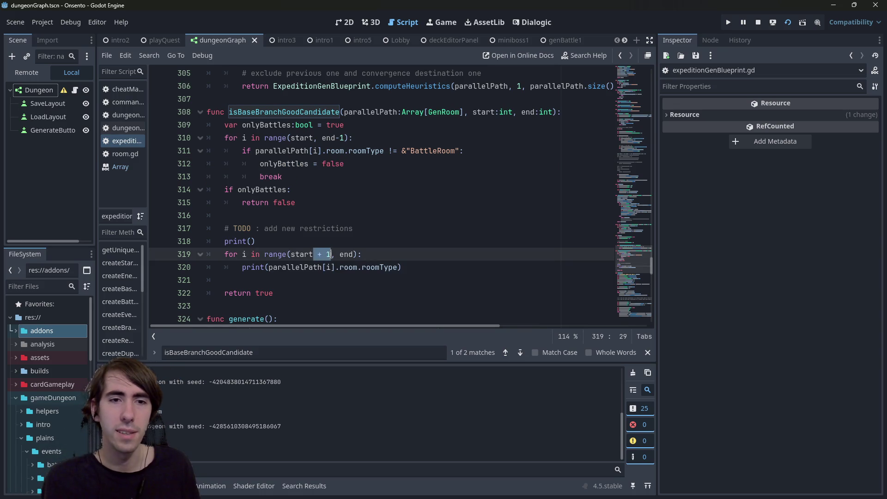
{"action": "key", "text": "BackSpace"}
{"action": "type", "text": "-1"}
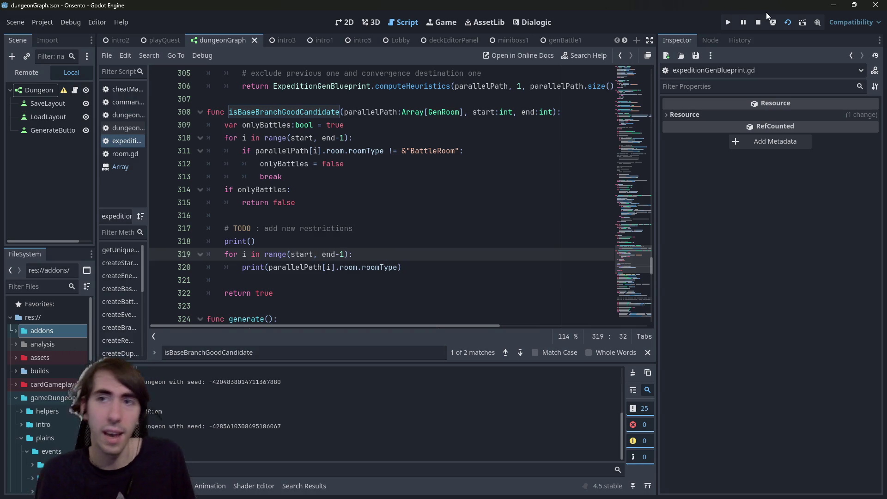
Rerun the game with the edited script, minimize it, and place the caret on line 316.
{"action": "left_click", "coordinate": [786, 26]}
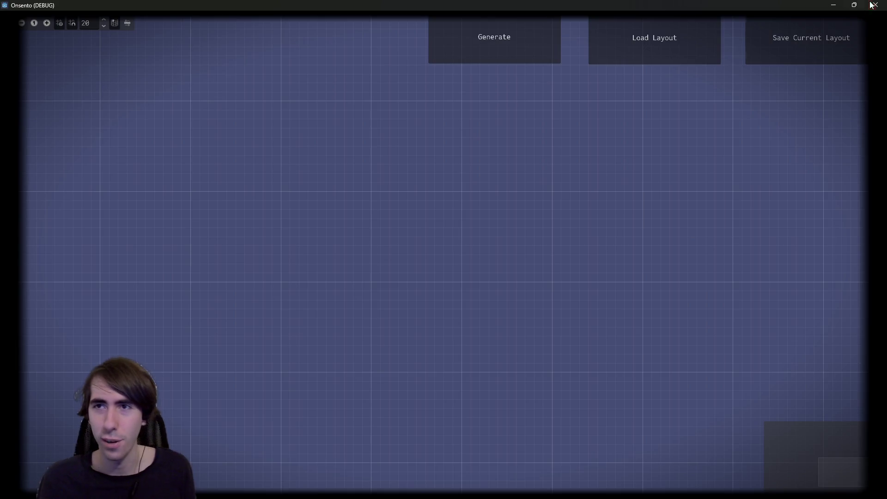
{"action": "left_click", "coordinate": [837, 5]}
{"action": "left_click", "coordinate": [460, 220]}
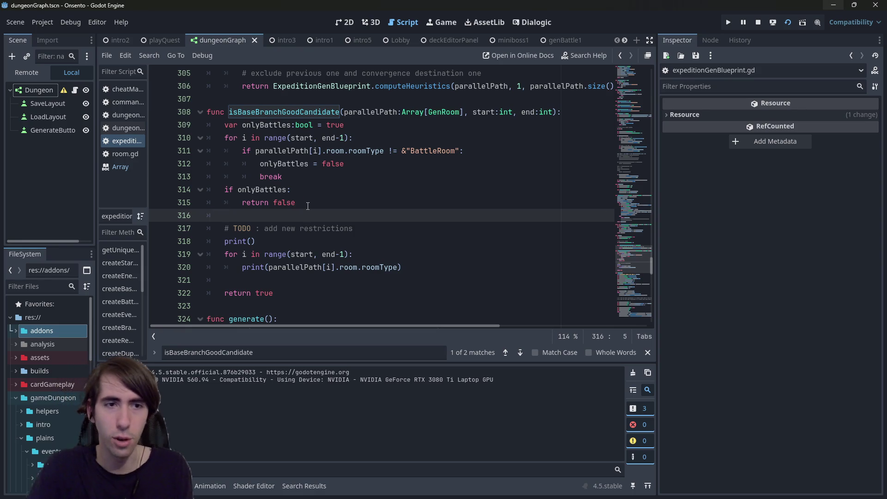
{"action": "type", "text": "おんせn"}
{"action": "key", "text": "space"}
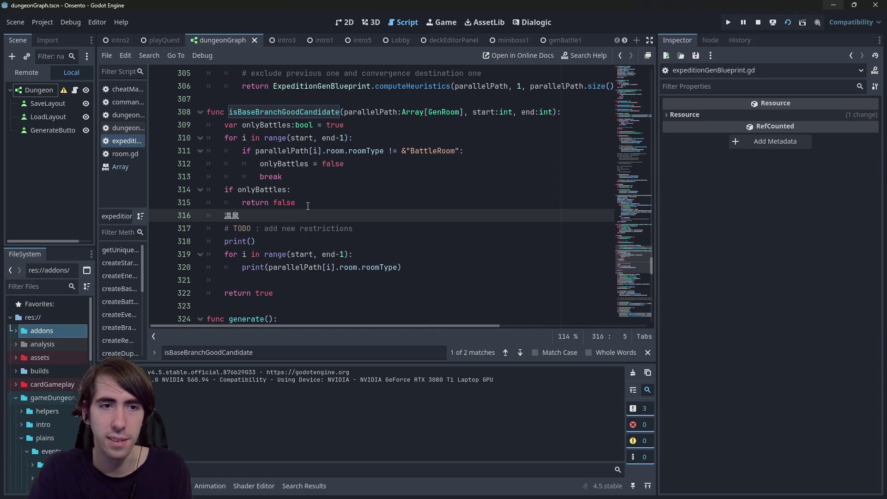
{"action": "key", "text": "Return"}
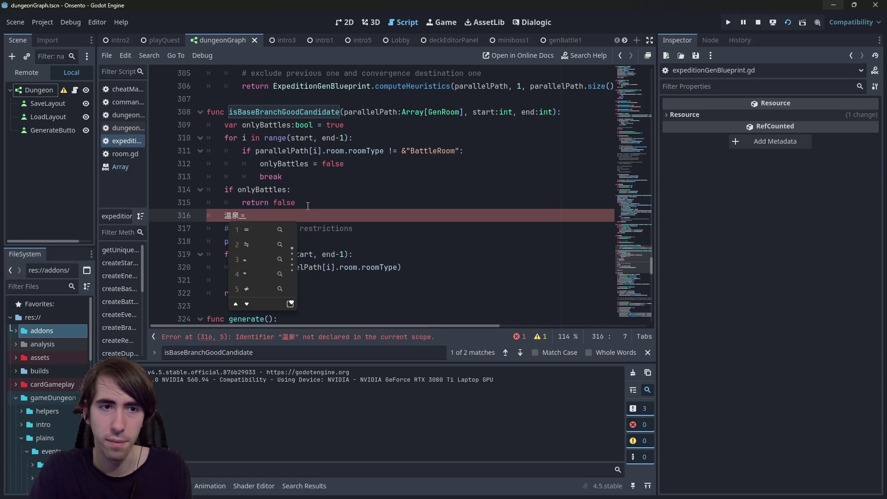
{"action": "key", "text": "Escape"}
{"action": "type", "text": "・"}
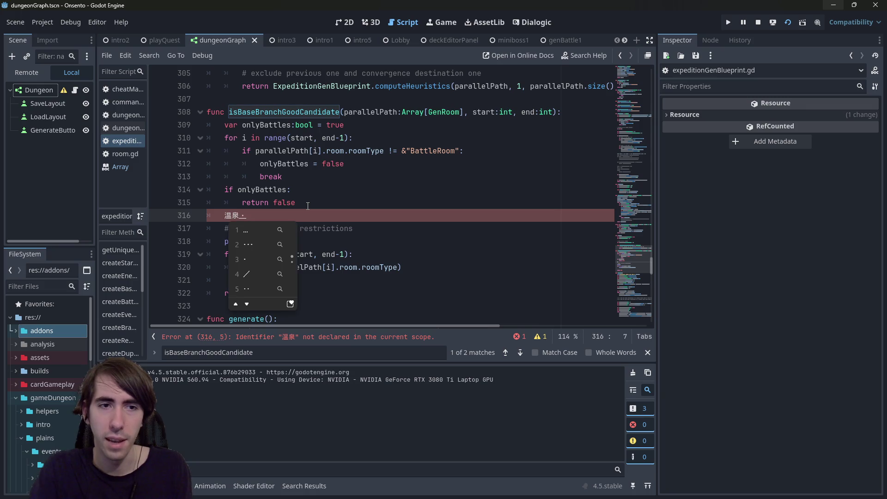
{"action": "key", "text": "Return"}
{"action": "type", "text": "sentou"}
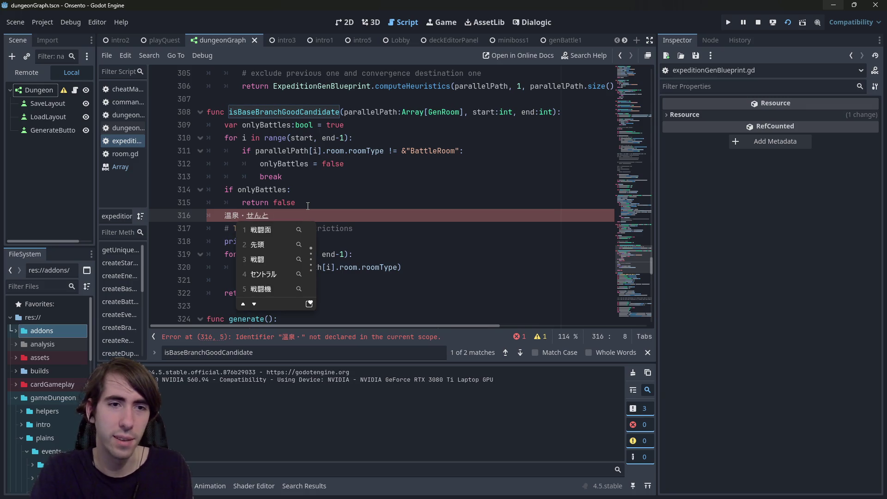
{"action": "key", "text": "space"}
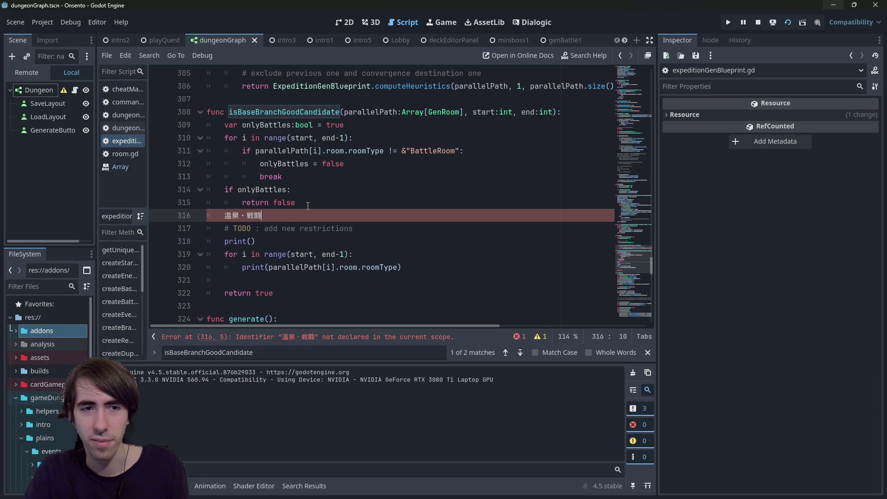
{"action": "key", "text": "shift+Home"}
{"action": "key", "text": "shift+Home"}
{"action": "key", "text": "shift+Home"}
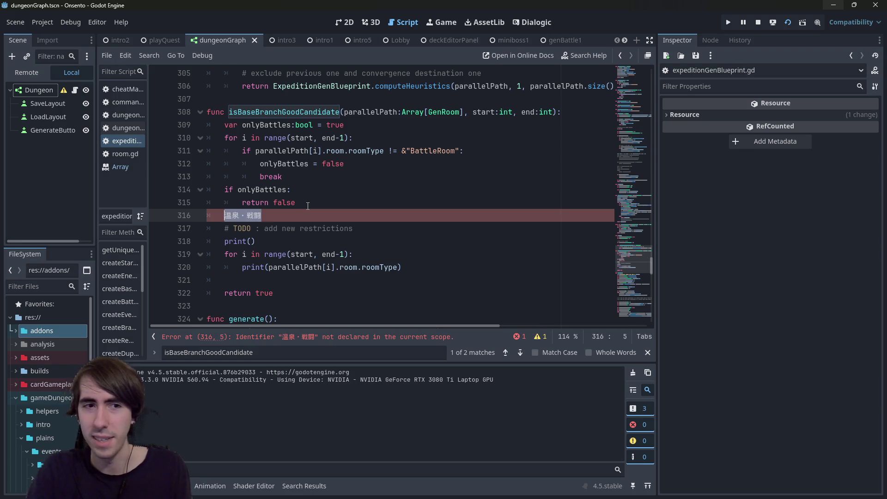
{"action": "key", "text": "End"}
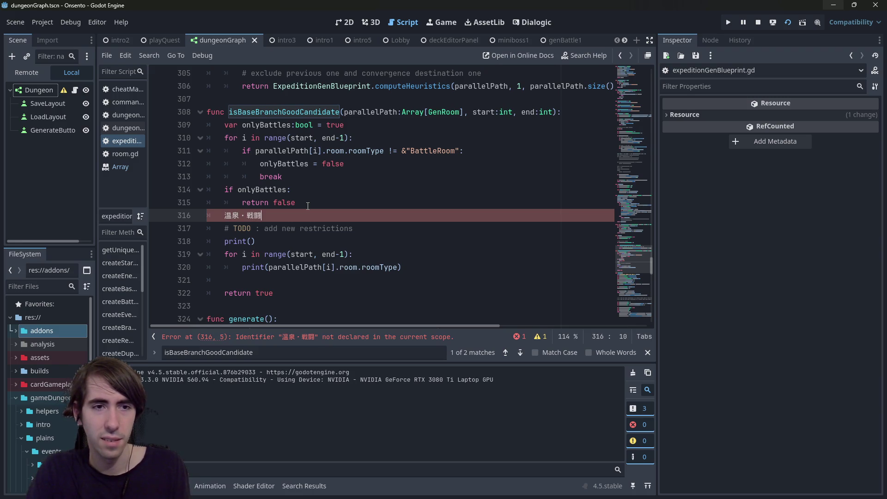
{"action": "key", "text": "BackSpace"}
{"action": "key", "text": "BackSpace"}
{"action": "key", "text": "BackSpace"}
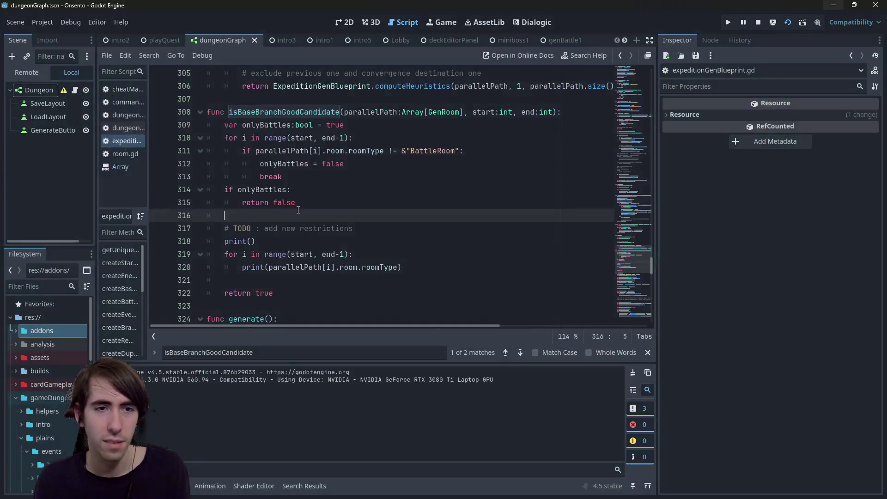
Run the game and generate a couple of room layouts.
{"action": "left_click", "coordinate": [344, 254]}
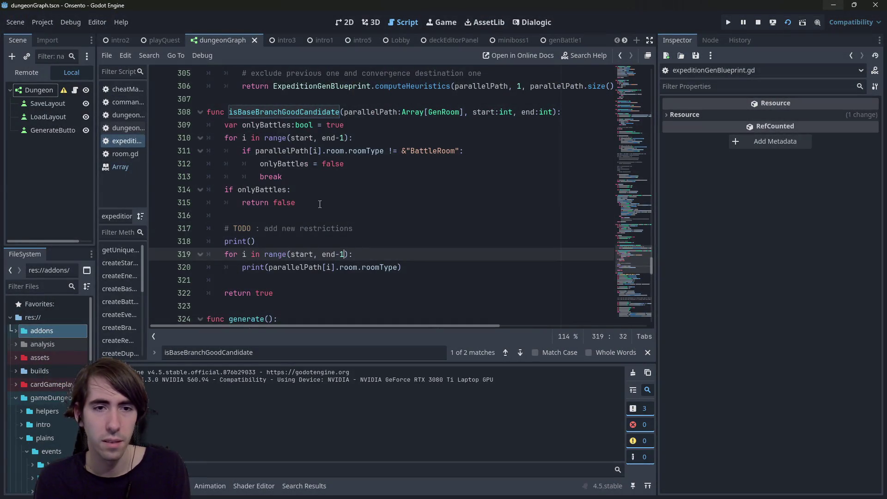
{"action": "left_click", "coordinate": [761, 24]}
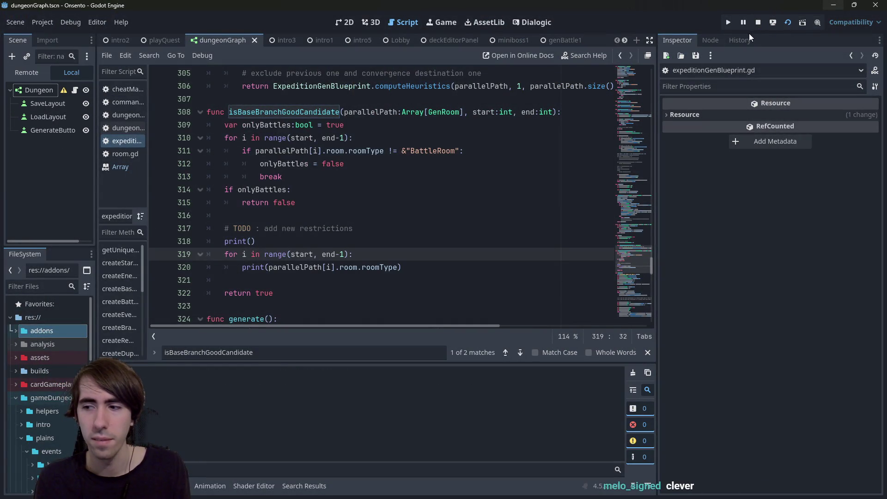
{"action": "scroll", "coordinate": [336, 209], "scroll_direction": "down", "scroll_amount": 2}
{"action": "scroll", "coordinate": [336, 209], "scroll_direction": "up", "scroll_amount": 2}
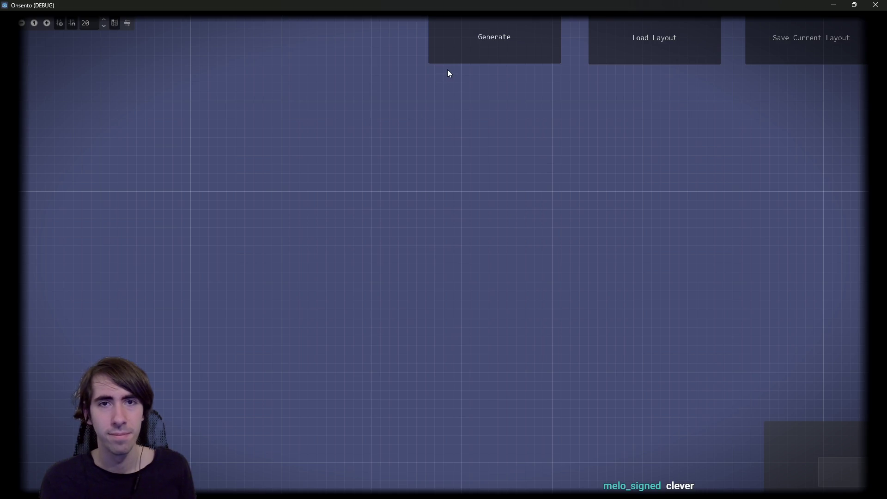
{"action": "left_click", "coordinate": [448, 64]}
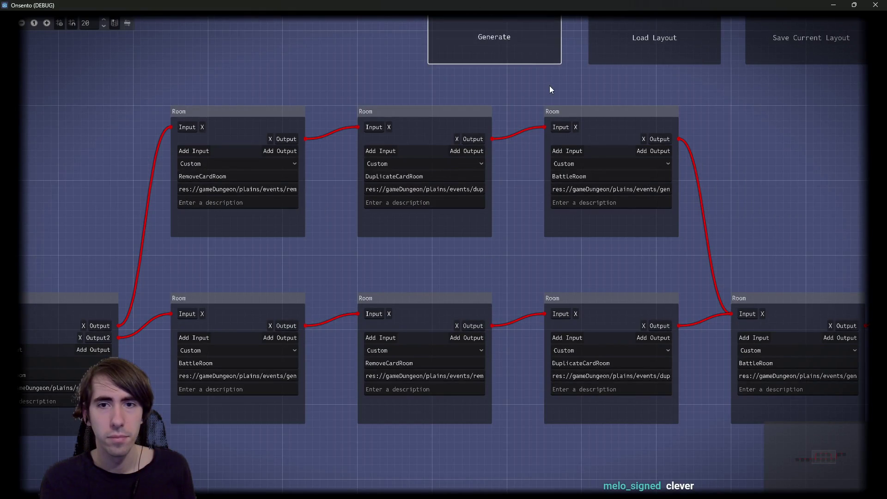
{"action": "left_click", "coordinate": [508, 44]}
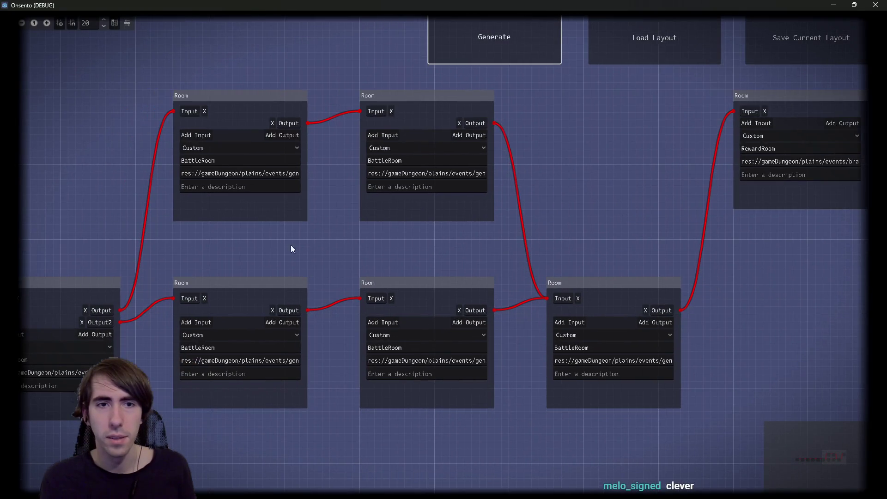
Compare against the script, generate two more layouts, and close the game window.
{"action": "key", "text": "alt+Tab"}
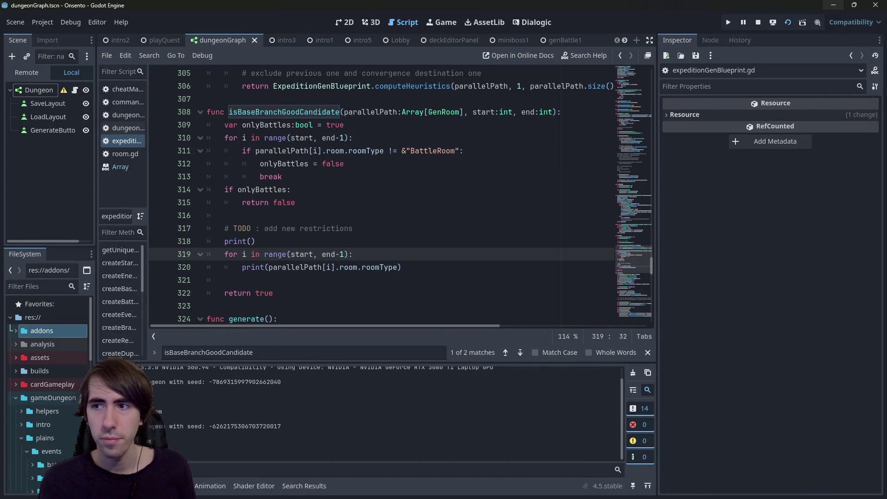
{"action": "key", "text": "alt+Tab"}
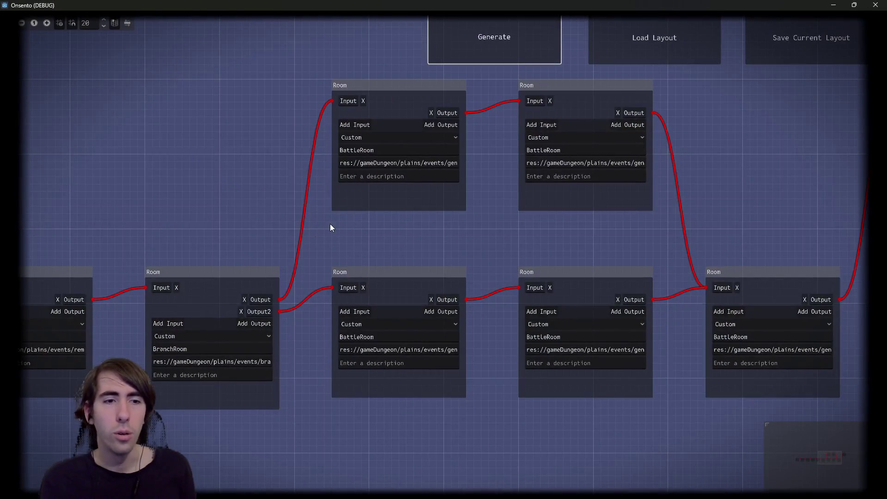
{"action": "left_click_drag", "start_coordinate": [226, 263], "coordinate": [365, 238]}
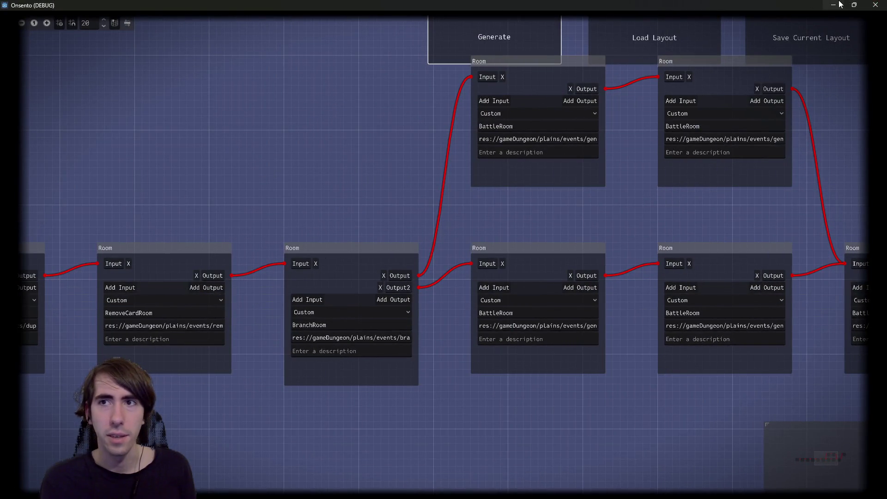
{"action": "left_click", "coordinate": [840, 5]}
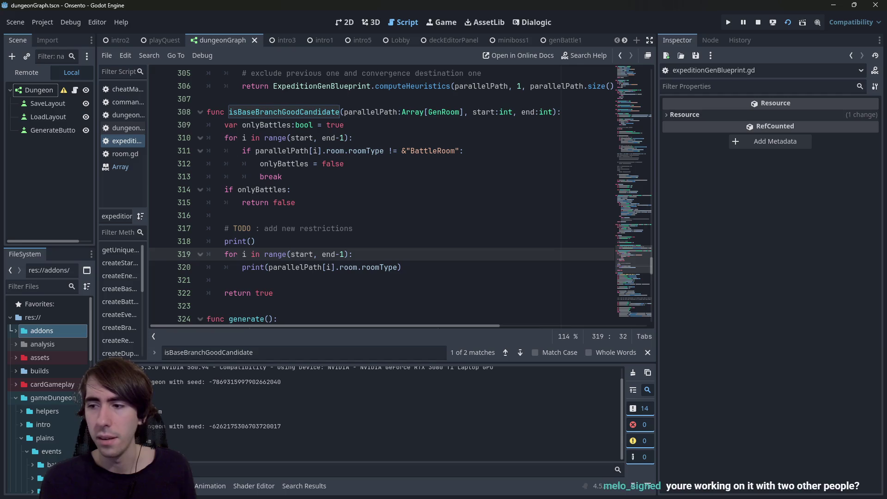
{"action": "key", "text": "alt+Tab"}
{"action": "left_click", "coordinate": [487, 46]}
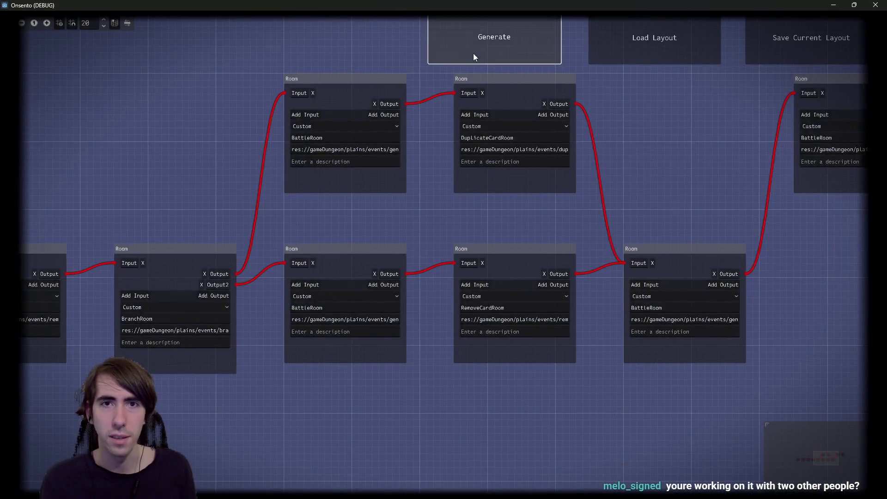
{"action": "left_click", "coordinate": [473, 53]}
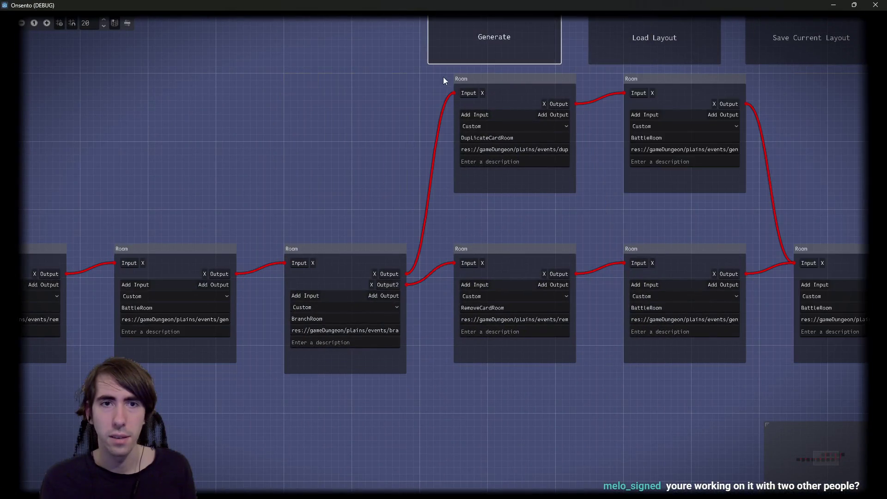
{"action": "mouse_move", "coordinate": [417, 5]}
{"action": "left_mouse_down"}
{"action": "mouse_move", "coordinate": [586, 153]}
{"action": "mouse_move", "coordinate": [728, 259]}
{"action": "mouse_move", "coordinate": [570, 283]}
{"action": "mouse_move", "coordinate": [609, 276]}
{"action": "mouse_move", "coordinate": [601, 3]}
{"action": "left_mouse_up"}
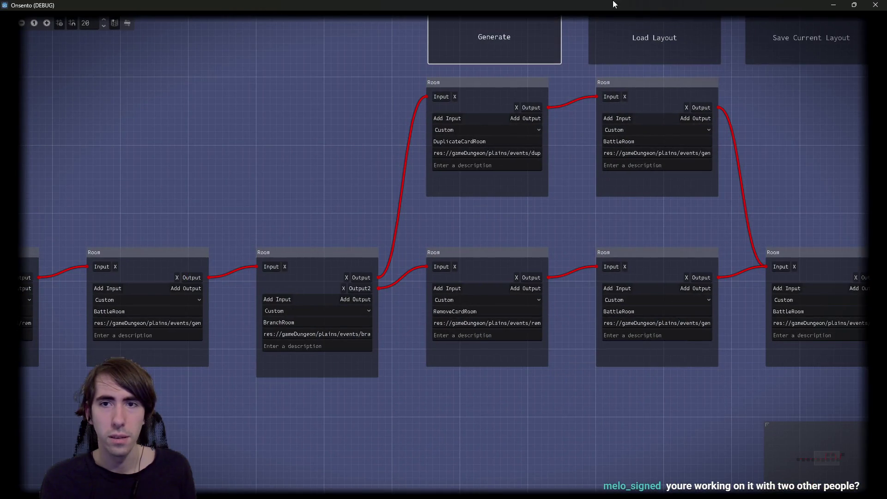
{"action": "left_click", "coordinate": [875, 4]}
{"action": "scroll", "coordinate": [305, 256], "scroll_direction": "up", "scroll_amount": 1}
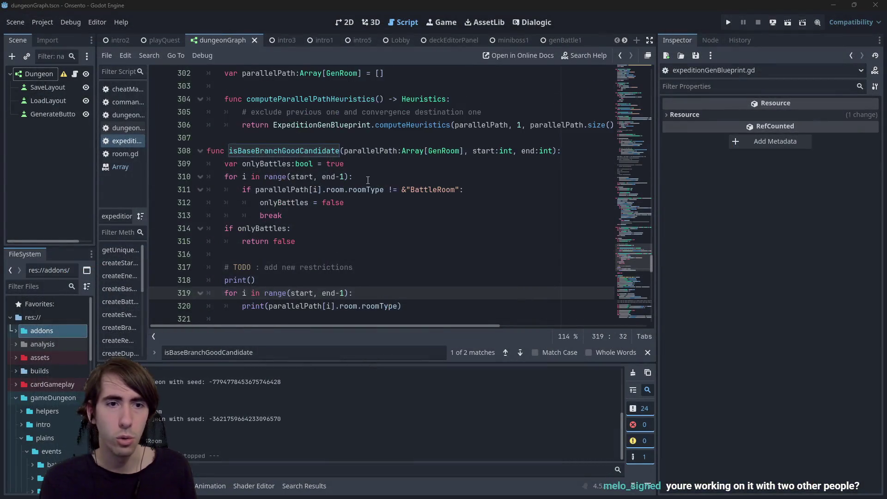
Change the line 310 battle-check range to start+1, end-1 and save.
{"action": "scroll", "coordinate": [305, 256], "scroll_direction": "down", "scroll_amount": 1}
{"action": "left_click", "coordinate": [311, 139]}
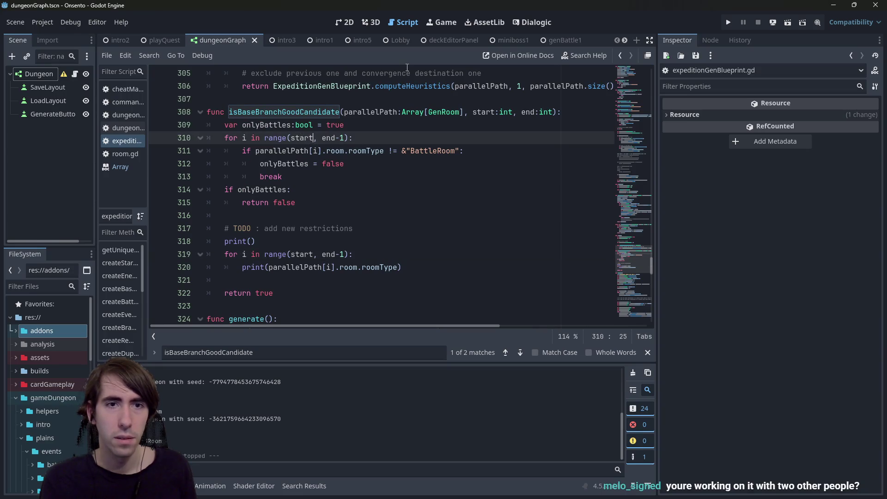
{"action": "key", "text": "ctrl+space"}
{"action": "key", "text": "Escape"}
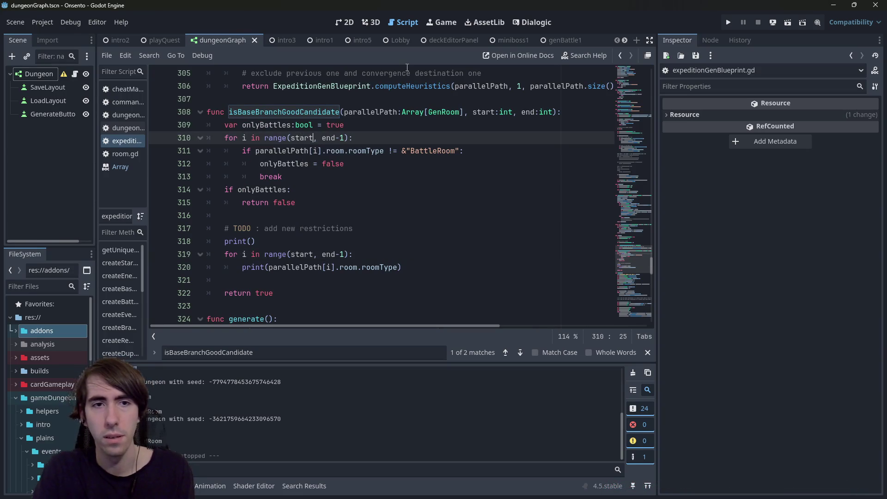
{"action": "type", "text": "+1"}
{"action": "key", "text": "ctrl+s"}
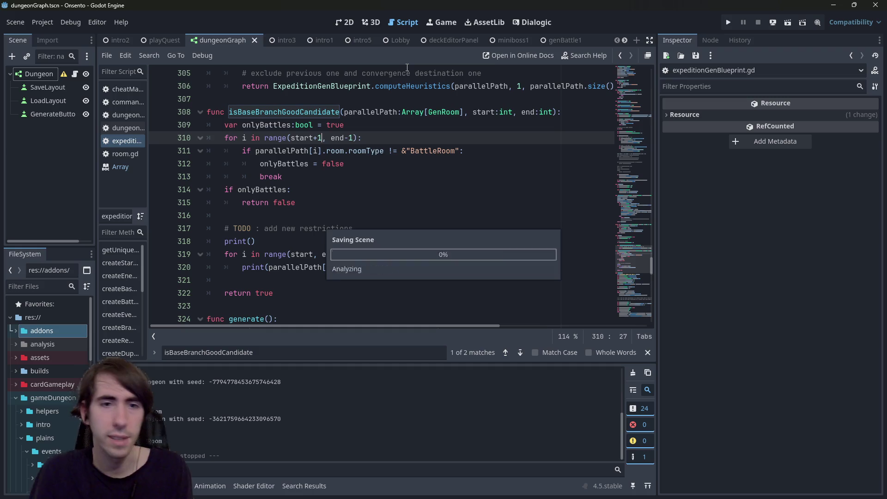
Delete the TODO debug print loop, save, rerun, and generate a layout.
{"action": "mouse_move", "coordinate": [402, 262]}
{"action": "left_mouse_down"}
{"action": "mouse_move", "coordinate": [208, 216]}
{"action": "mouse_move", "coordinate": [218, 242]}
{"action": "mouse_move", "coordinate": [173, 219]}
{"action": "left_mouse_up"}
{"action": "key", "text": "BackSpace"}
{"action": "key", "text": "BackSpace"}
{"action": "key", "text": "ctrl+s"}
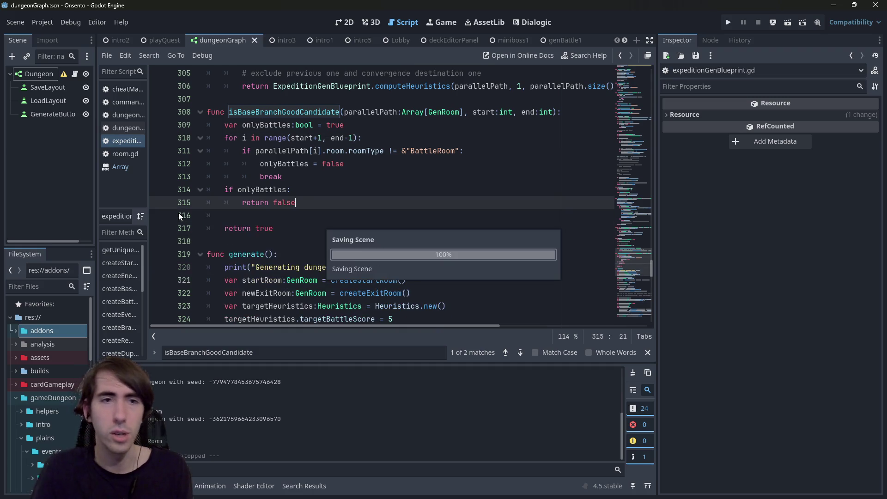
{"action": "left_click", "coordinate": [788, 23]}
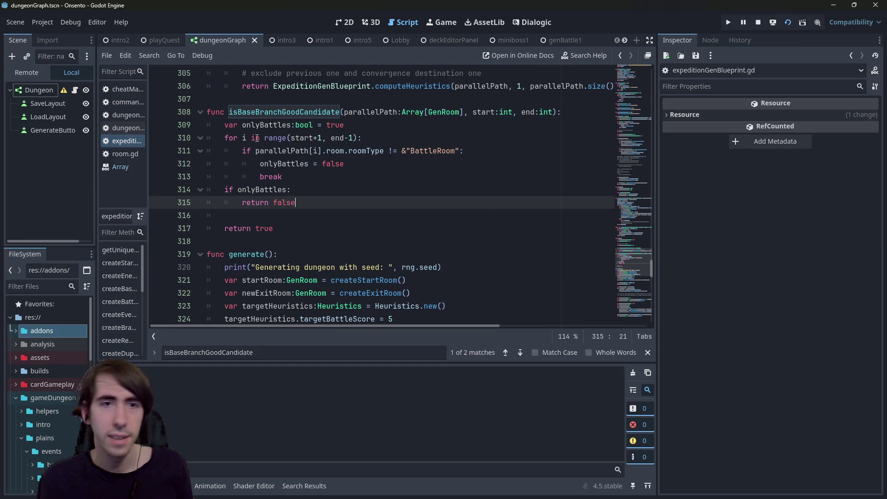
{"action": "left_click_drag", "start_coordinate": [257, 139], "coordinate": [379, 167]}
{"action": "left_click", "coordinate": [386, 170]}
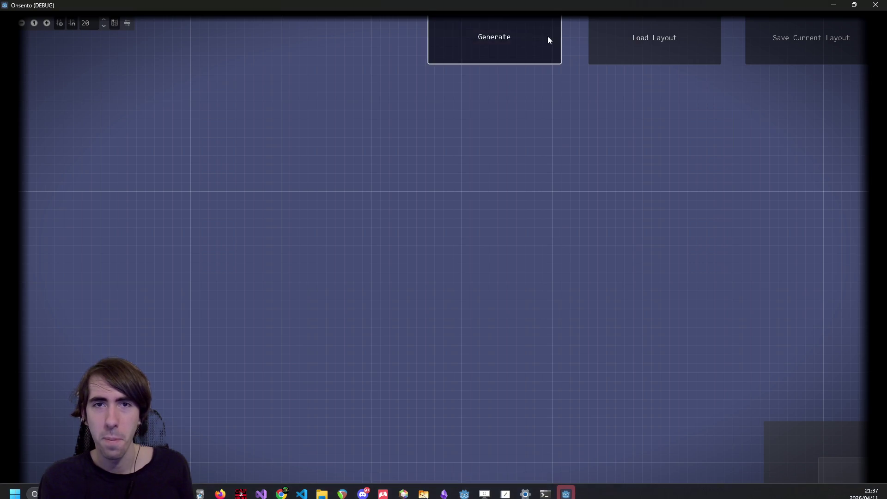
{"action": "left_click", "coordinate": [547, 36]}
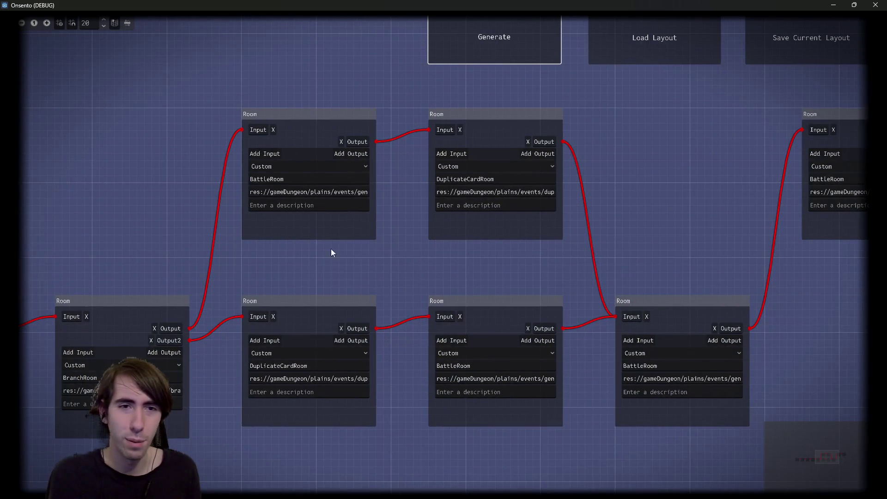
Generate four more layouts, select one branch's two BattleRooms, and minimize the game.
{"action": "left_click", "coordinate": [478, 55]}
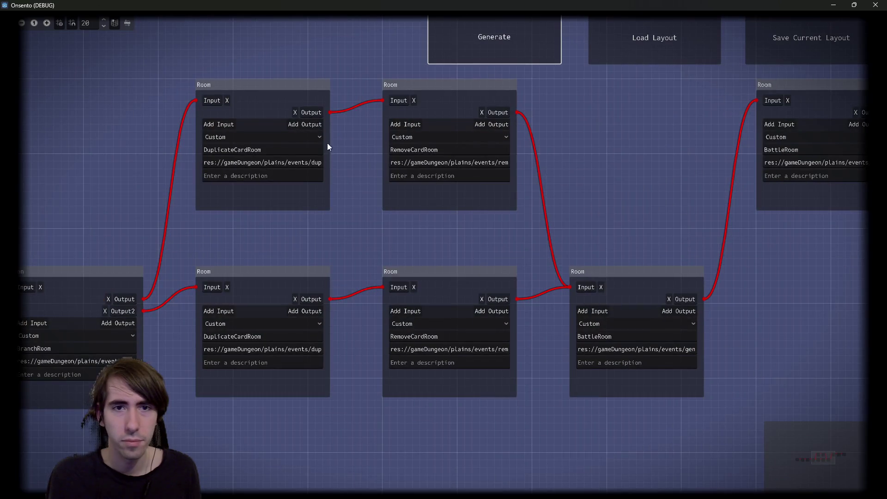
{"action": "left_click", "coordinate": [512, 51]}
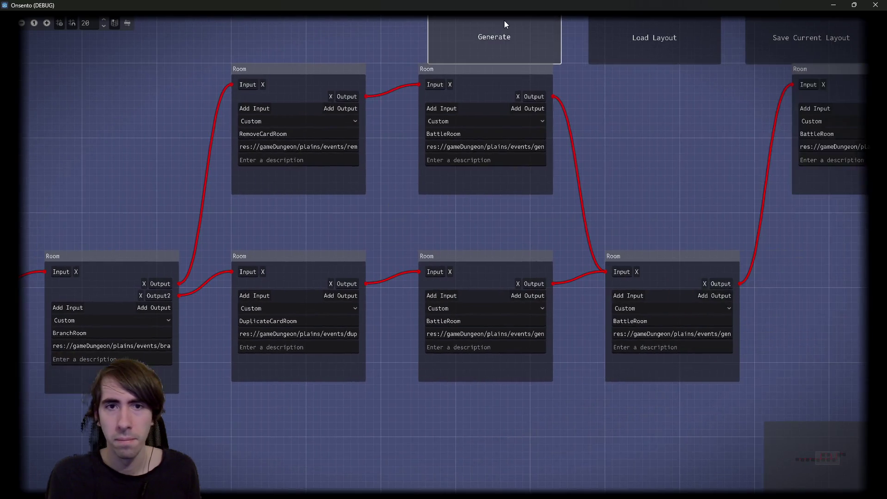
{"action": "left_click", "coordinate": [491, 35]}
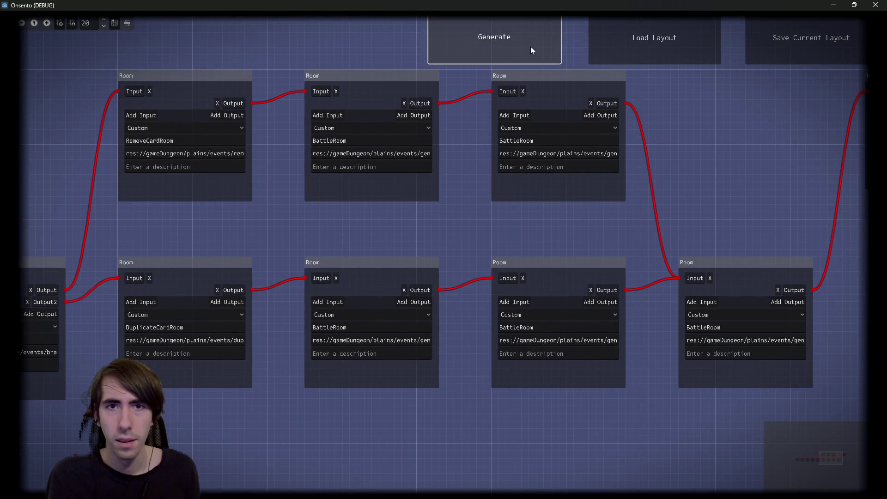
{"action": "left_click", "coordinate": [530, 46]}
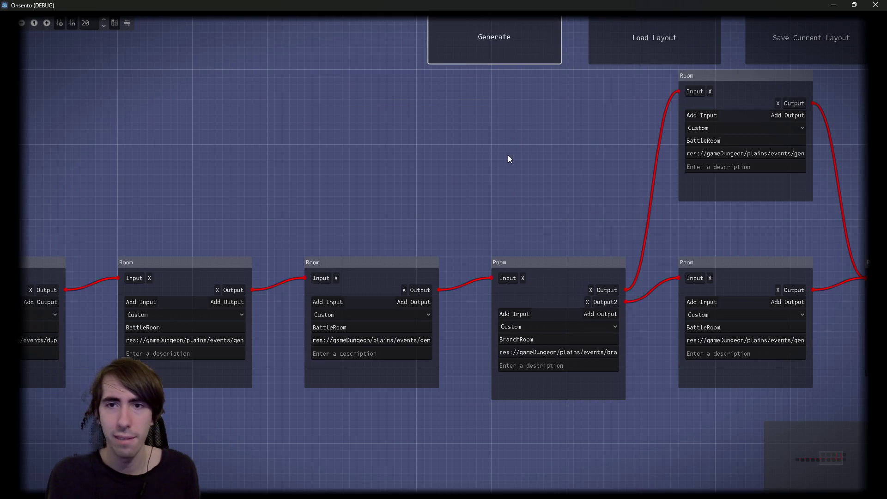
{"action": "left_click_drag", "start_coordinate": [508, 159], "coordinate": [246, 171]}
{"action": "left_click_drag", "start_coordinate": [478, 430], "coordinate": [462, 169]}
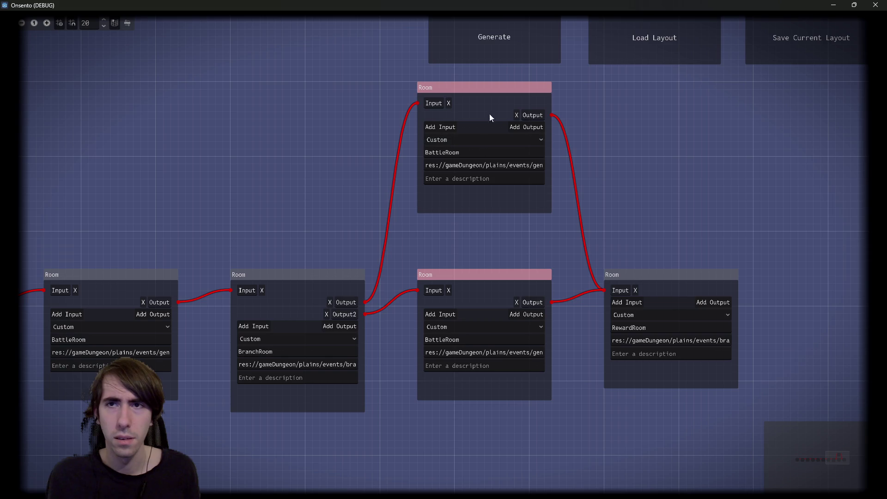
{"action": "left_click", "coordinate": [837, 5]}
{"action": "left_click", "coordinate": [500, 222]}
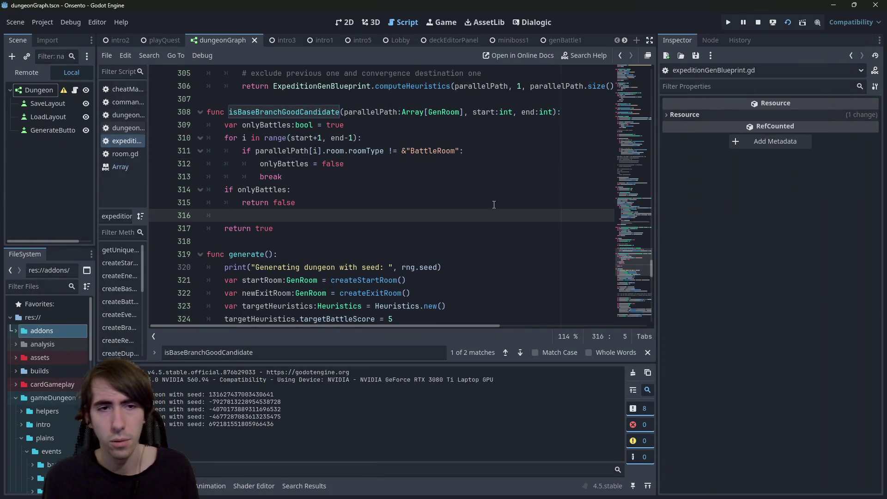
Restore the debug print loop, make its range start at start+1, and reload the game.
{"action": "key", "text": "ctrl+z"}
{"action": "left_click", "coordinate": [380, 242]}
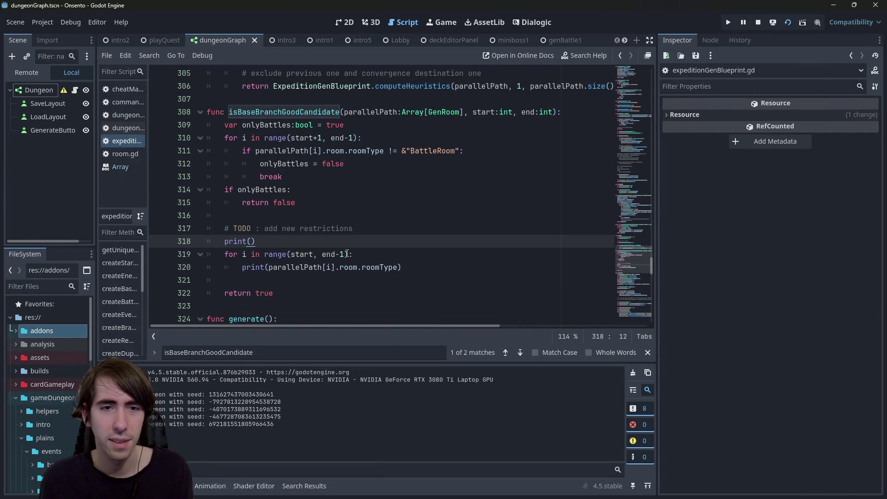
{"action": "left_click", "coordinate": [344, 254]}
{"action": "key", "text": "Left"}
{"action": "key", "text": "Left"}
{"action": "key", "text": "Left"}
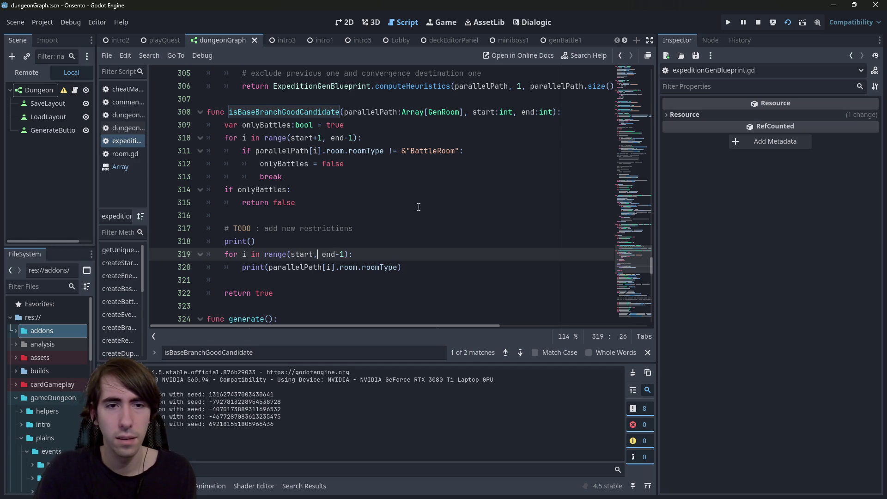
{"action": "type", "text": "+1"}
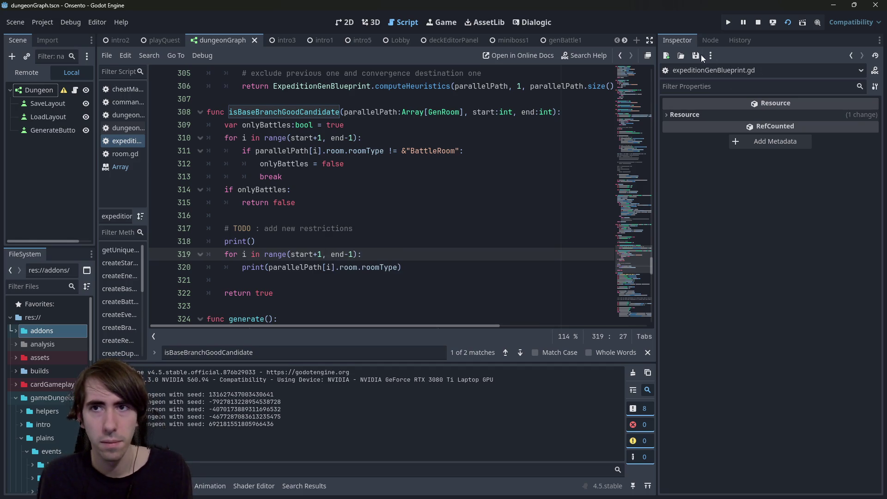
{"action": "left_click", "coordinate": [788, 23]}
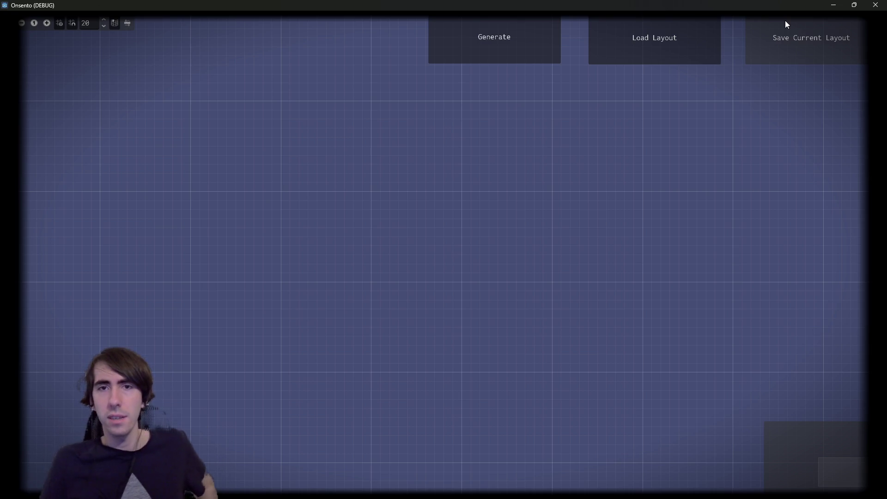
Generate two new layouts, scroll across the branch, and stop the game with F8.
{"action": "left_click", "coordinate": [498, 31]}
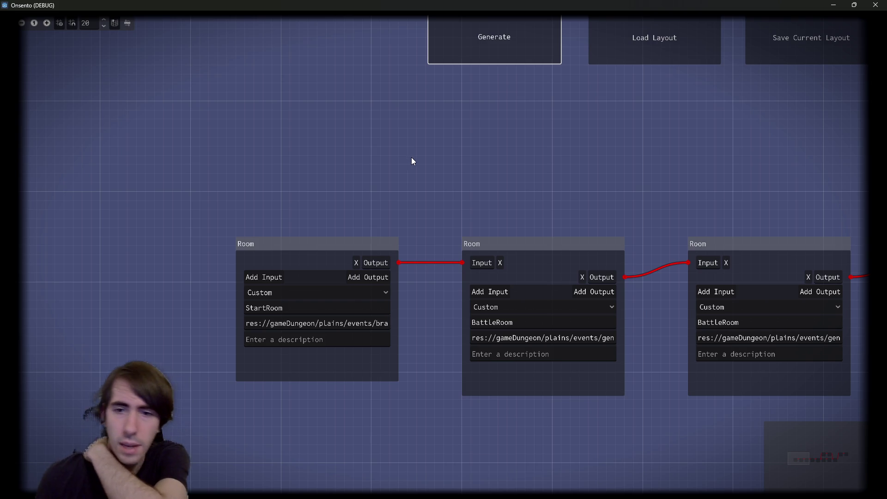
{"action": "scroll", "coordinate": [540, 148], "scroll_direction": "right", "scroll_amount": 5}
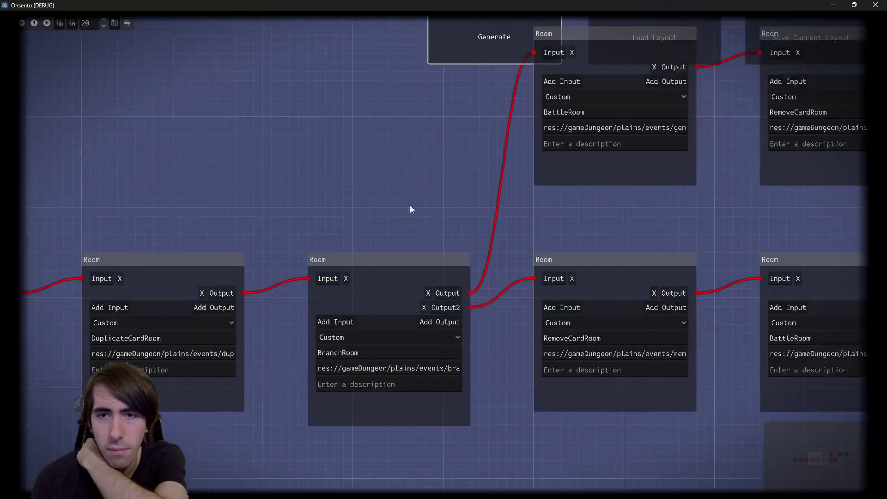
{"action": "scroll", "coordinate": [411, 209], "scroll_direction": "right", "scroll_amount": 5}
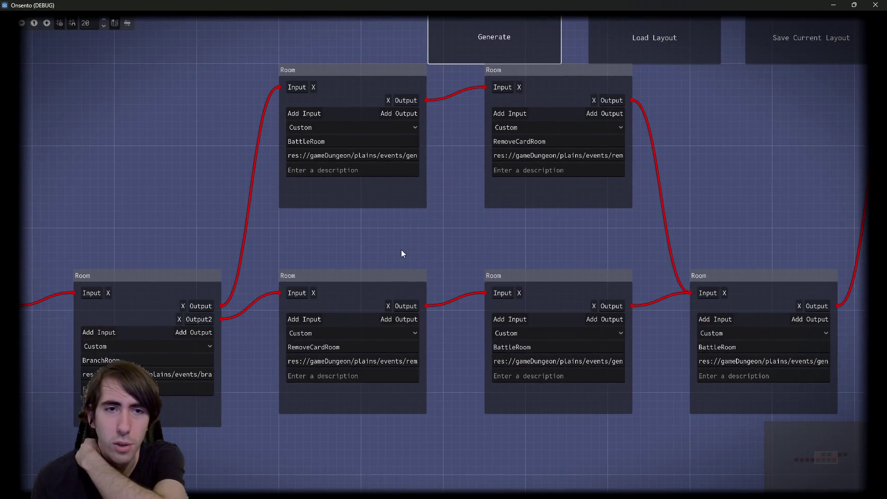
{"action": "scroll", "coordinate": [469, 259], "scroll_direction": "right", "scroll_amount": 1}
{"action": "left_click", "coordinate": [536, 26]}
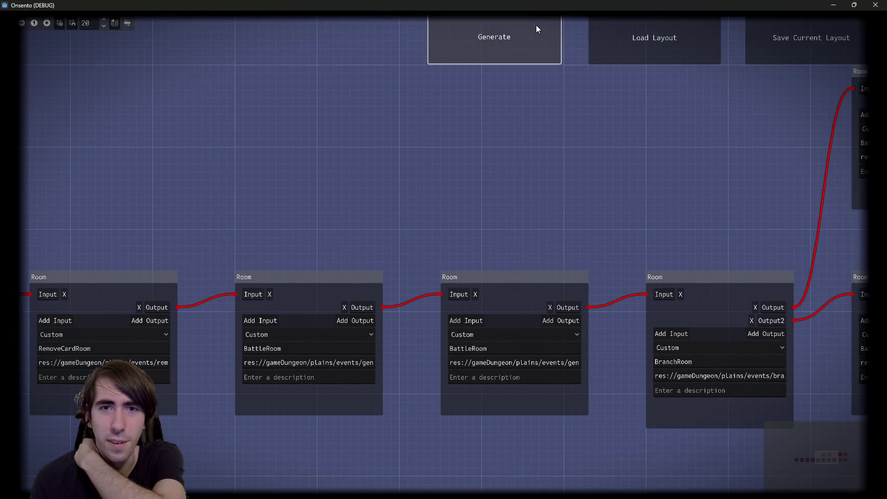
{"action": "scroll", "coordinate": [376, 223], "scroll_direction": "right", "scroll_amount": 6}
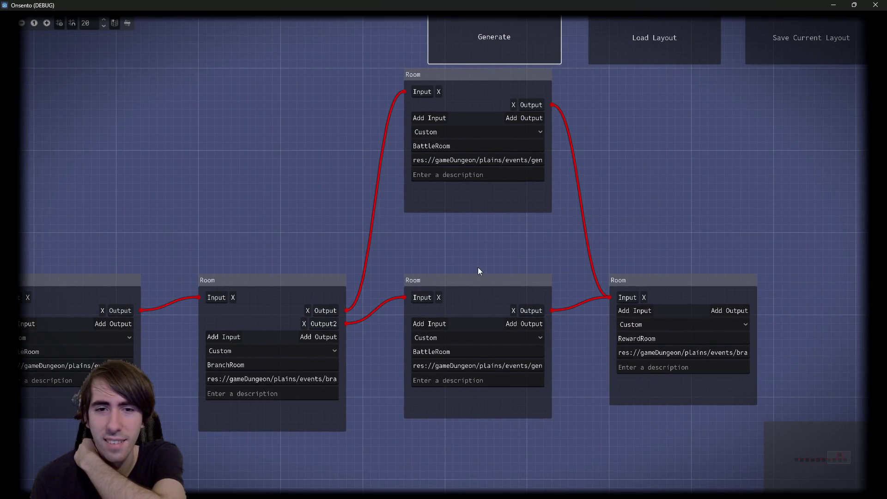
{"action": "key", "text": "F8"}
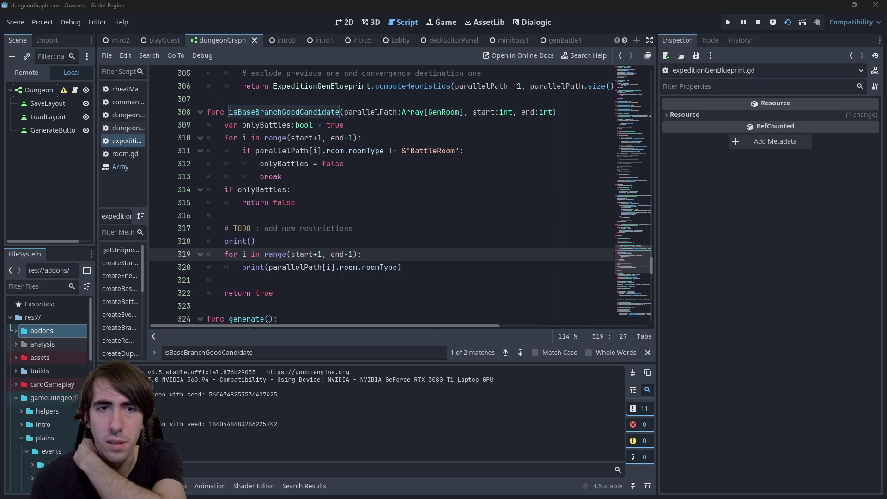
{"action": "left_click", "coordinate": [354, 256]}
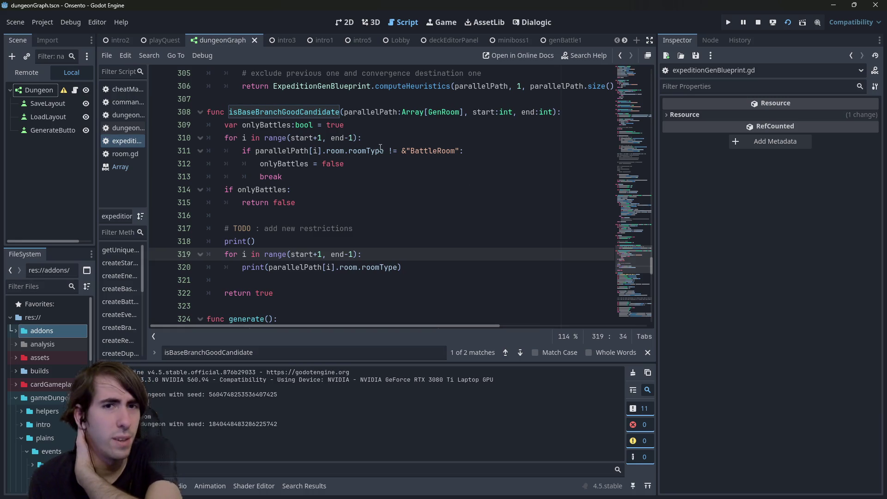
{"action": "left_click", "coordinate": [352, 140]}
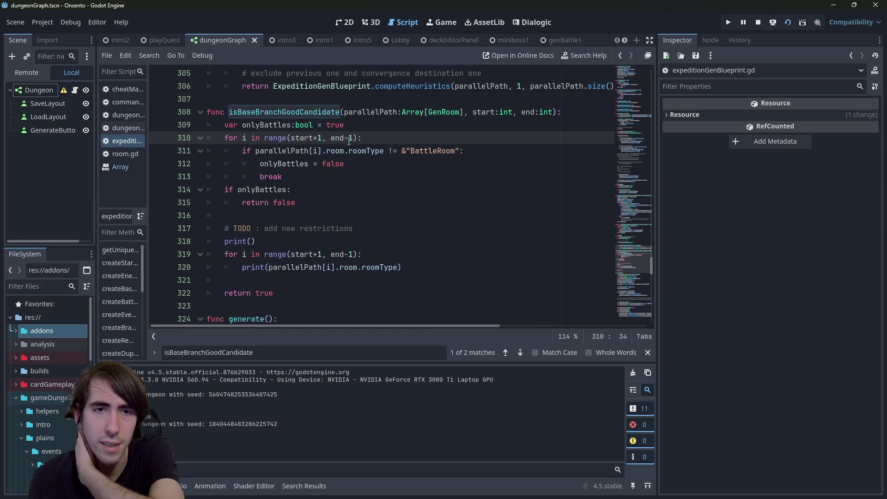
{"action": "mouse_move", "coordinate": [347, 143]}
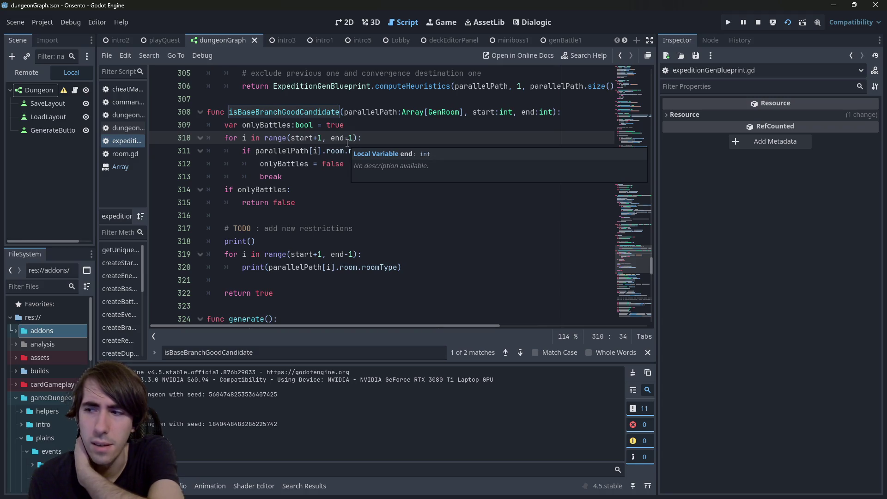
{"action": "double_click", "coordinate": [314, 117]}
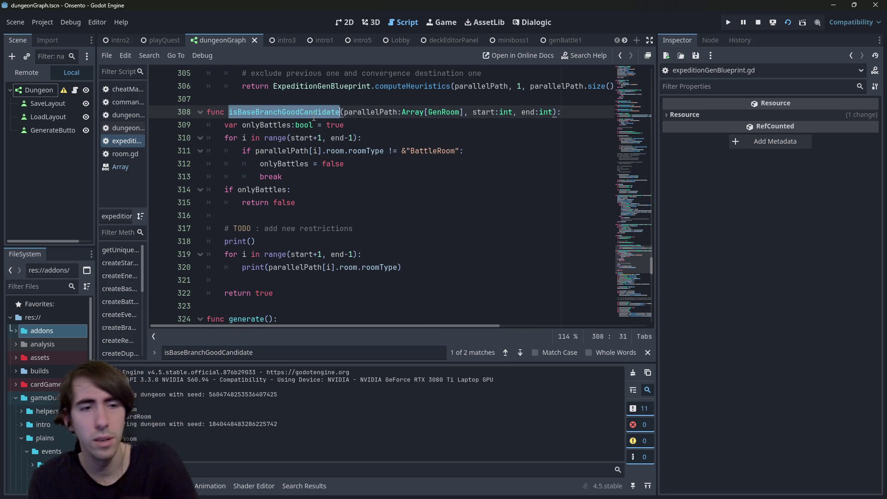
{"action": "key", "text": "ctrl+f"}
Jump to the isBaseBranchGoodCandidate call on line 355 and inspect its arguments.
{"action": "key", "text": "Return"}
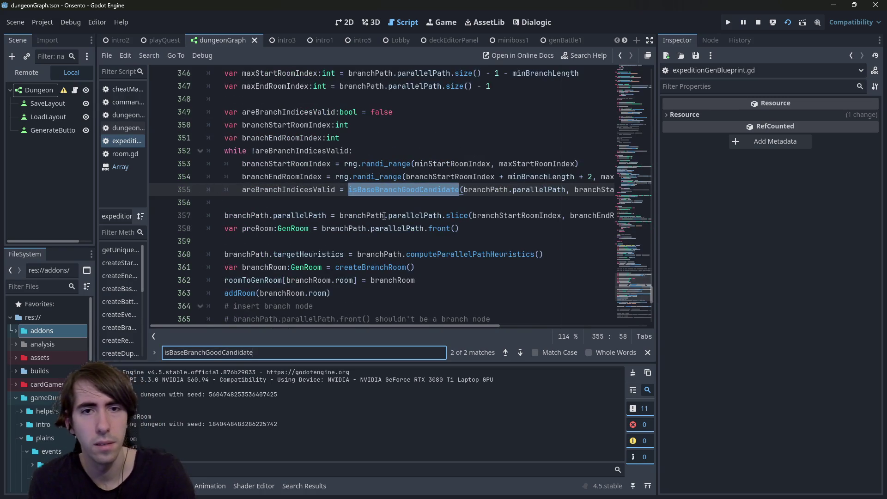
{"action": "mouse_move", "coordinate": [432, 328]}
{"action": "left_mouse_down"}
{"action": "mouse_move", "coordinate": [558, 309]}
{"action": "mouse_move", "coordinate": [409, 320]}
{"action": "mouse_move", "coordinate": [529, 210]}
{"action": "left_mouse_up"}
{"action": "double_click", "coordinate": [561, 190]}
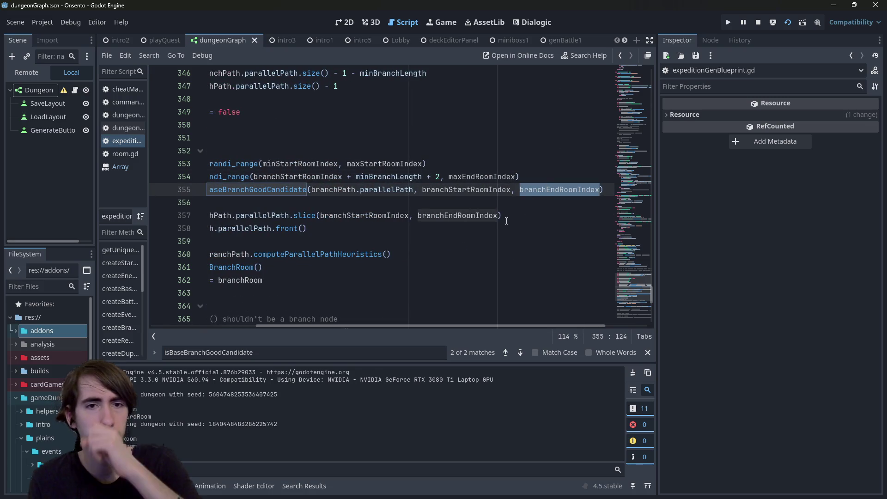
{"action": "mouse_move", "coordinate": [443, 326]}
{"action": "left_mouse_down"}
{"action": "mouse_move", "coordinate": [335, 328]}
{"action": "mouse_move", "coordinate": [483, 305]}
{"action": "mouse_move", "coordinate": [358, 324]}
{"action": "left_mouse_up"}
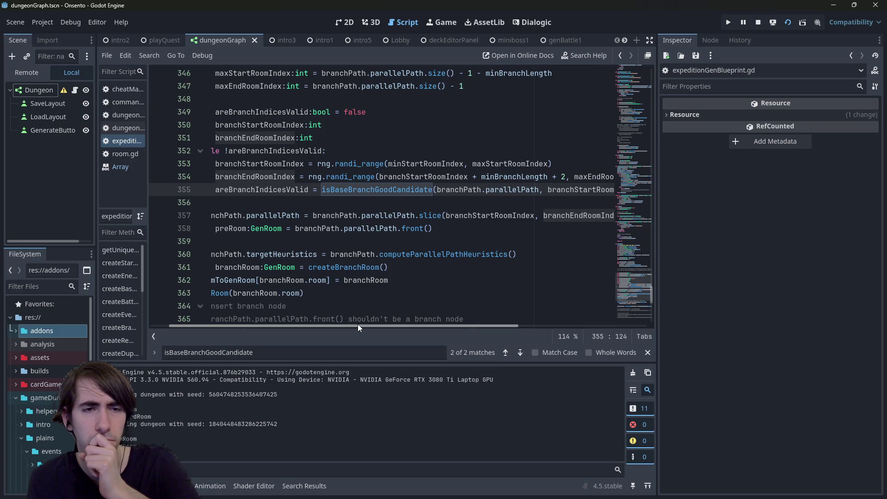
{"action": "scroll", "coordinate": [393, 306], "scroll_direction": "up", "scroll_amount": 1}
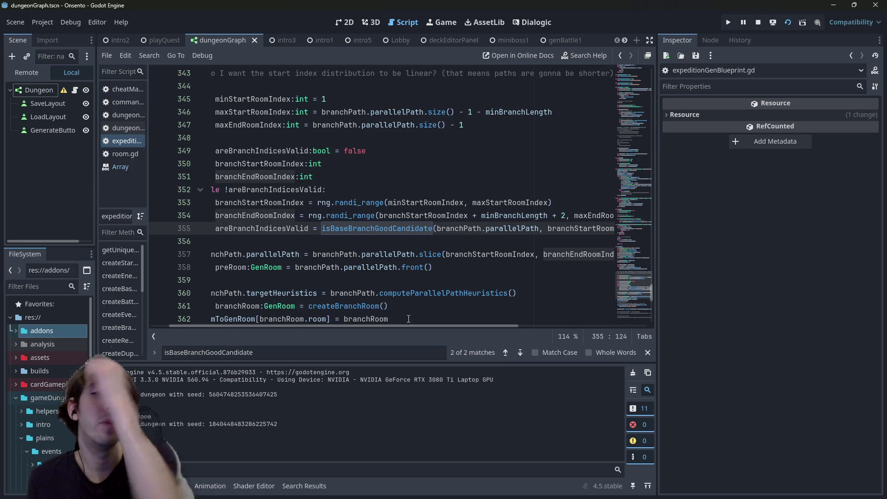
{"action": "left_click_drag", "start_coordinate": [408, 324], "coordinate": [436, 323]}
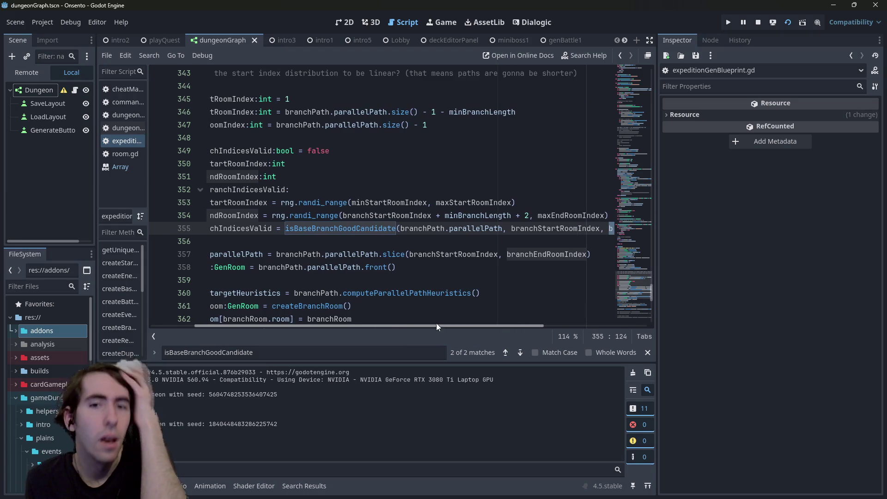
Delete the '+ 2' offset from the end-index range on line 354.
{"action": "left_click", "coordinate": [528, 216]}
{"action": "left_click_drag", "start_coordinate": [528, 215], "coordinate": [512, 215]}
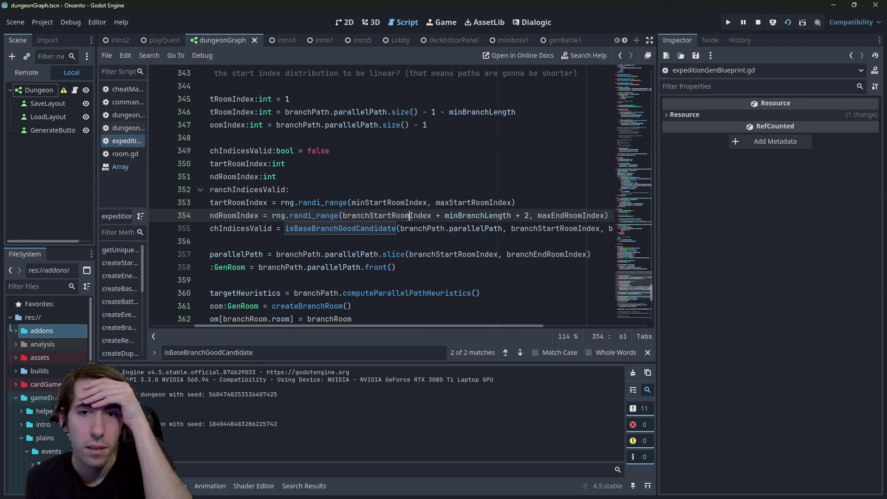
{"action": "double_click", "coordinate": [387, 216]}
{"action": "left_click", "coordinate": [606, 215]}
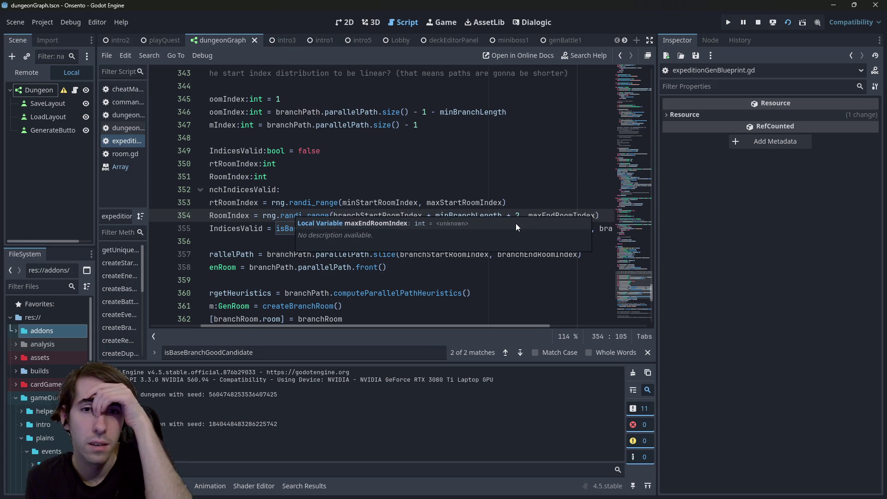
{"action": "left_click_drag", "start_coordinate": [520, 215], "coordinate": [503, 216]}
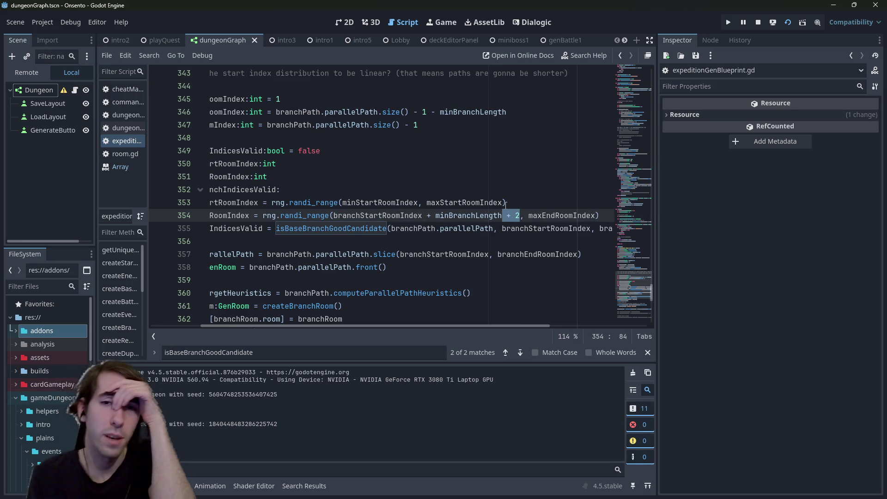
{"action": "key", "text": "BackSpace"}
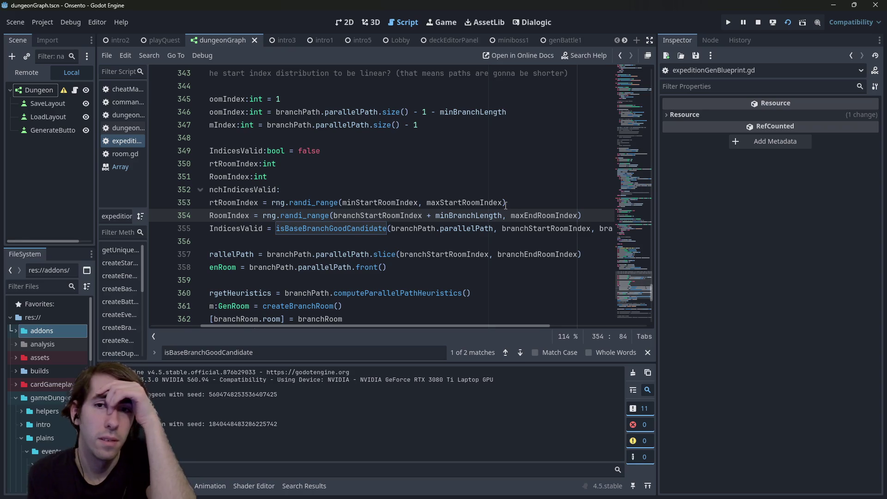
Inspect the maxEndRoomIndex declaration on line 347 and minBranchLength on line 354.
{"action": "double_click", "coordinate": [538, 216]}
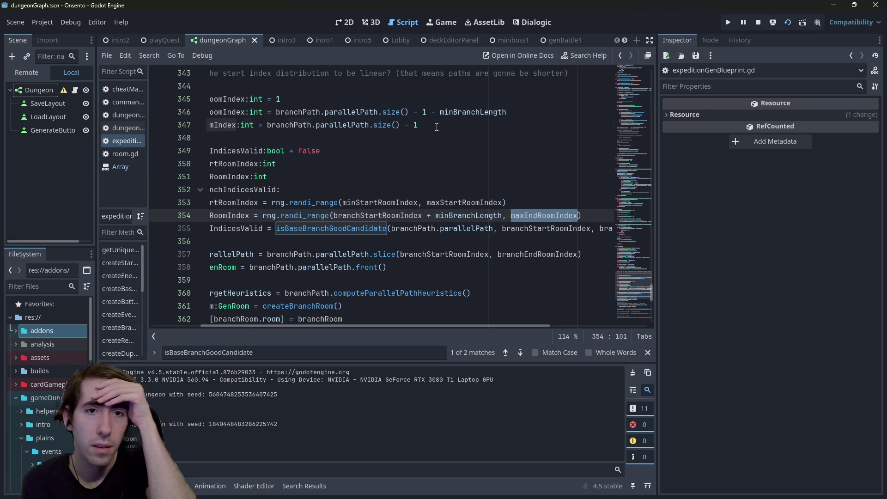
{"action": "left_click_drag", "start_coordinate": [418, 125], "coordinate": [203, 126]}
{"action": "double_click", "coordinate": [276, 126]}
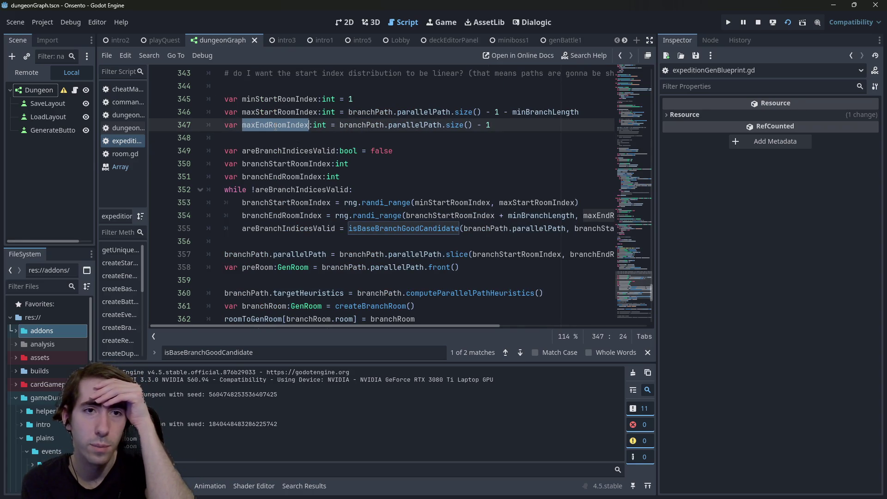
{"action": "left_click", "coordinate": [505, 125]}
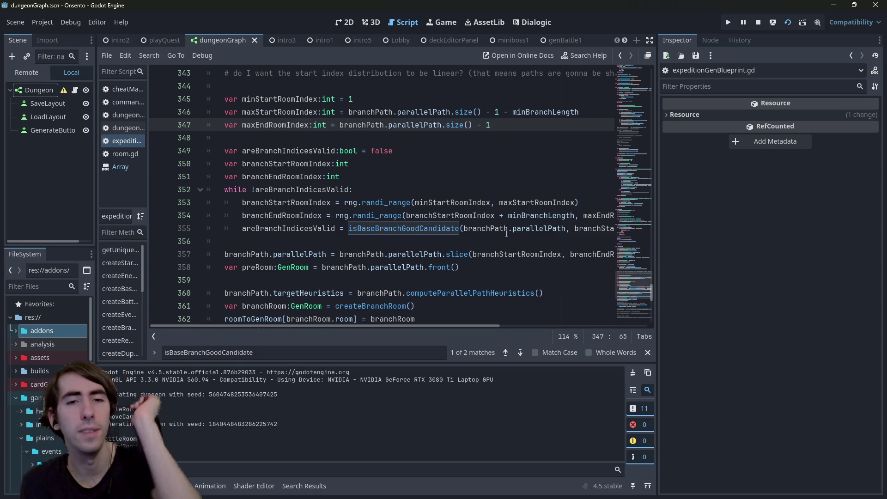
{"action": "scroll", "coordinate": [528, 245], "scroll_direction": "up", "scroll_amount": 1}
{"action": "double_click", "coordinate": [531, 255]}
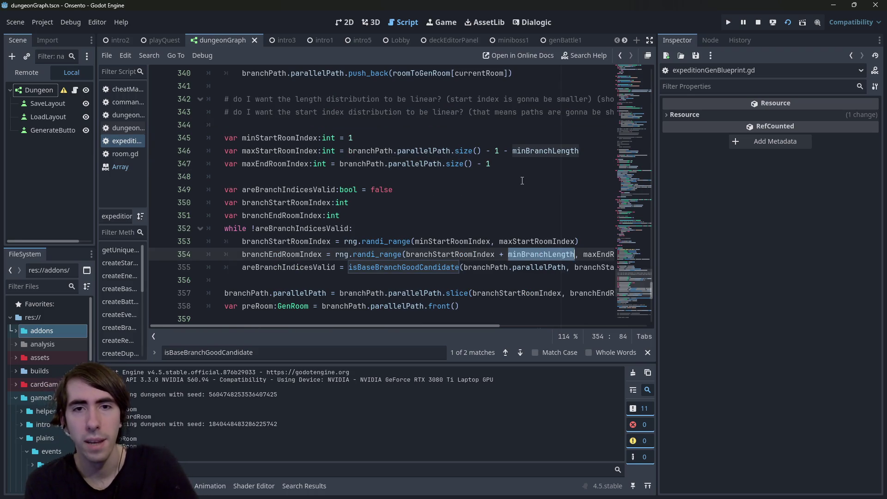
Try appending '- minBranchLength' to line 347, then remove it.
{"action": "left_click", "coordinate": [522, 164]}
{"action": "type", "text": "- minBranchLength"}
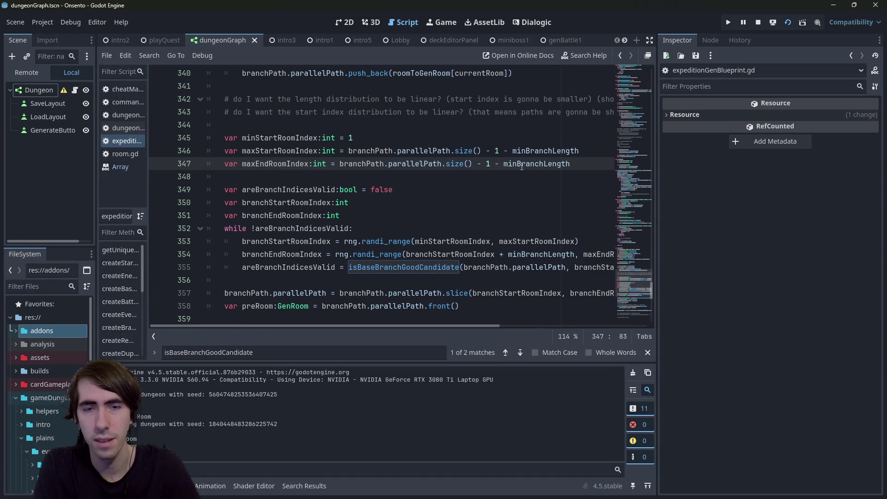
{"action": "double_click", "coordinate": [522, 165]}
{"action": "key", "text": "BackSpace"}
{"action": "key", "text": "BackSpace"}
{"action": "key", "text": "BackSpace"}
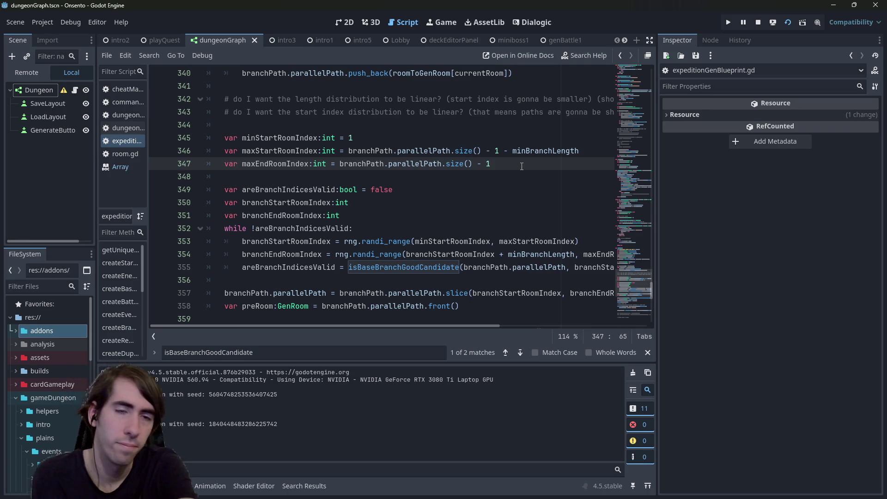
Review the start and end index limits and restore the '+ 2' offset on line 354.
{"action": "double_click", "coordinate": [299, 150]}
{"action": "double_click", "coordinate": [277, 164]}
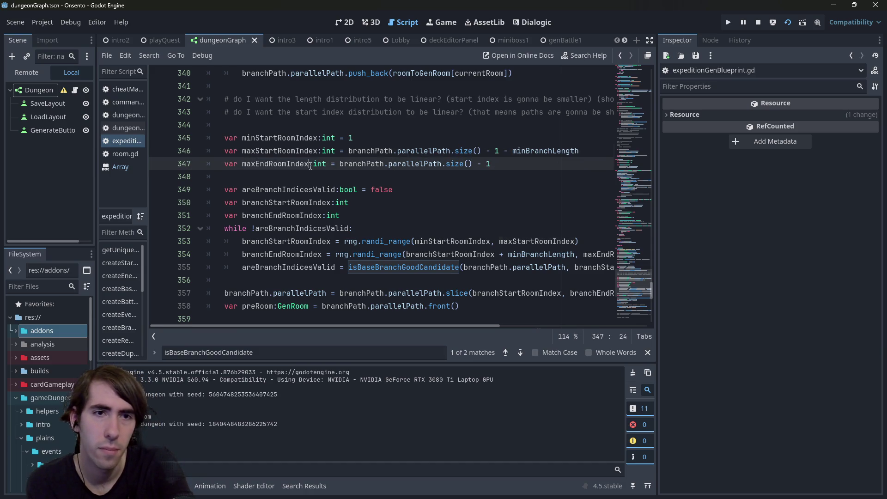
{"action": "mouse_move", "coordinate": [466, 328]}
{"action": "left_mouse_down"}
{"action": "mouse_move", "coordinate": [514, 335]}
{"action": "mouse_move", "coordinate": [481, 276]}
{"action": "left_mouse_up"}
{"action": "left_click", "coordinate": [471, 280]}
{"action": "key", "text": "ctrl+z"}
{"action": "key", "text": "ctrl+z"}
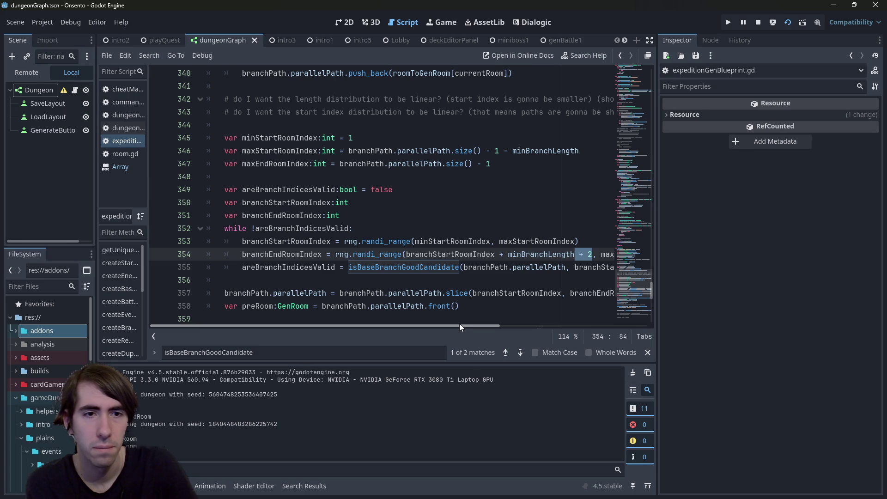
Change line 354's offset from 2 to 1.
{"action": "left_click_drag", "start_coordinate": [465, 327], "coordinate": [470, 328]}
{"action": "double_click", "coordinate": [522, 254]}
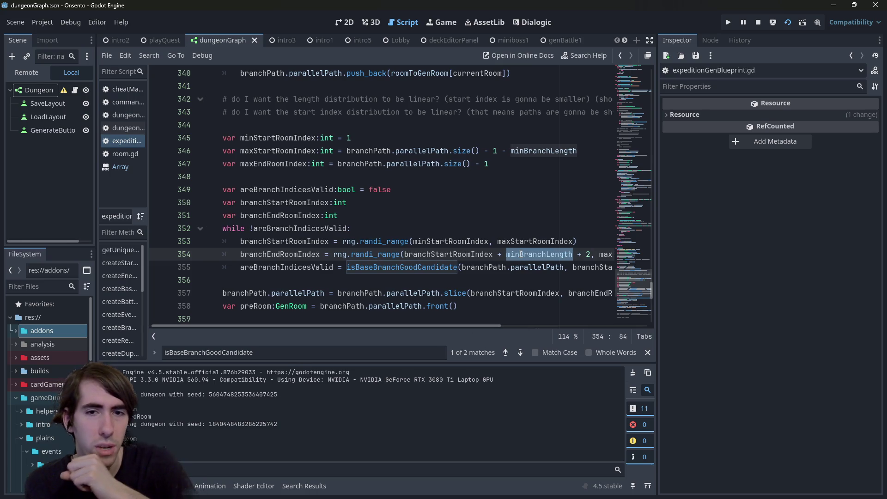
{"action": "double_click", "coordinate": [449, 254]}
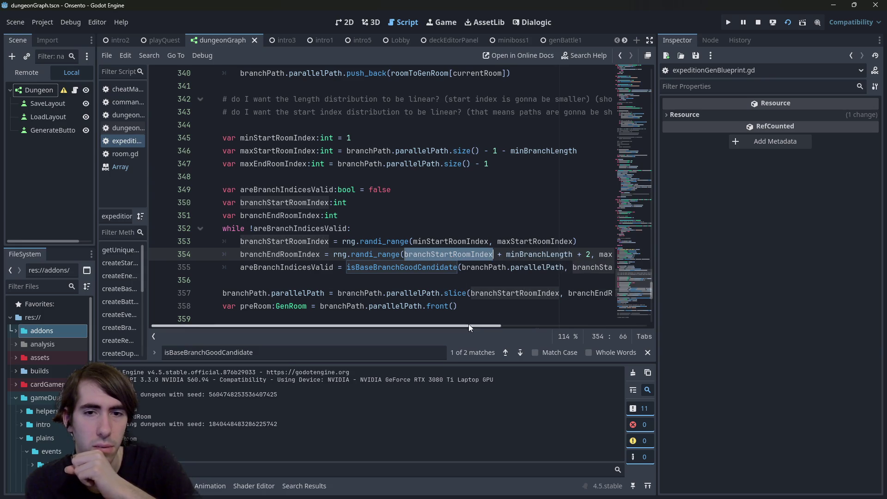
{"action": "double_click", "coordinate": [589, 254]}
{"action": "type", "text": "1"}
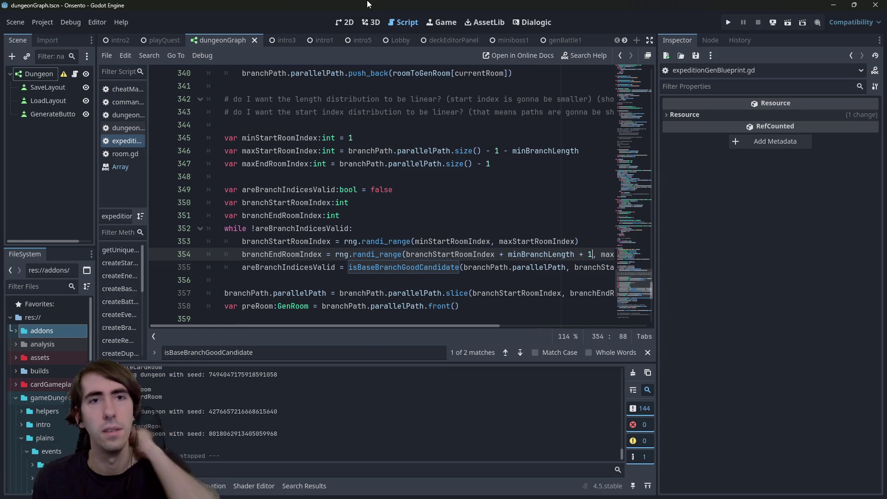
Run the game and generate a couple of new room layouts, scrolling to view them.
{"action": "left_click", "coordinate": [774, 25]}
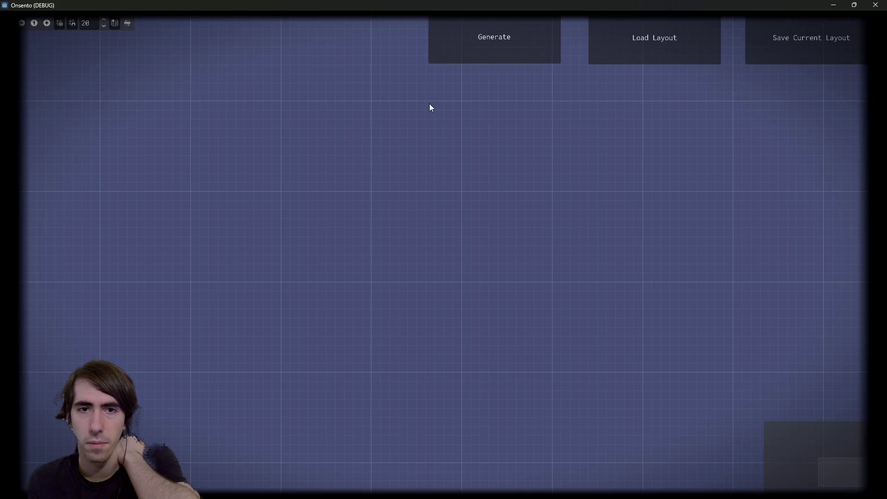
{"action": "left_click", "coordinate": [445, 58]}
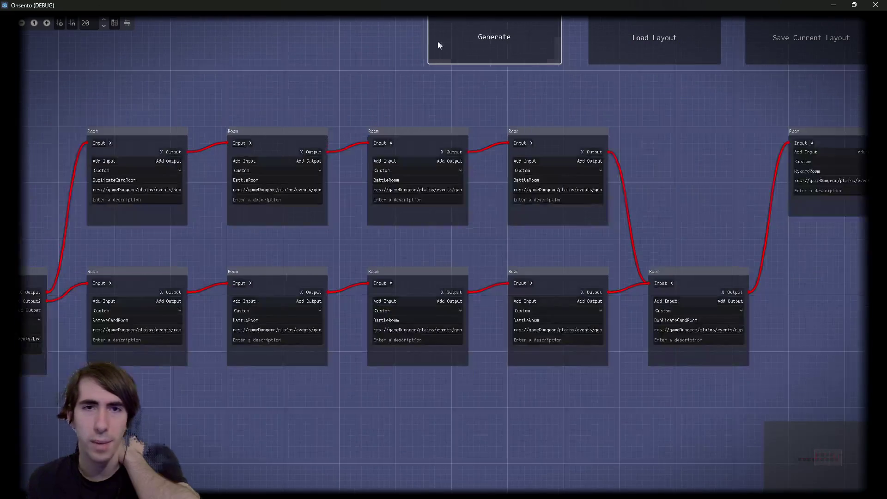
{"action": "left_click", "coordinate": [493, 48]}
{"action": "scroll", "coordinate": [370, 268], "scroll_direction": "left", "scroll_amount": 3}
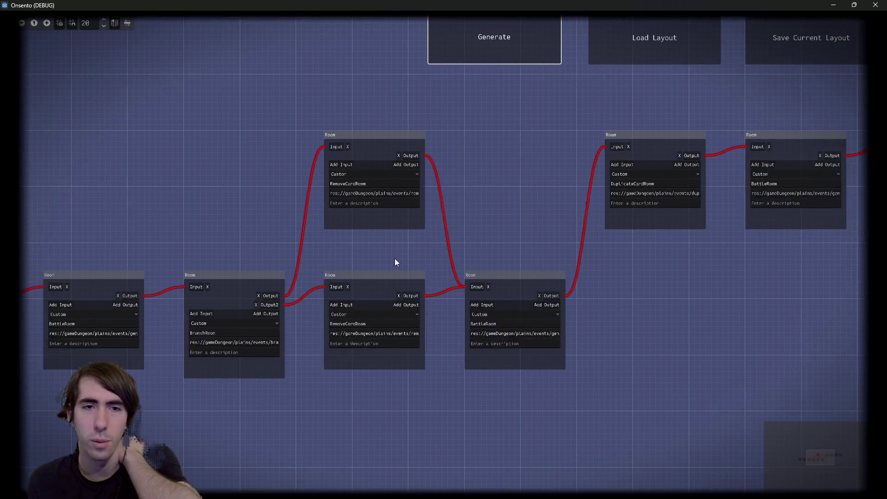
{"action": "scroll", "coordinate": [443, 263], "scroll_direction": "up", "scroll_amount": 4}
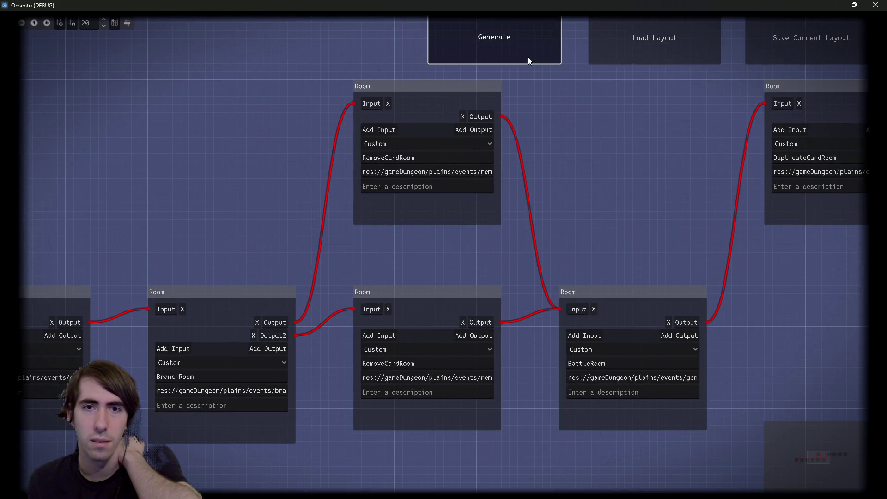
Rebuild the room graph and pan down to inspect the new rooms.
{"action": "left_click", "coordinate": [528, 57]}
{"action": "left_click_drag", "start_coordinate": [503, 193], "coordinate": [227, 226]}
{"action": "scroll", "coordinate": [227, 226], "scroll_direction": "down", "scroll_amount": 2}
{"action": "scroll", "coordinate": [492, 178], "scroll_direction": "down", "scroll_amount": 1}
{"action": "scroll", "coordinate": [492, 177], "scroll_direction": "down", "scroll_amount": 1}
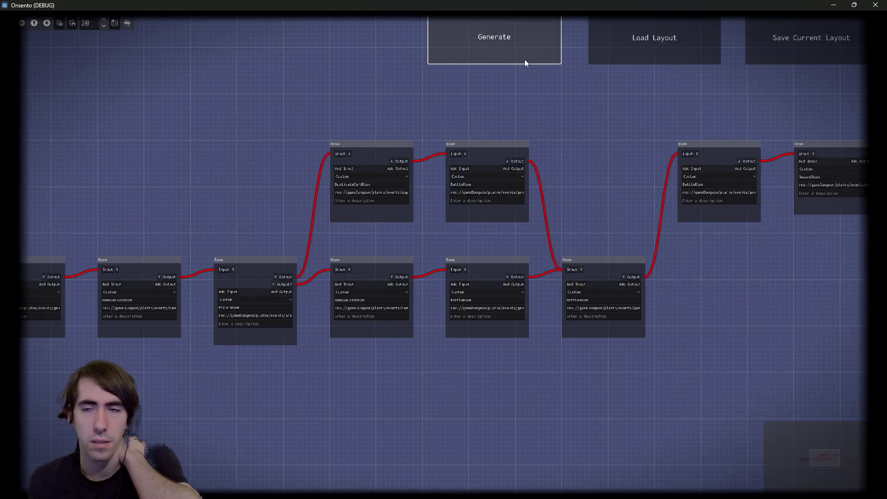
Regenerate the room graph seven more times, then close the game window.
{"action": "left_click", "coordinate": [525, 60]}
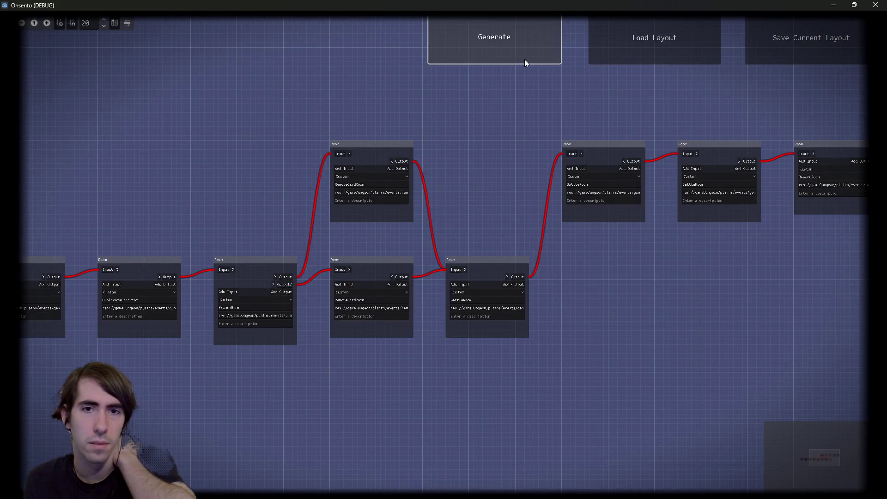
{"action": "left_click", "coordinate": [525, 60]}
{"action": "left_click", "coordinate": [525, 60]}
{"action": "left_click", "coordinate": [525, 59]}
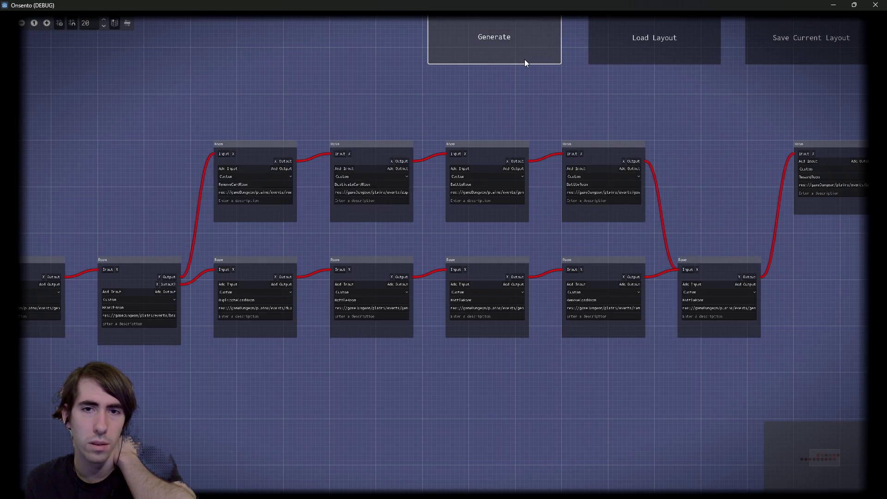
{"action": "left_click", "coordinate": [525, 59]}
{"action": "left_click", "coordinate": [525, 60]}
{"action": "left_click", "coordinate": [525, 59]}
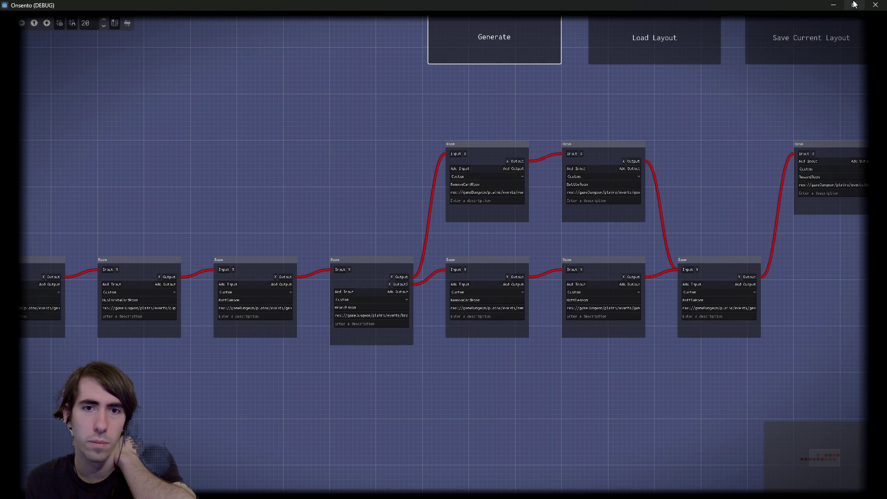
{"action": "left_click", "coordinate": [876, 4]}
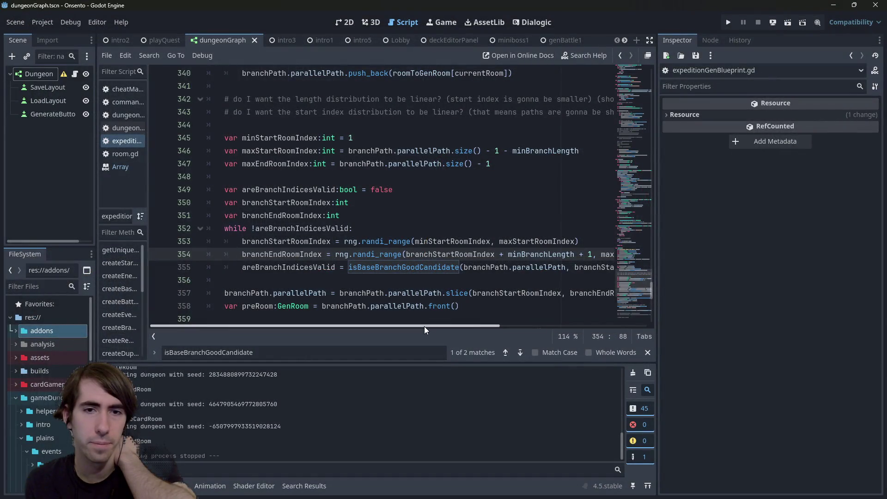
Inspect maxEndRoomIndex on line 354 and the uses of minBranchLength on line 346.
{"action": "mouse_move", "coordinate": [425, 327]}
{"action": "left_mouse_down"}
{"action": "mouse_move", "coordinate": [485, 327]}
{"action": "mouse_move", "coordinate": [367, 325]}
{"action": "mouse_move", "coordinate": [466, 331]}
{"action": "left_mouse_up"}
{"action": "double_click", "coordinate": [579, 253]}
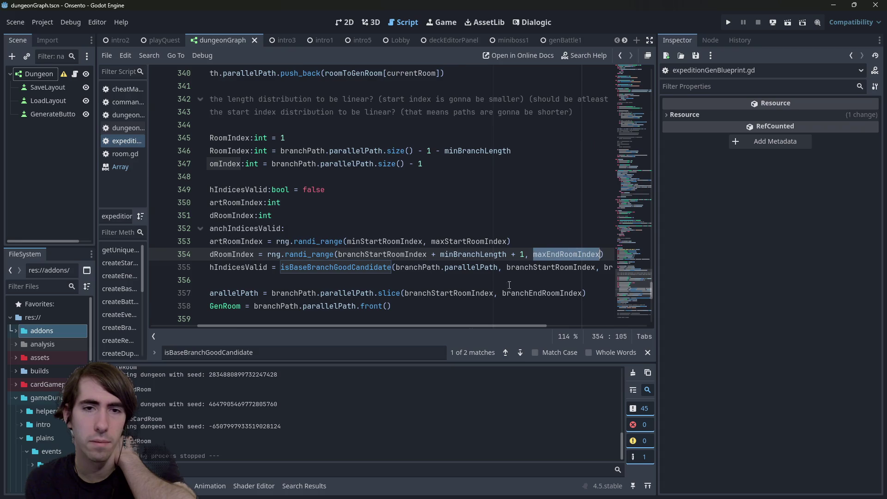
{"action": "mouse_move", "coordinate": [478, 326]}
{"action": "left_mouse_down"}
{"action": "mouse_move", "coordinate": [337, 330]}
{"action": "mouse_move", "coordinate": [468, 329]}
{"action": "left_mouse_up"}
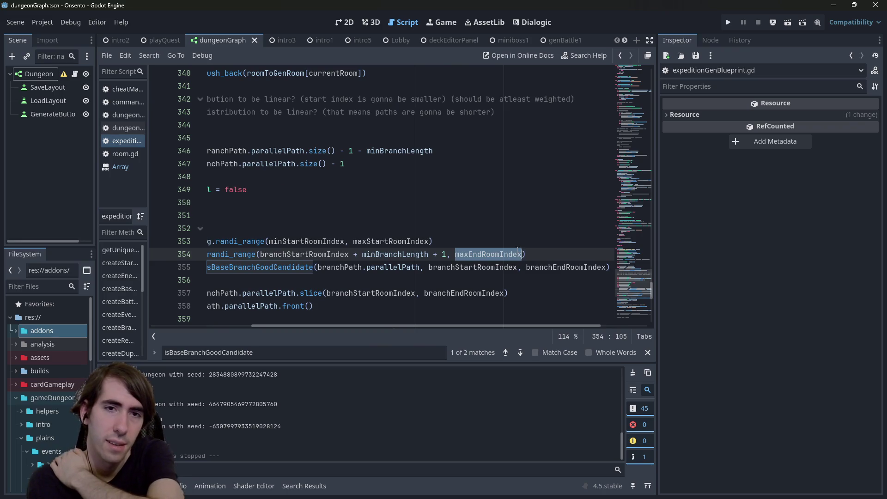
{"action": "left_click_drag", "start_coordinate": [379, 327], "coordinate": [279, 329]}
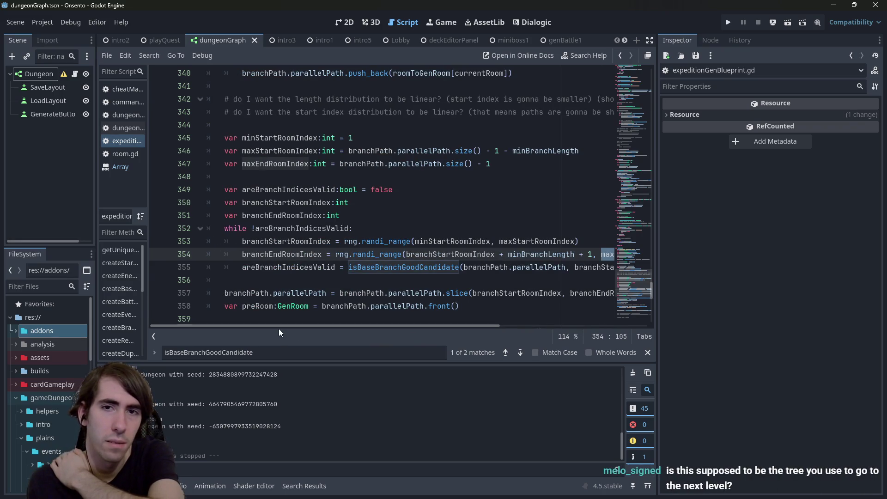
{"action": "double_click", "coordinate": [541, 151]}
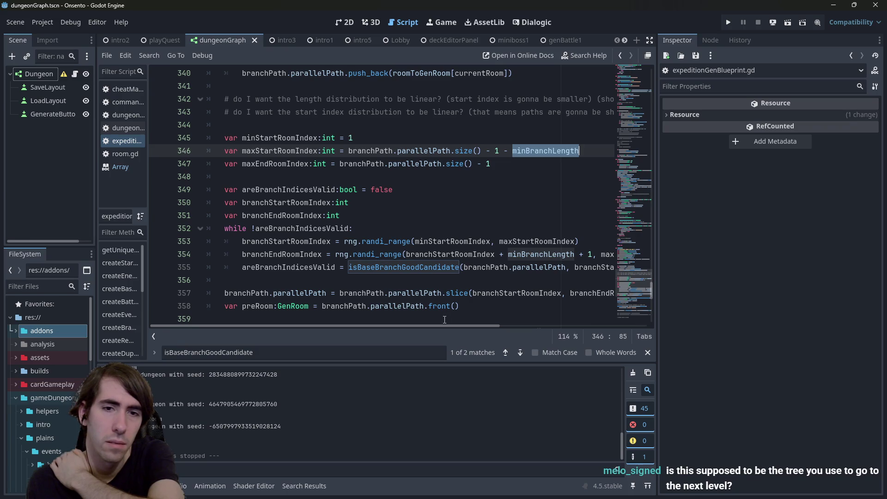
{"action": "left_click_drag", "start_coordinate": [449, 325], "coordinate": [472, 326]}
{"action": "left_click_drag", "start_coordinate": [542, 326], "coordinate": [447, 326]}
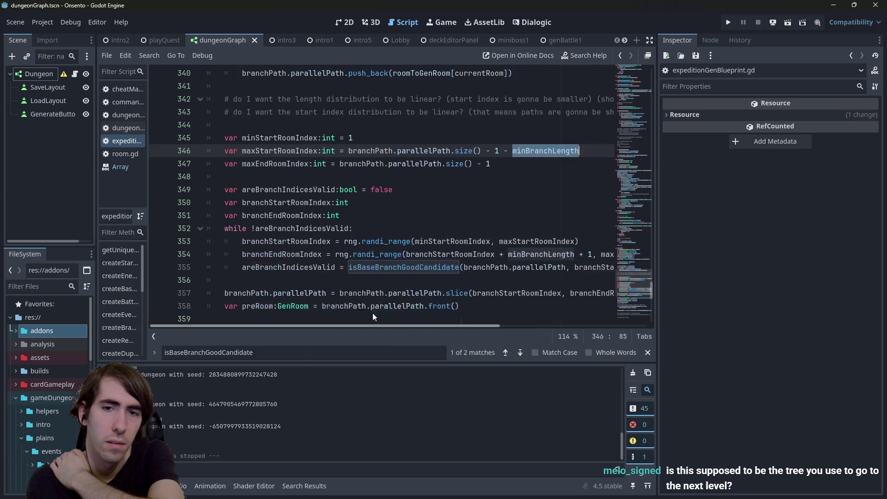
Change line 346 to subtract (minBranchLength + 1), save the script and run the scene.
{"action": "left_click", "coordinate": [518, 150]}
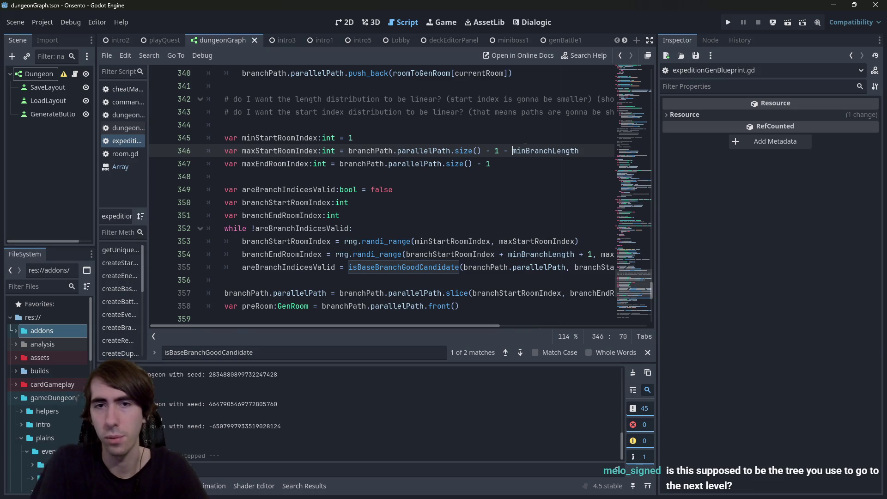
{"action": "type", "text": "("}
{"action": "key", "text": "End"}
{"action": "type", "text": "1)"}
{"action": "key", "text": "ctrl+s"}
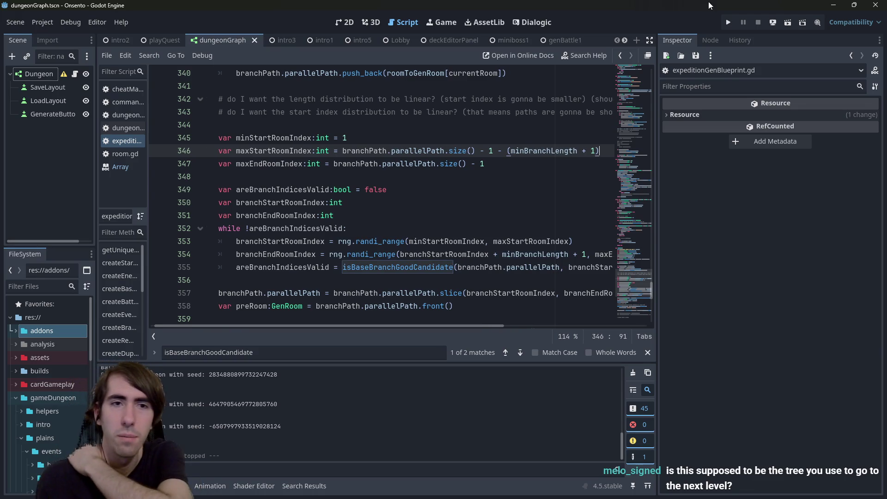
{"action": "left_click", "coordinate": [789, 26]}
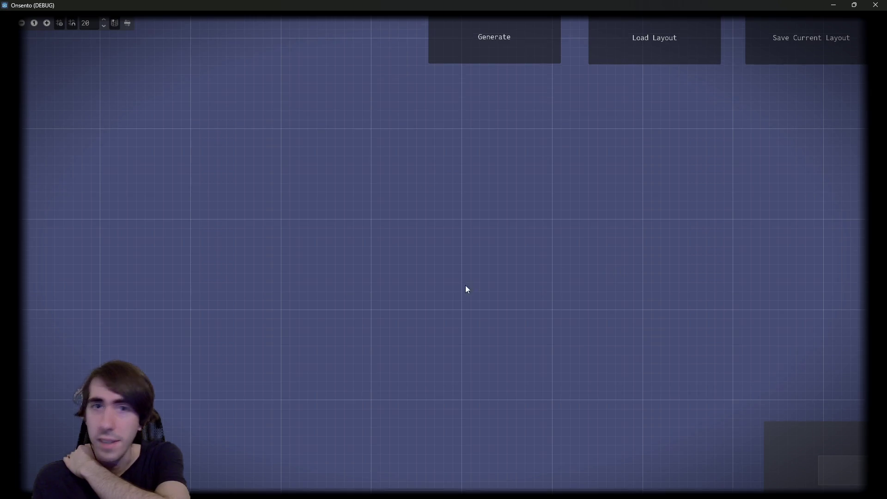
Generate a new room graph chaining BattleRoom, DuplicateCardRoom and BranchRoom nodes.
{"action": "left_click", "coordinate": [522, 54]}
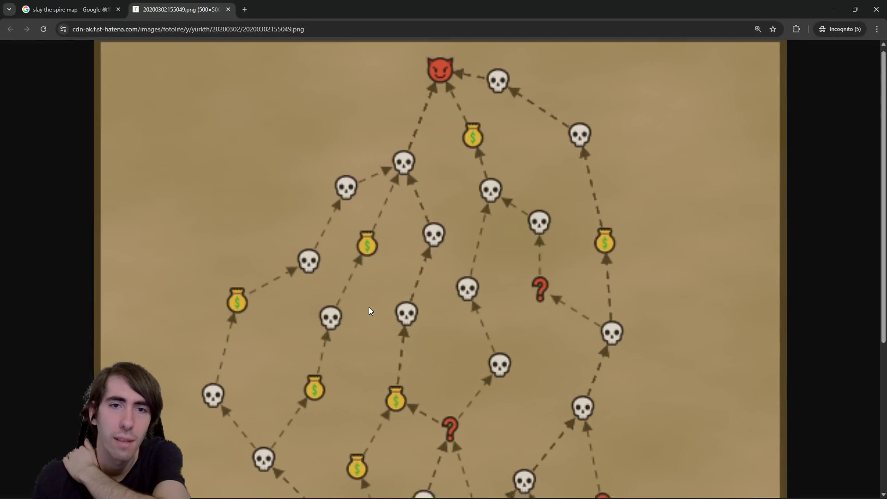
{"action": "scroll", "coordinate": [406, 342], "scroll_direction": "down", "scroll_amount": 4}
{"action": "scroll", "coordinate": [441, 376], "scroll_direction": "down", "scroll_amount": 3}
{"action": "scroll", "coordinate": [440, 352], "scroll_direction": "up", "scroll_amount": 4}
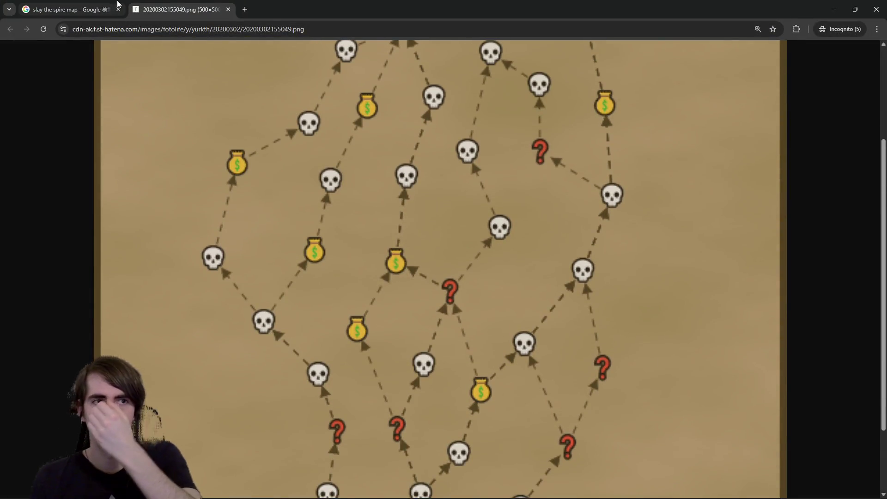
{"action": "left_click", "coordinate": [91, 5]}
{"action": "scroll", "coordinate": [728, 257], "scroll_direction": "down", "scroll_amount": 3}
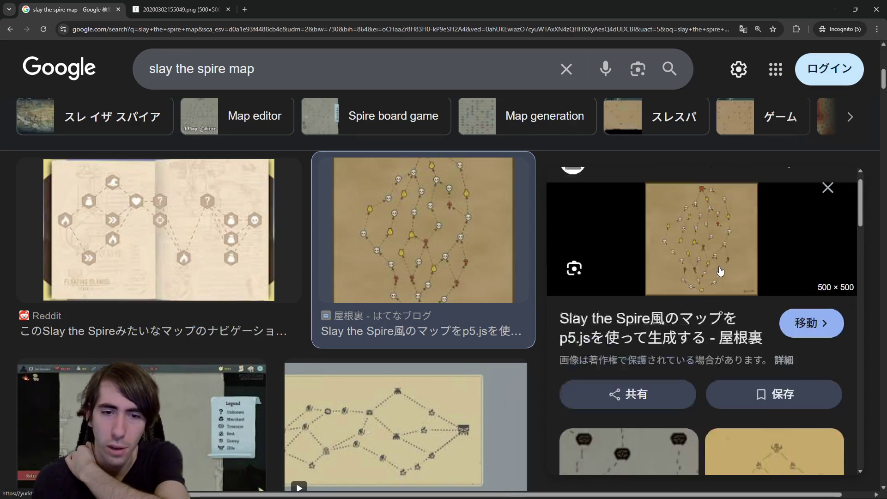
{"action": "scroll", "coordinate": [508, 381], "scroll_direction": "down", "scroll_amount": 1}
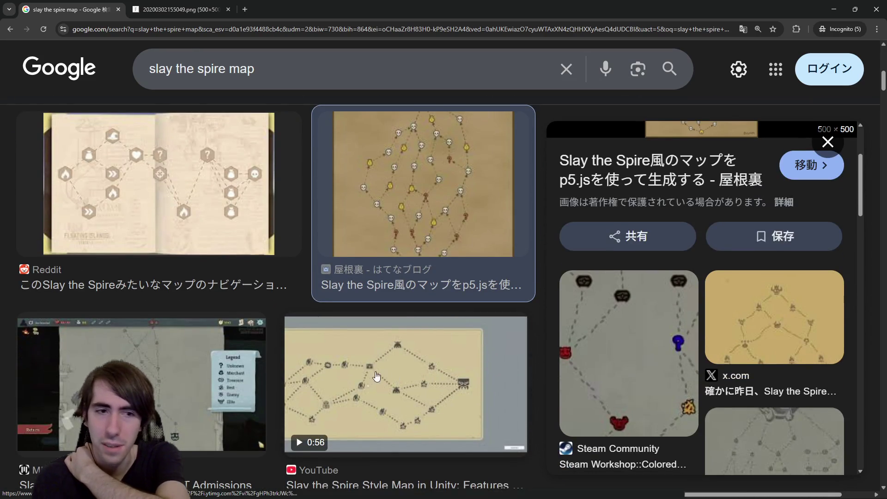
{"action": "scroll", "coordinate": [439, 365], "scroll_direction": "down", "scroll_amount": 4}
{"action": "left_click", "coordinate": [340, 349]}
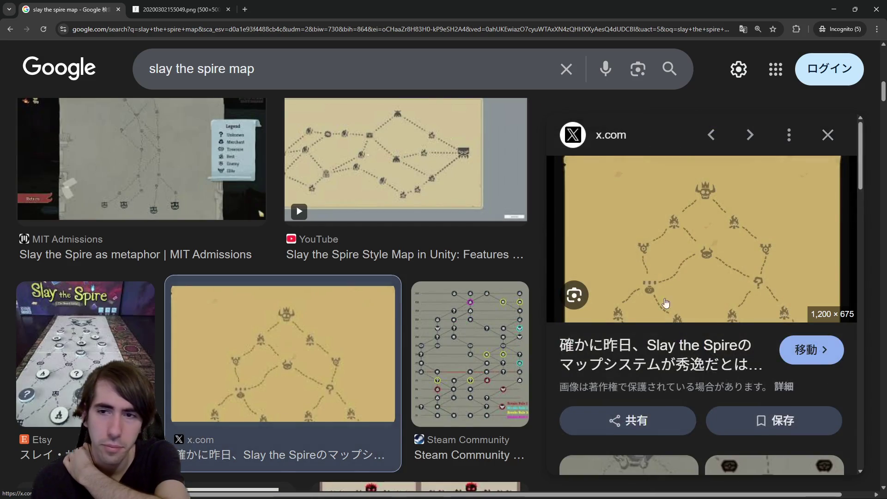
{"action": "scroll", "coordinate": [689, 278], "scroll_direction": "down", "scroll_amount": 4}
{"action": "left_click", "coordinate": [689, 273]}
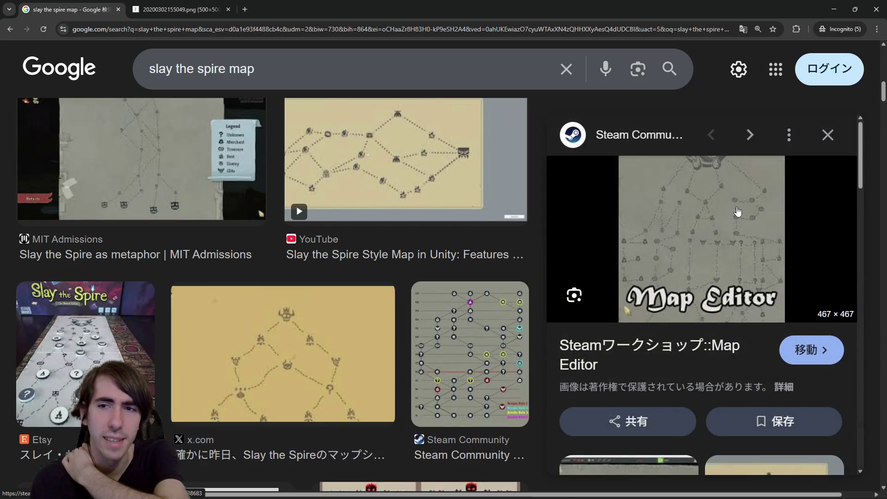
{"action": "scroll", "coordinate": [606, 245], "scroll_direction": "down", "scroll_amount": 3}
{"action": "scroll", "coordinate": [396, 262], "scroll_direction": "down", "scroll_amount": 3}
{"action": "scroll", "coordinate": [396, 262], "scroll_direction": "down", "scroll_amount": 4}
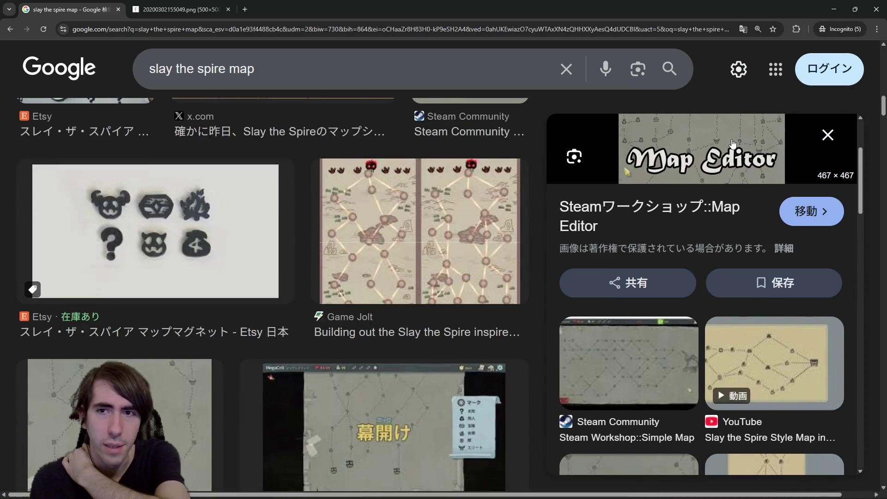
{"action": "scroll", "coordinate": [671, 316], "scroll_direction": "down", "scroll_amount": 1}
{"action": "scroll", "coordinate": [670, 316], "scroll_direction": "down", "scroll_amount": 1}
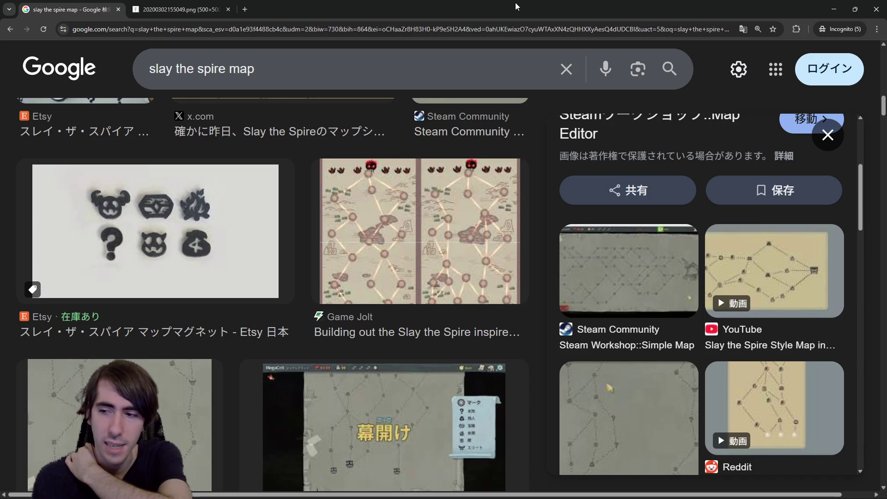
{"action": "scroll", "coordinate": [507, 280], "scroll_direction": "down", "scroll_amount": 1}
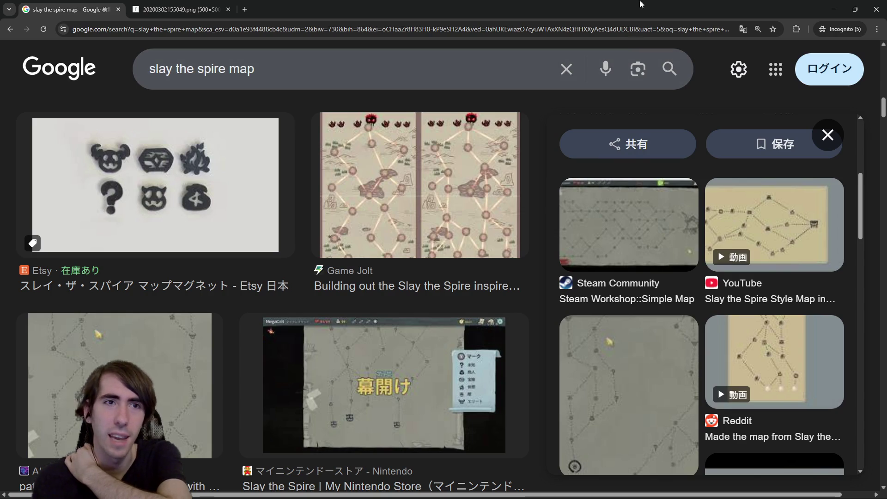
{"action": "scroll", "coordinate": [297, 342], "scroll_direction": "down", "scroll_amount": 9}
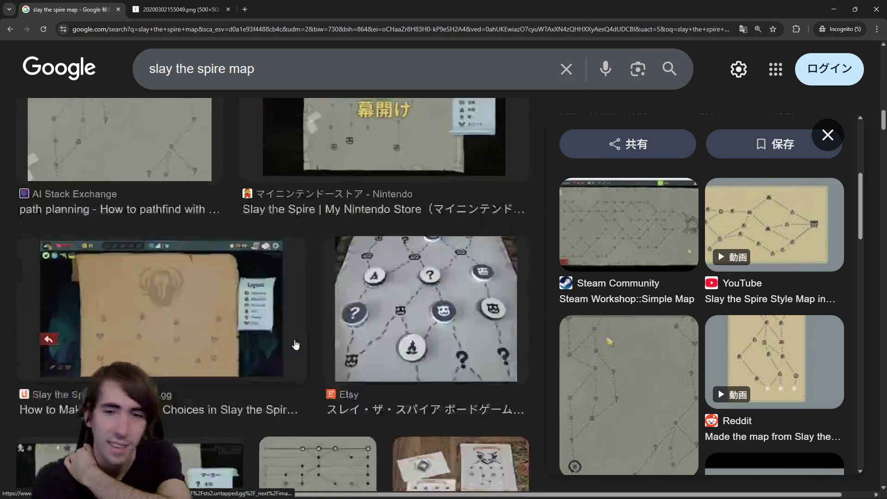
{"action": "scroll", "coordinate": [380, 306], "scroll_direction": "down", "scroll_amount": 3}
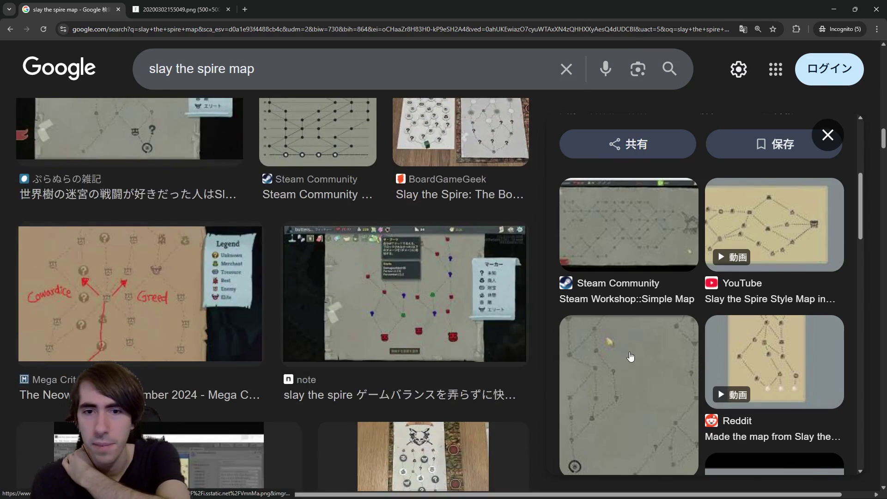
{"action": "scroll", "coordinate": [391, 281], "scroll_direction": "down", "scroll_amount": 4}
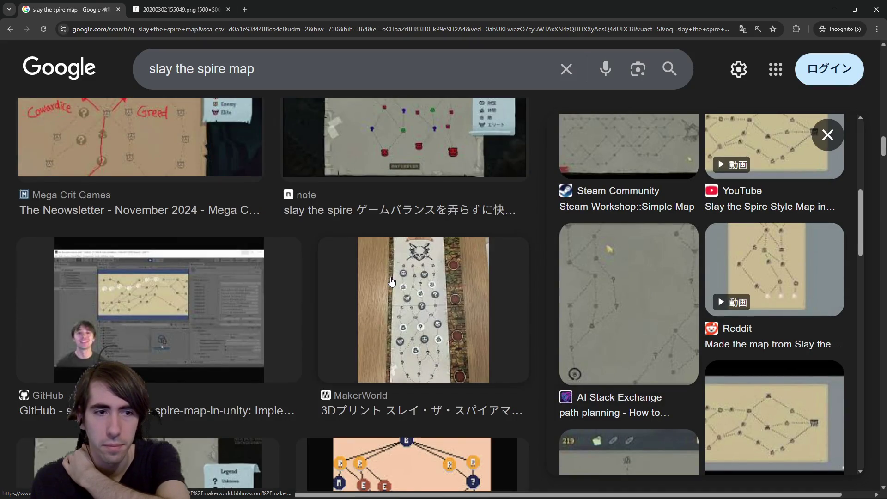
{"action": "scroll", "coordinate": [391, 281], "scroll_direction": "down", "scroll_amount": 3}
{"action": "key", "text": "alt+Tab"}
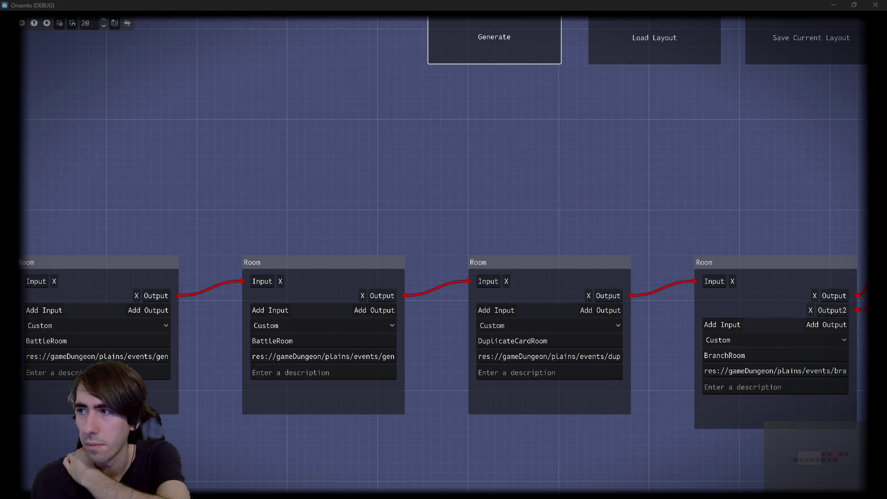
Regenerate the room graph and pan the view to inspect the new layout.
{"action": "scroll", "coordinate": [602, 189], "scroll_direction": "right", "scroll_amount": 15}
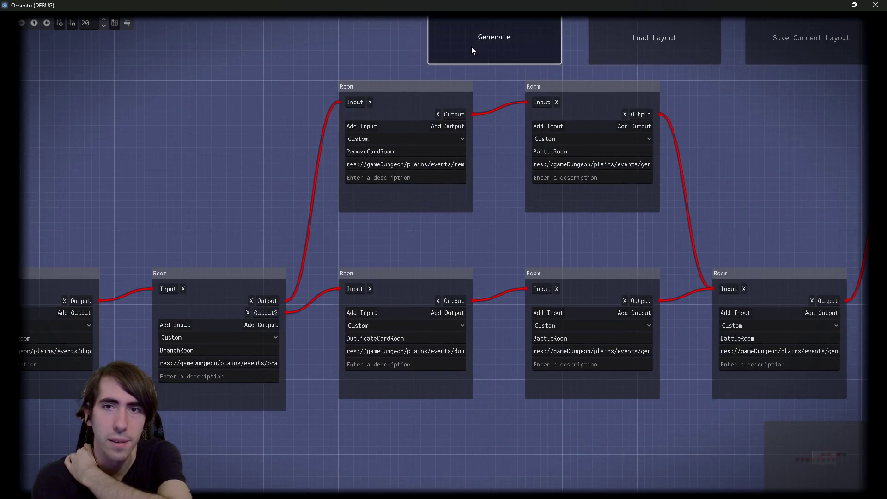
{"action": "left_click", "coordinate": [471, 46]}
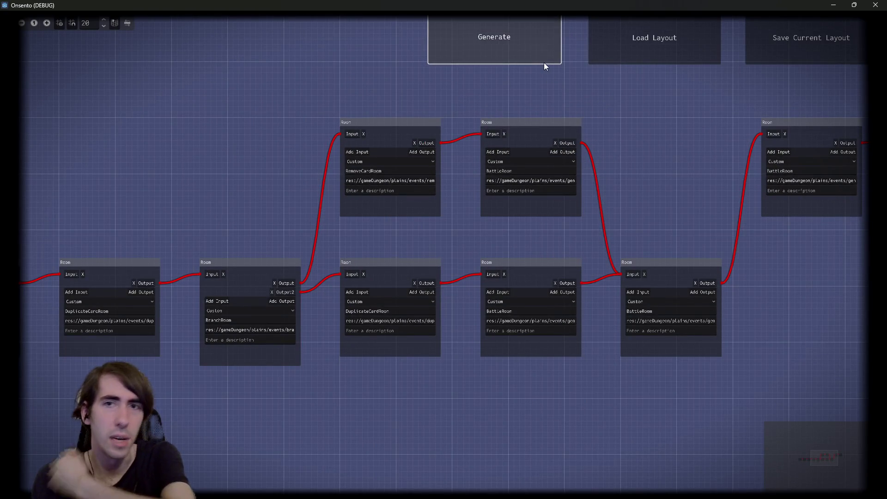
{"action": "left_click_drag", "start_coordinate": [340, 91], "coordinate": [303, 123]}
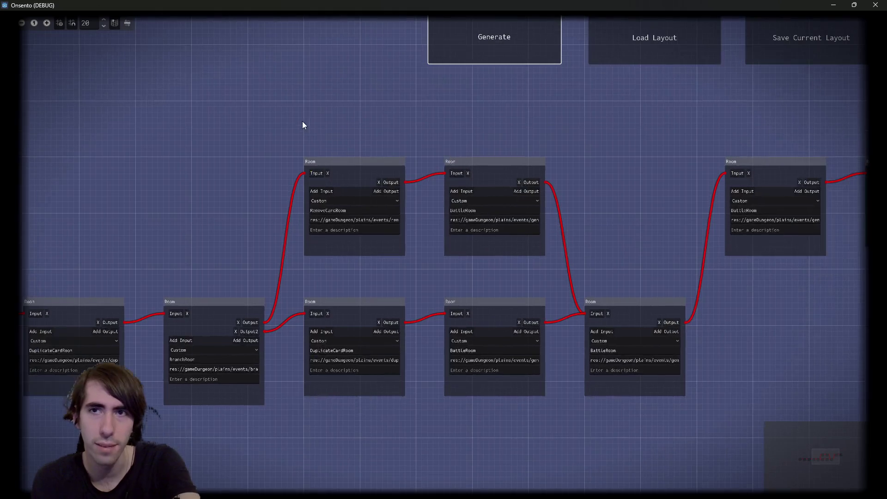
{"action": "scroll", "coordinate": [302, 121], "scroll_direction": "up", "scroll_amount": 1}
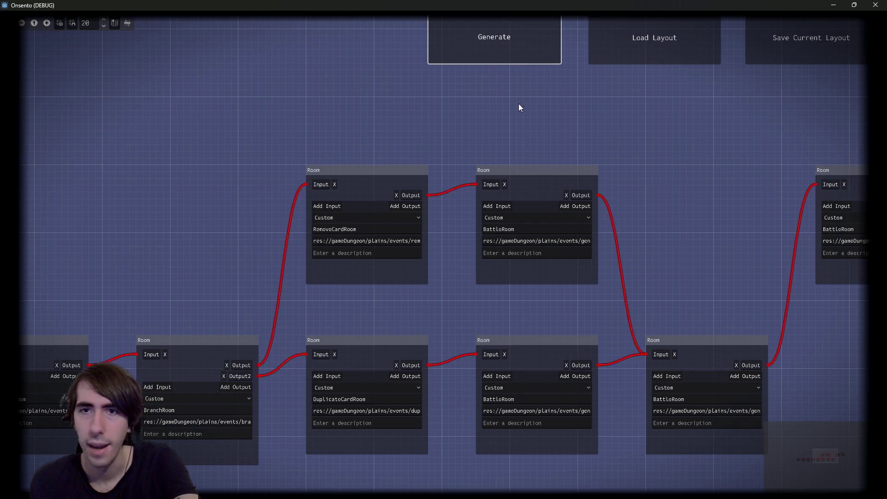
Delete an accidentally added room node from the graph and pan back.
{"action": "right_click", "coordinate": [88, 93]}
{"action": "left_click_drag", "start_coordinate": [33, 94], "coordinate": [204, 258]}
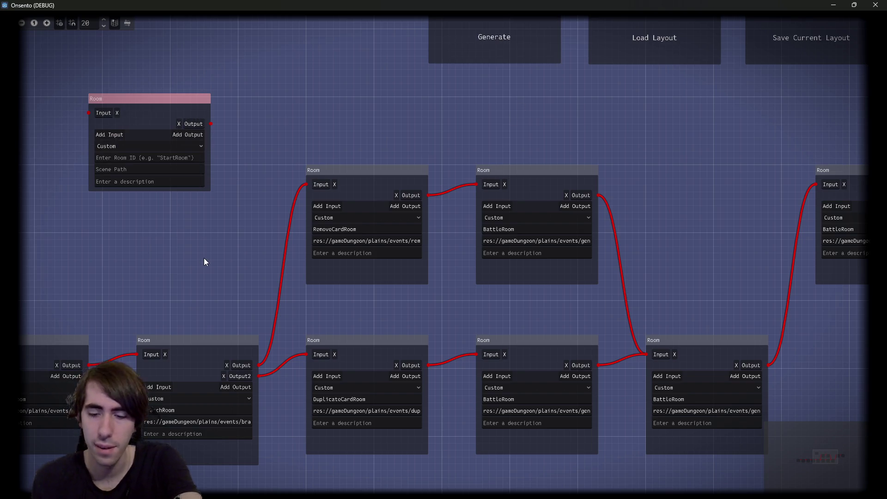
{"action": "key", "text": "Delete"}
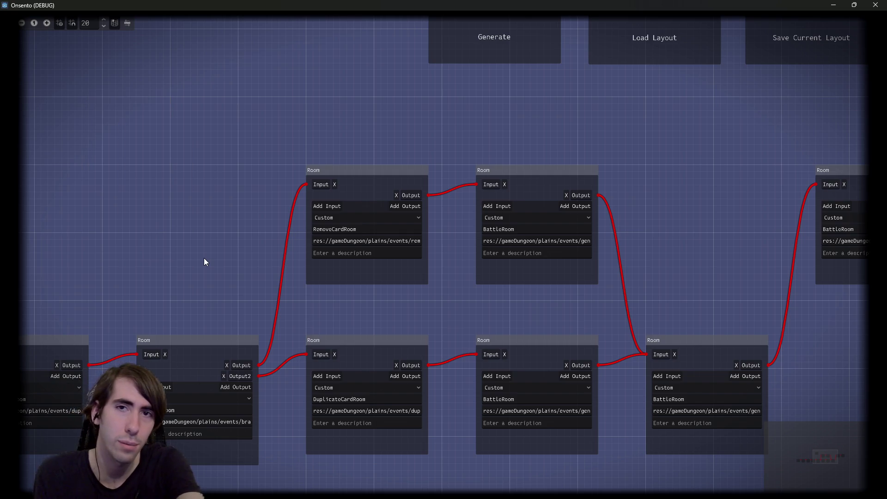
{"action": "scroll", "coordinate": [181, 258], "scroll_direction": "down", "scroll_amount": 1}
{"action": "mouse_move", "coordinate": [181, 258]}
{"action": "left_mouse_down"}
{"action": "mouse_move", "coordinate": [195, 181]}
{"action": "mouse_move", "coordinate": [212, 197]}
{"action": "left_mouse_up"}
Regenerate the layout nine more times, pan to the branch rooms, and close the debug game.
{"action": "left_click", "coordinate": [465, 42]}
{"action": "left_click", "coordinate": [440, 32]}
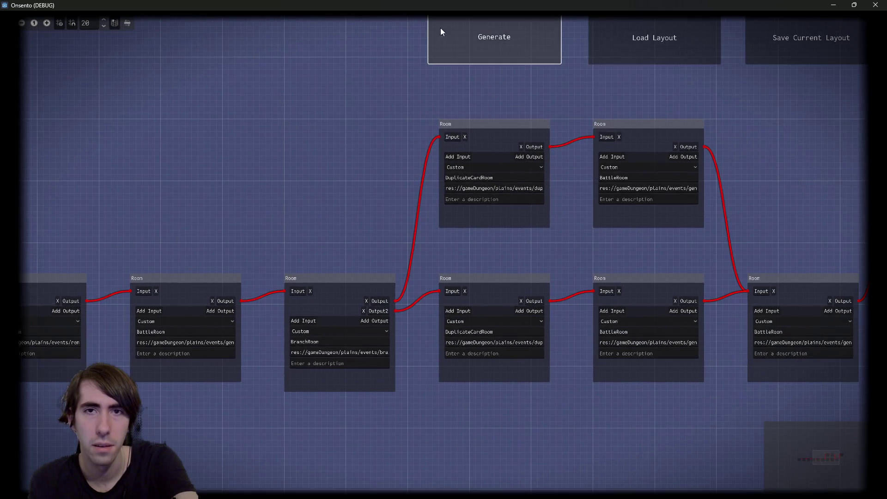
{"action": "left_click", "coordinate": [495, 42]}
{"action": "left_click", "coordinate": [495, 45]}
{"action": "left_click", "coordinate": [495, 42]}
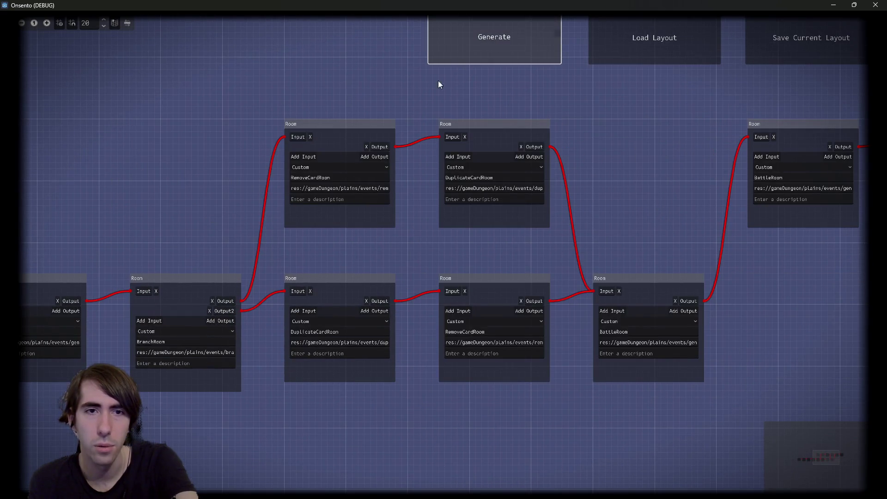
{"action": "left_click", "coordinate": [521, 35]}
{"action": "left_click", "coordinate": [521, 37]}
{"action": "left_click", "coordinate": [520, 34]}
{"action": "left_click", "coordinate": [520, 33]}
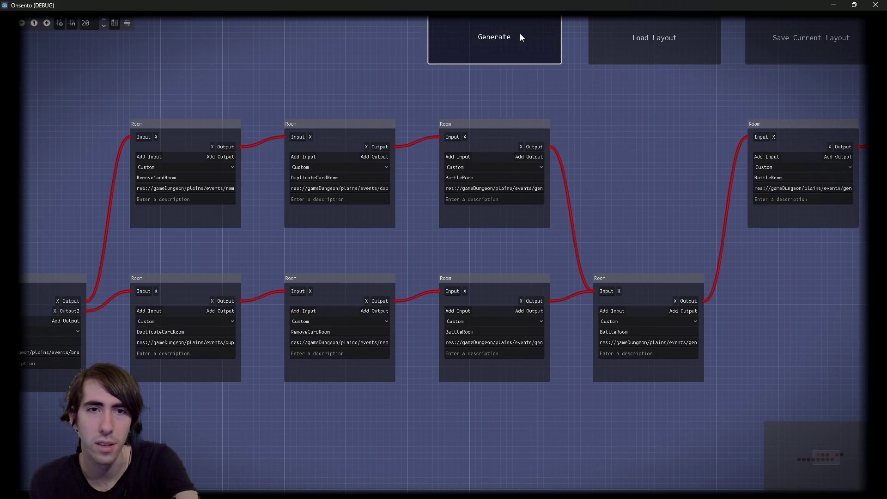
{"action": "mouse_move", "coordinate": [474, 160]}
{"action": "left_mouse_down"}
{"action": "mouse_move", "coordinate": [277, 162]}
{"action": "mouse_move", "coordinate": [580, 139]}
{"action": "mouse_move", "coordinate": [632, 124]}
{"action": "left_mouse_up"}
{"action": "scroll", "coordinate": [443, 202], "scroll_direction": "up", "scroll_amount": 1}
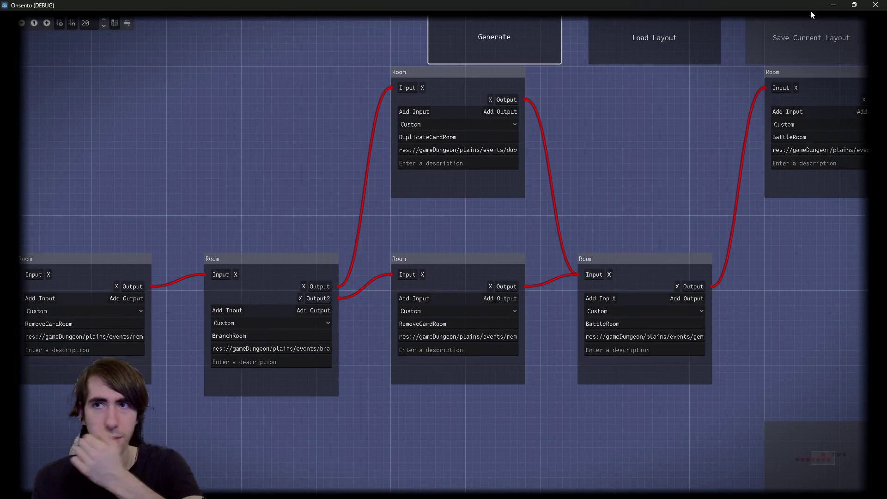
{"action": "left_click", "coordinate": [875, 4]}
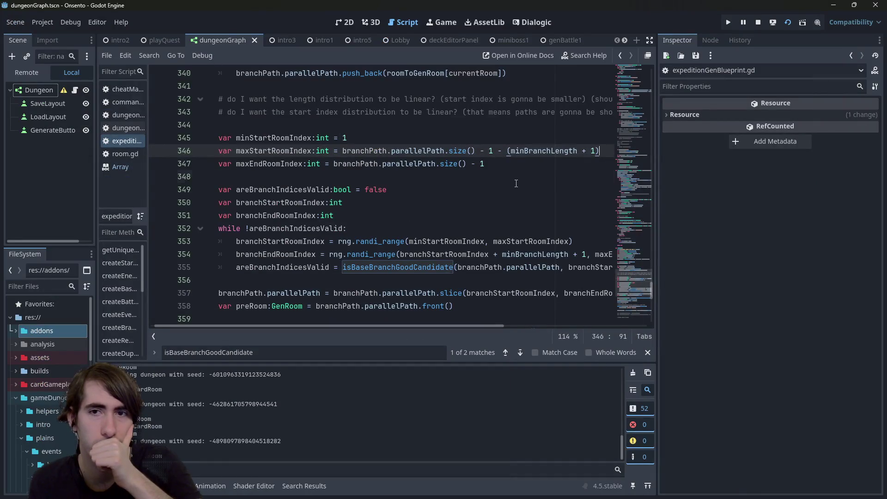
Highlight the uses of minBranchLength and widen the script editor over the inspector.
{"action": "left_click", "coordinate": [516, 183]}
{"action": "double_click", "coordinate": [530, 151]}
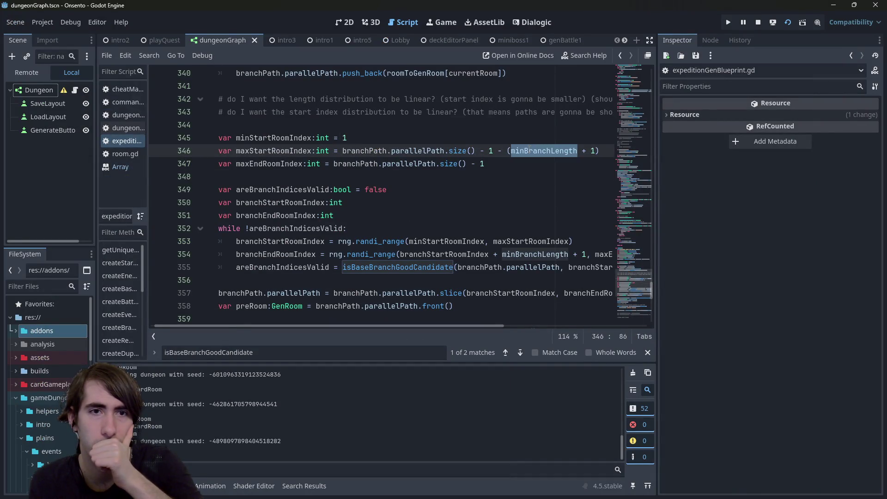
{"action": "mouse_move", "coordinate": [530, 150]}
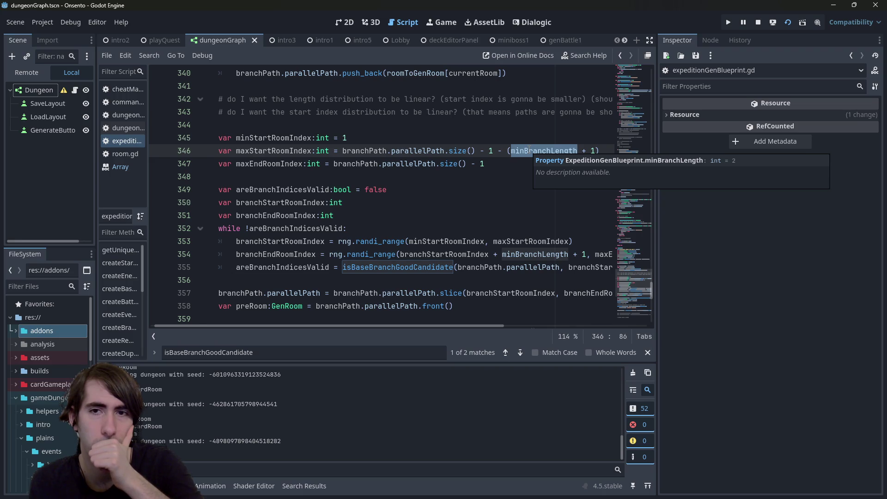
{"action": "left_click_drag", "start_coordinate": [657, 221], "coordinate": [763, 218]}
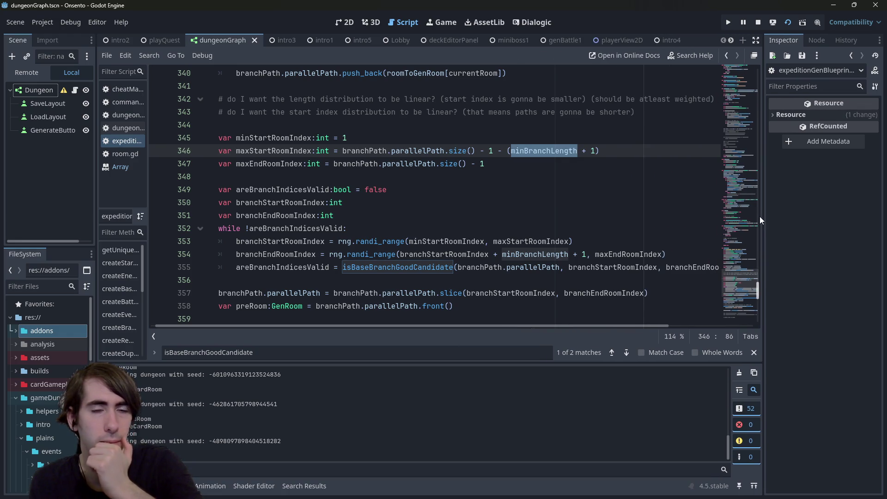
Change minBranchLength + 1 to + 2 on lines 346 and 354.
{"action": "left_click", "coordinate": [587, 255]}
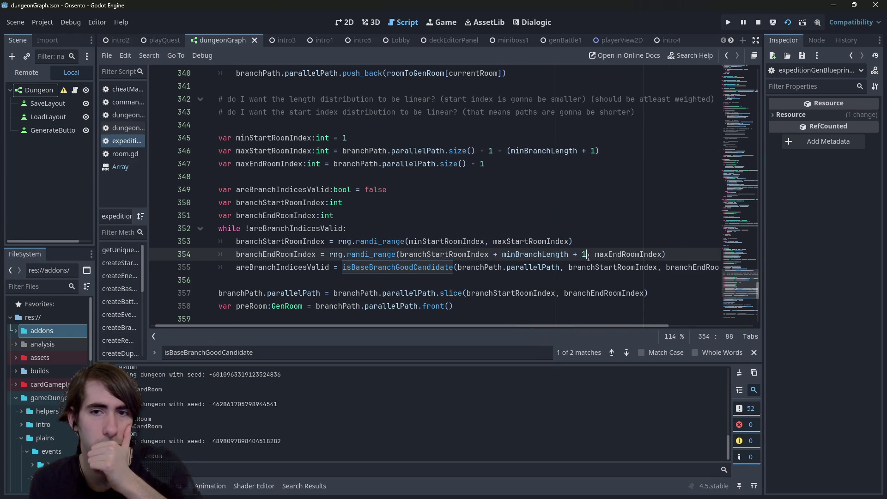
{"action": "left_click", "coordinate": [587, 151]}
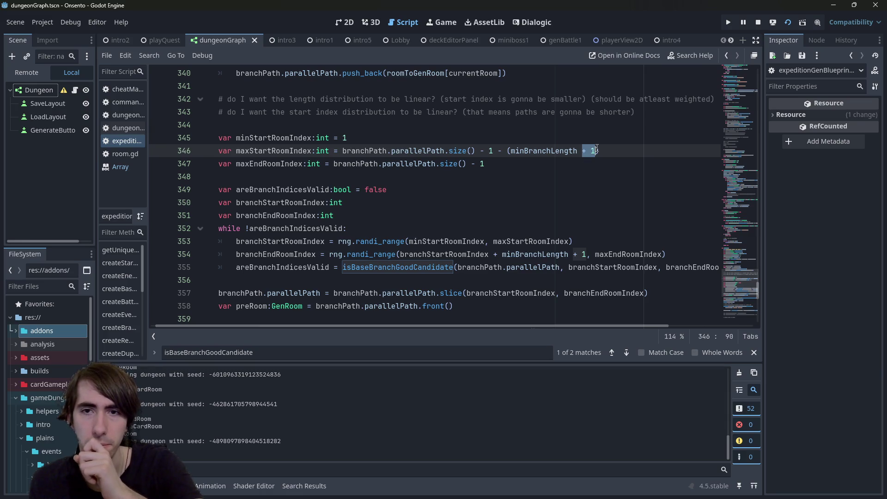
{"action": "left_click", "coordinate": [596, 147]}
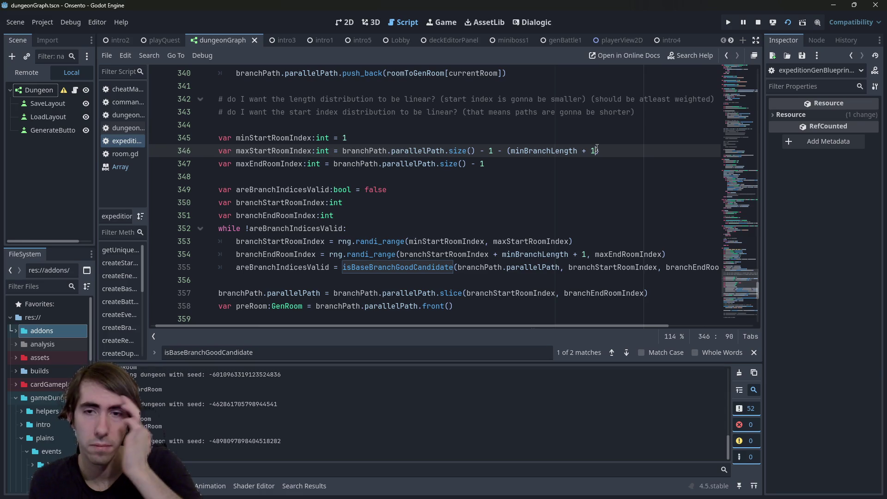
{"action": "double_click", "coordinate": [596, 151]}
{"action": "type", "text": "2"}
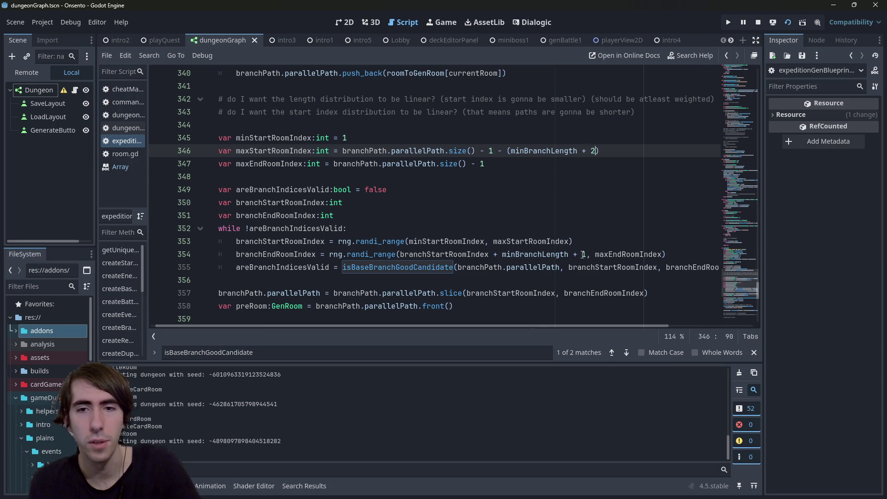
{"action": "double_click", "coordinate": [584, 254]}
{"action": "type", "text": "2"}
Save and run the game with F5, then review minBranchLength uses in the script.
{"action": "left_click", "coordinate": [352, 215]}
{"action": "key", "text": "F5"}
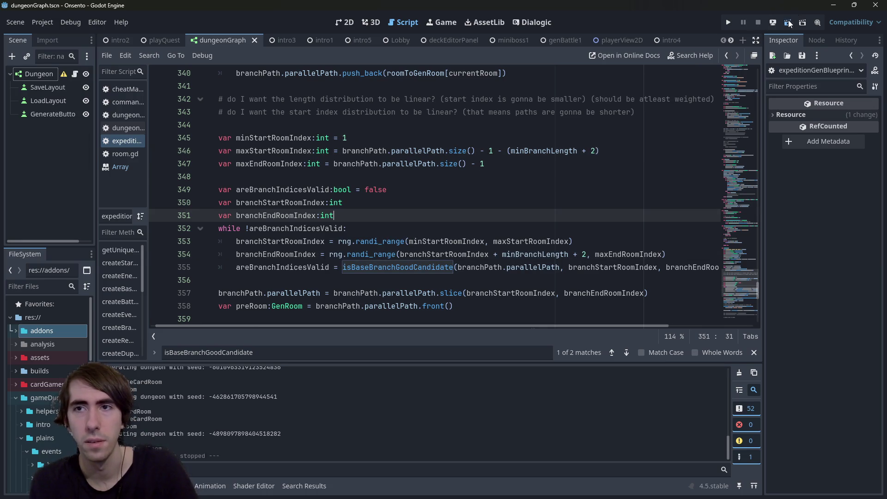
{"action": "double_click", "coordinate": [540, 145]}
{"action": "scroll", "coordinate": [538, 157], "scroll_direction": "down", "scroll_amount": 7}
{"action": "scroll", "coordinate": [537, 177], "scroll_direction": "up", "scroll_amount": 3}
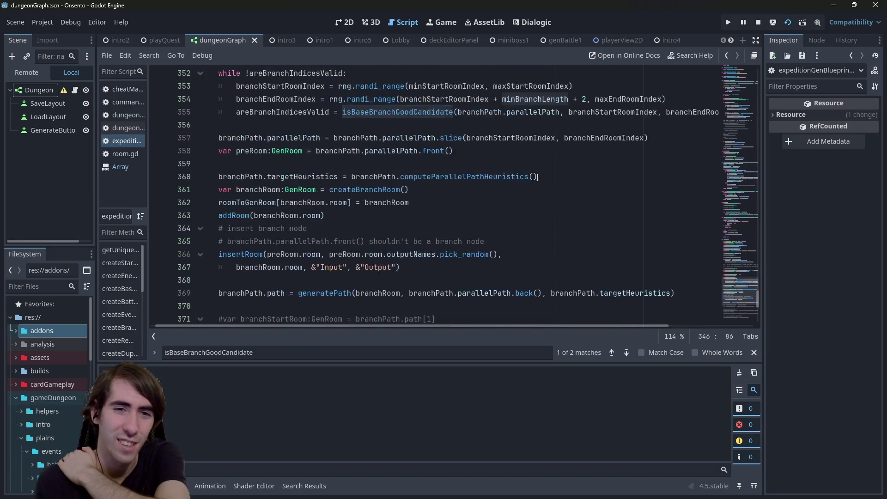
{"action": "scroll", "coordinate": [537, 177], "scroll_direction": "up", "scroll_amount": 3}
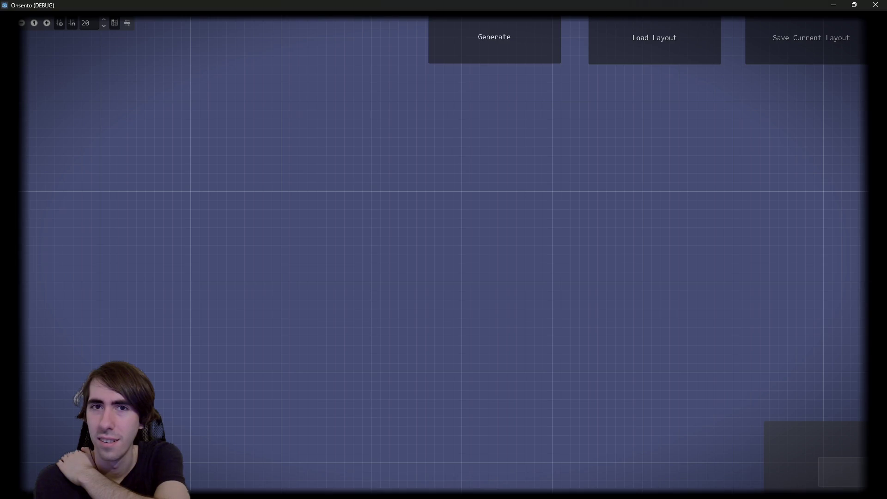
Briefly minimize and restore the game window, then regenerate the room graph repeatedly.
{"action": "left_click", "coordinate": [834, 5]}
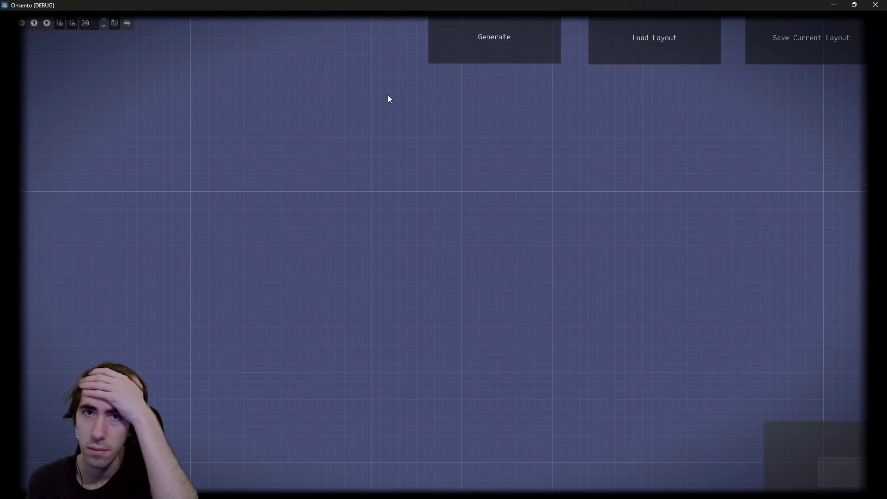
{"action": "left_click", "coordinate": [506, 46]}
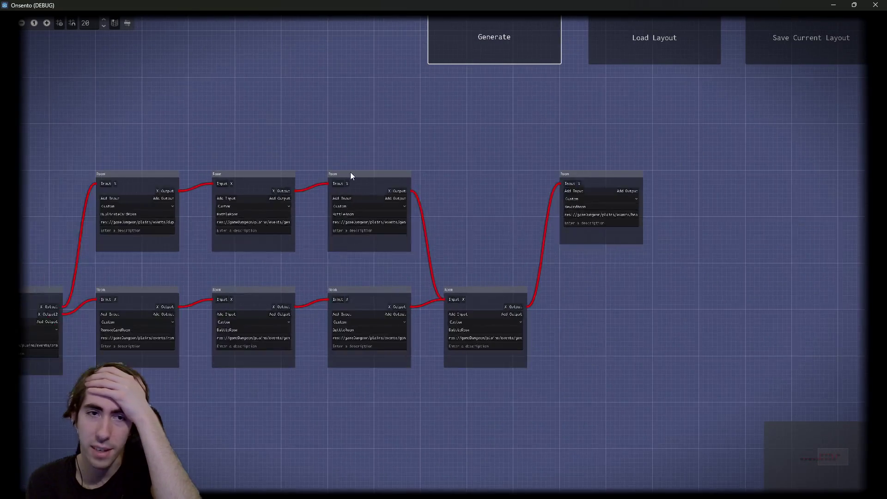
{"action": "left_click", "coordinate": [492, 44]}
{"action": "left_click", "coordinate": [493, 40]}
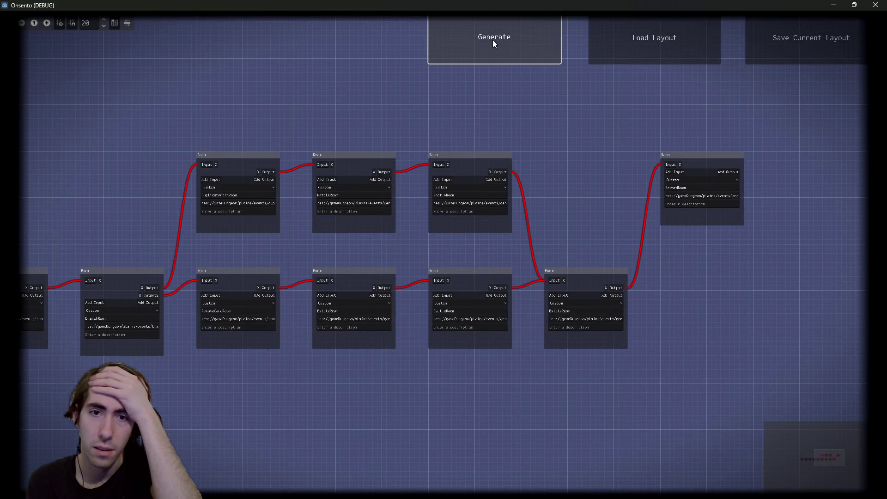
{"action": "left_click", "coordinate": [493, 39]}
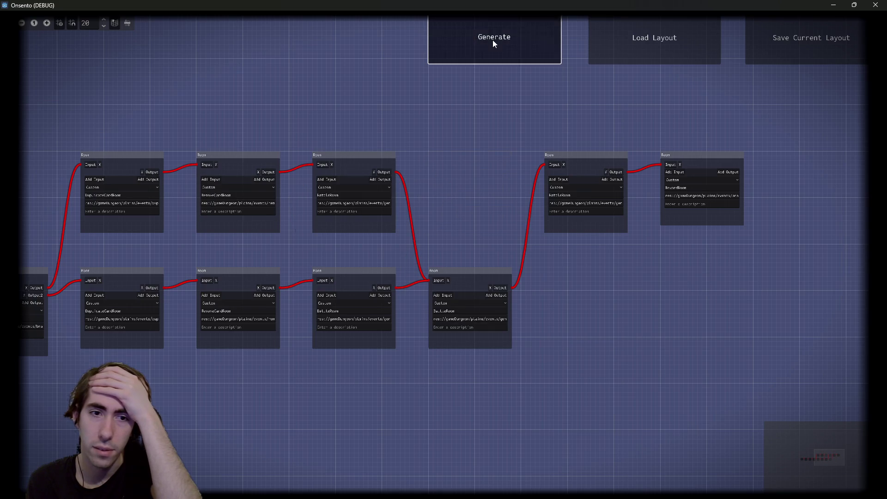
{"action": "left_click", "coordinate": [493, 40]}
{"action": "left_click", "coordinate": [493, 40]}
{"action": "left_click", "coordinate": [493, 40]}
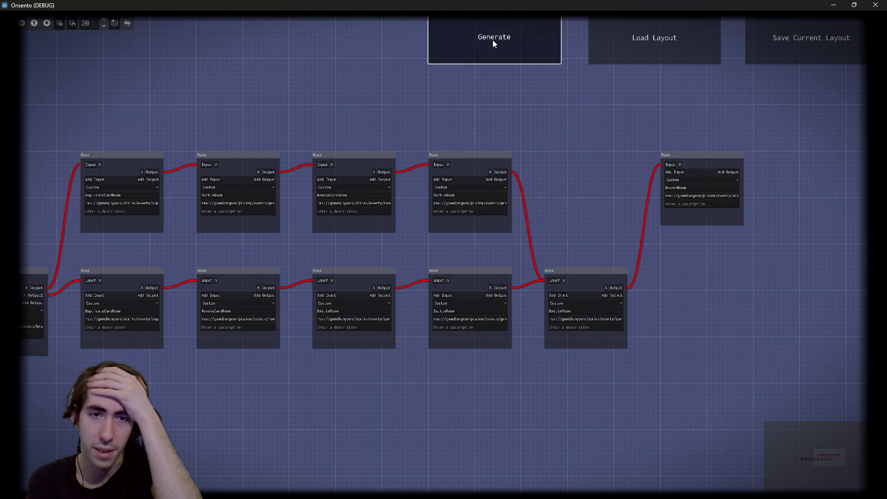
{"action": "left_click", "coordinate": [492, 39]}
{"action": "left_click", "coordinate": [493, 40]}
{"action": "left_click", "coordinate": [492, 40]}
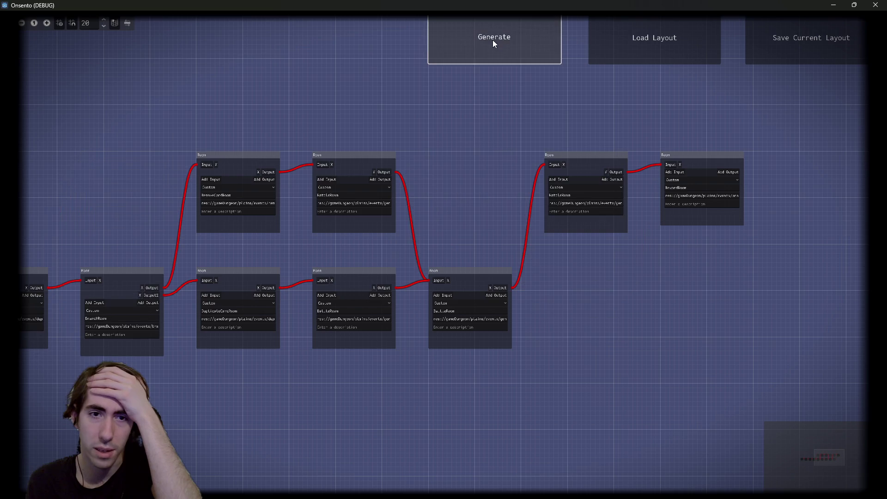
{"action": "left_click", "coordinate": [493, 39]}
{"action": "left_click", "coordinate": [492, 40]}
{"action": "left_click", "coordinate": [492, 40]}
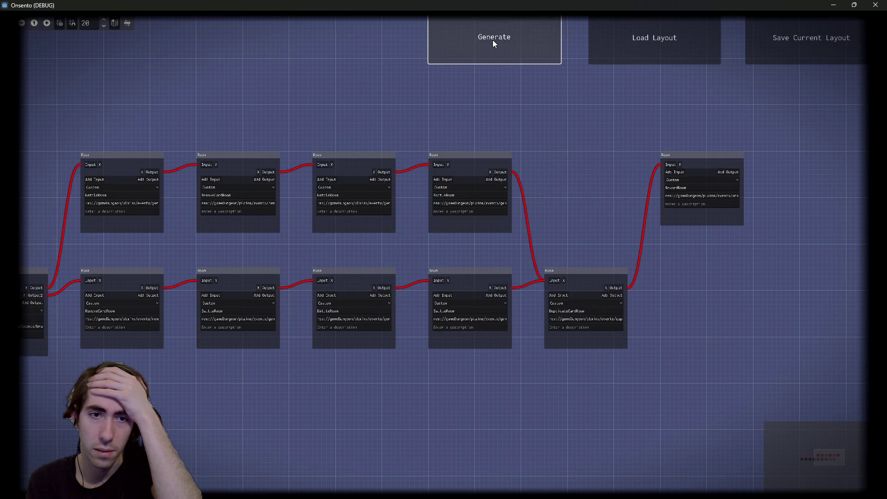
{"action": "left_click", "coordinate": [493, 39]}
{"action": "left_click", "coordinate": [493, 40]}
{"action": "left_click", "coordinate": [493, 40]}
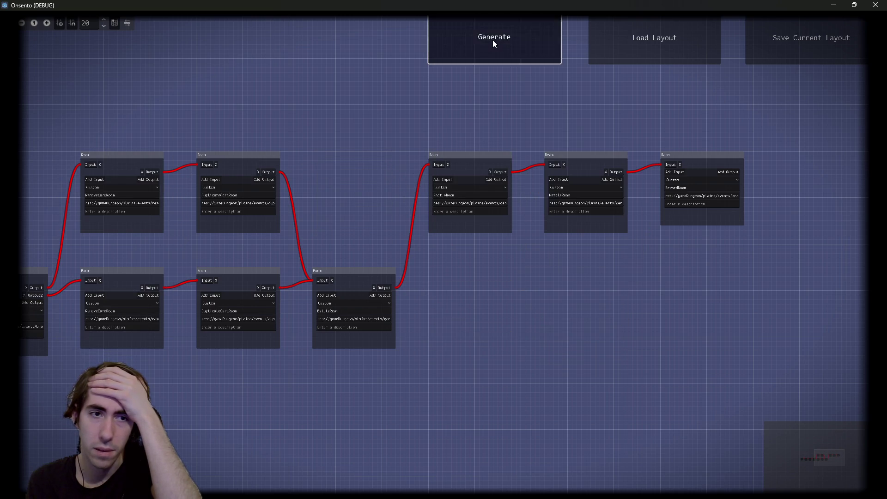
Keep regenerating until DuplicateCardRoom and RemoveCardRoom branches rejoin at a BattleRoom, then select that room.
{"action": "left_click", "coordinate": [493, 40]}
{"action": "left_click", "coordinate": [493, 40]}
{"action": "left_click", "coordinate": [493, 39]}
{"action": "left_click", "coordinate": [493, 40]}
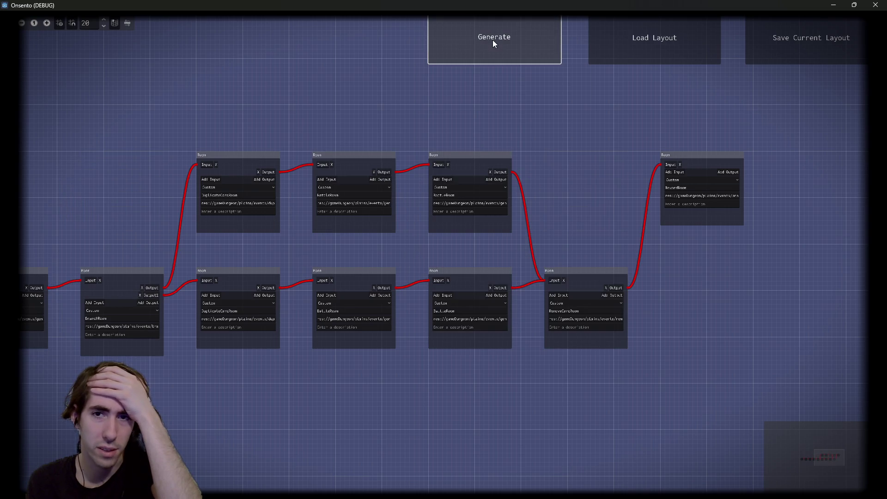
{"action": "left_click", "coordinate": [492, 39]}
{"action": "left_click", "coordinate": [493, 40]}
{"action": "left_click", "coordinate": [493, 40]}
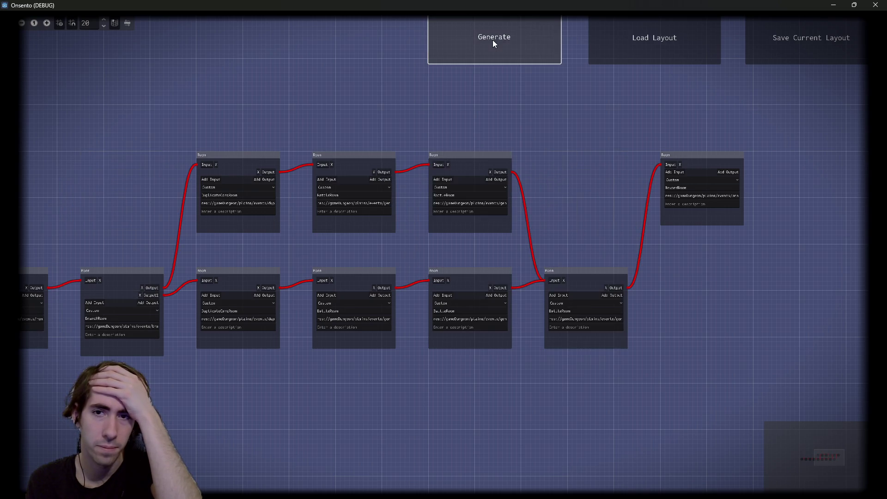
{"action": "left_click", "coordinate": [493, 40]}
{"action": "left_click", "coordinate": [493, 39]}
{"action": "left_click", "coordinate": [493, 40]}
{"action": "left_click", "coordinate": [493, 40]}
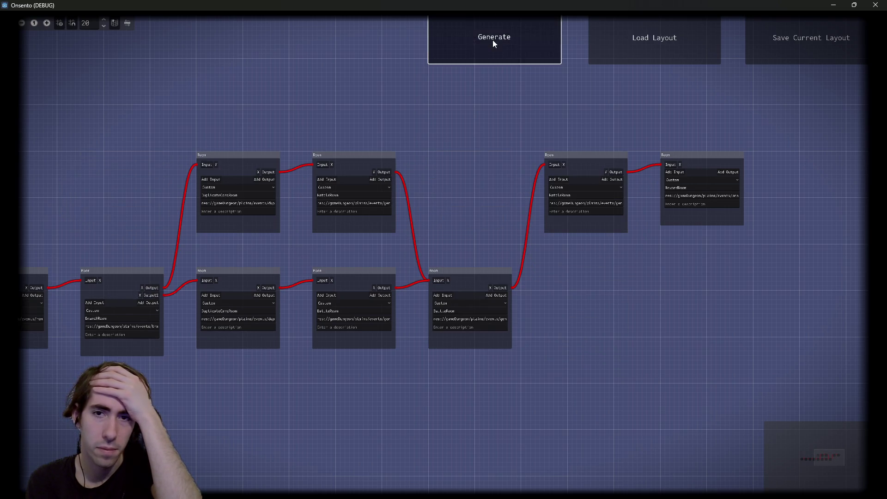
{"action": "left_click", "coordinate": [493, 40]}
{"action": "left_click", "coordinate": [492, 39]}
{"action": "left_click", "coordinate": [492, 40]}
{"action": "left_click", "coordinate": [493, 40]}
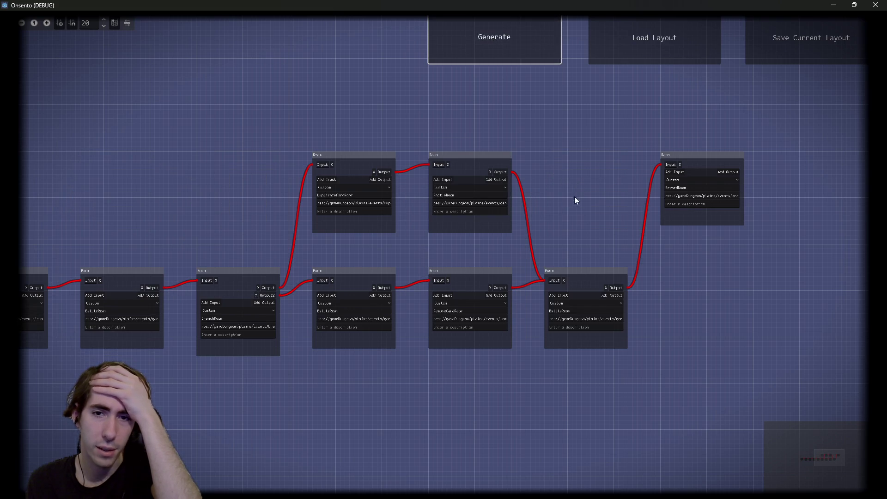
{"action": "left_click", "coordinate": [578, 340]}
{"action": "scroll", "coordinate": [578, 341], "scroll_direction": "up", "scroll_amount": 2}
Zoom out and regenerate about forty times until two parallel card-room branches rejoin before the RewardRoom.
{"action": "scroll", "coordinate": [400, 340], "scroll_direction": "down", "scroll_amount": 1}
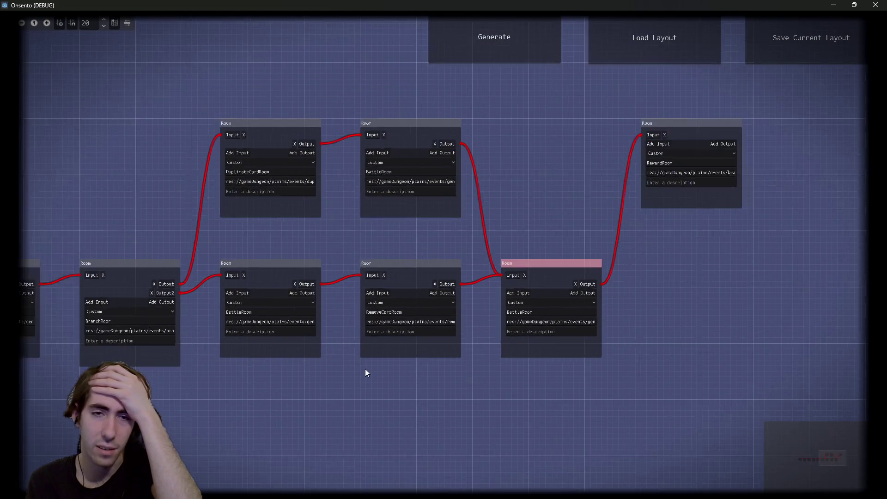
{"action": "left_click", "coordinate": [504, 60]}
{"action": "scroll", "coordinate": [559, 171], "scroll_direction": "down", "scroll_amount": 1}
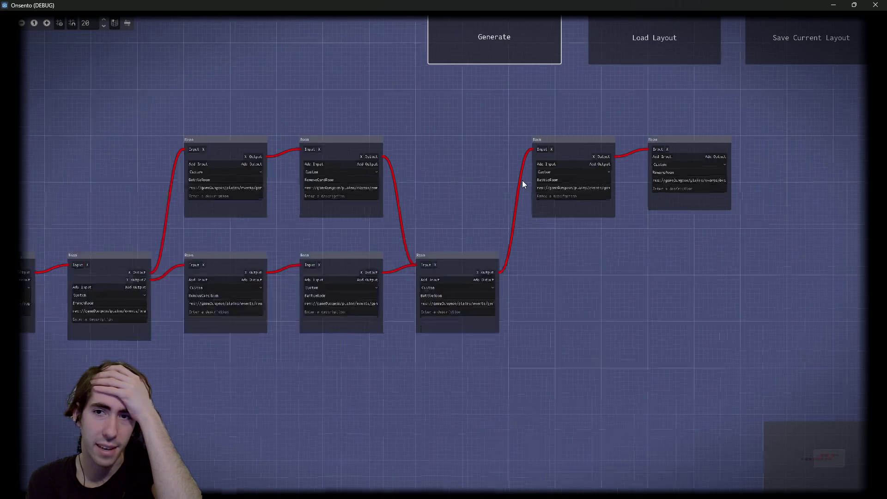
{"action": "left_click", "coordinate": [506, 43]}
{"action": "left_click", "coordinate": [505, 42]}
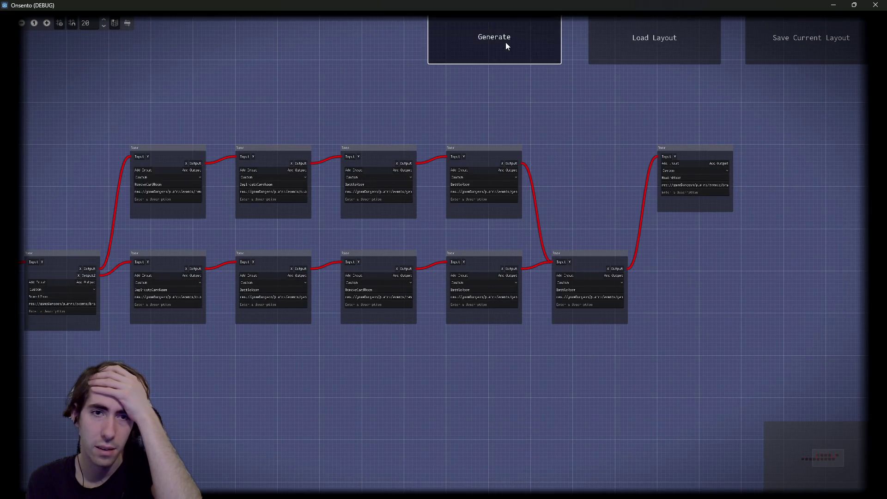
{"action": "left_click", "coordinate": [506, 42]}
{"action": "left_click", "coordinate": [505, 43]}
{"action": "left_click", "coordinate": [506, 42]}
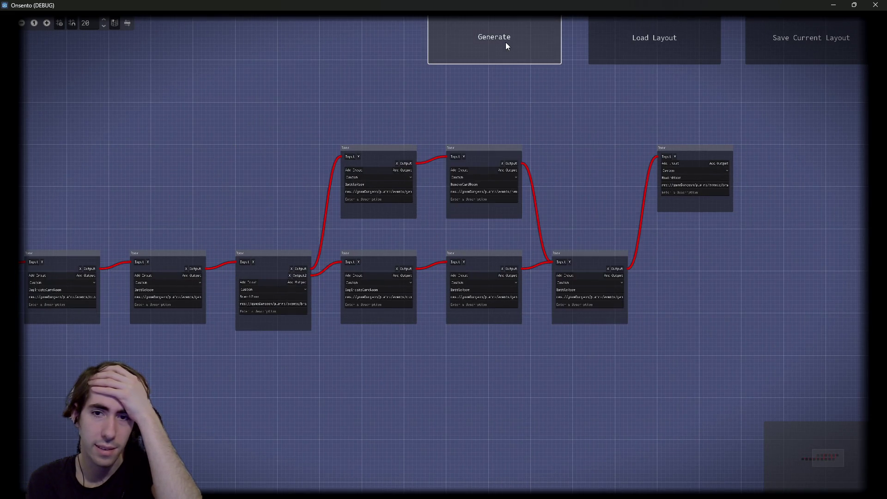
{"action": "left_click", "coordinate": [505, 43]}
{"action": "left_click", "coordinate": [505, 42]}
{"action": "left_click", "coordinate": [506, 42]}
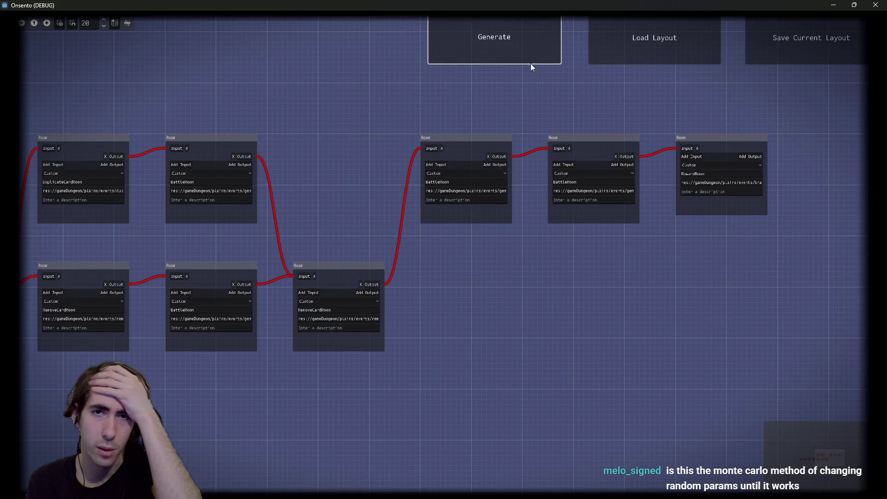
{"action": "left_click", "coordinate": [528, 59]}
{"action": "left_click", "coordinate": [528, 59]}
{"action": "left_click", "coordinate": [528, 59]}
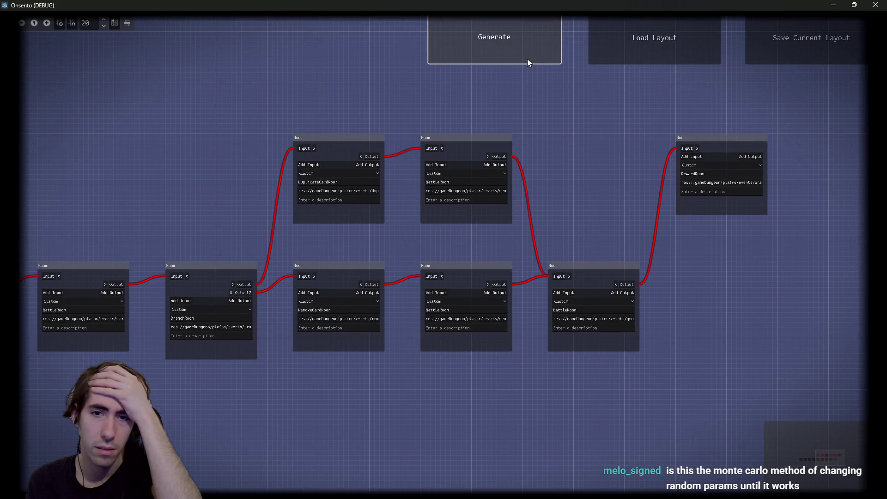
{"action": "left_click", "coordinate": [527, 59]}
{"action": "left_click", "coordinate": [528, 59]}
{"action": "left_click", "coordinate": [528, 59]}
{"action": "left_click", "coordinate": [528, 59]}
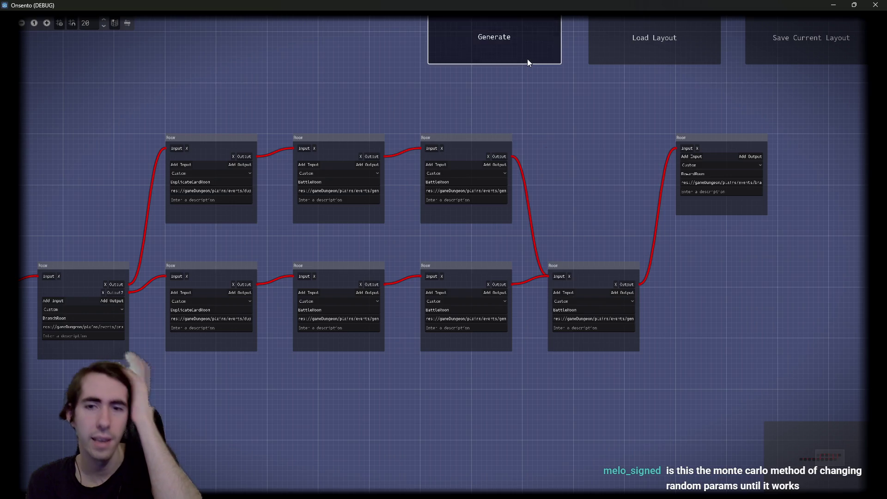
{"action": "left_click", "coordinate": [529, 46]}
{"action": "left_click", "coordinate": [529, 46]}
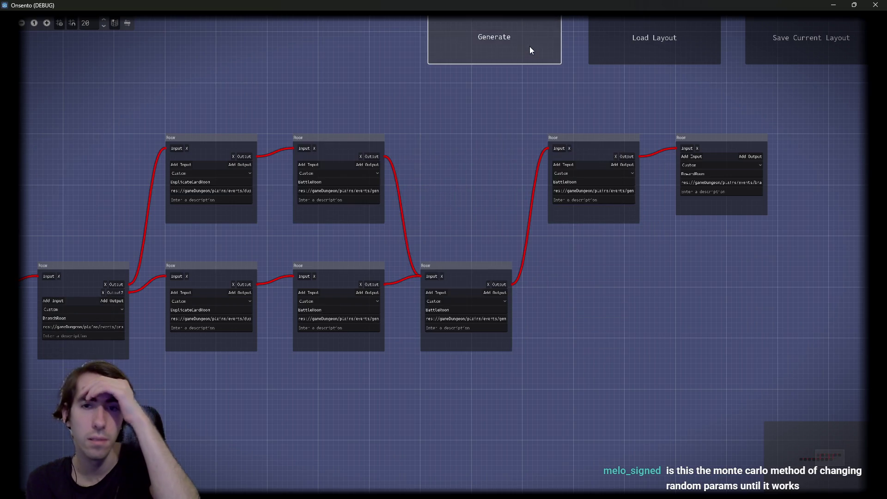
{"action": "left_click", "coordinate": [529, 46]}
{"action": "left_click", "coordinate": [530, 47]}
{"action": "left_click", "coordinate": [530, 47]}
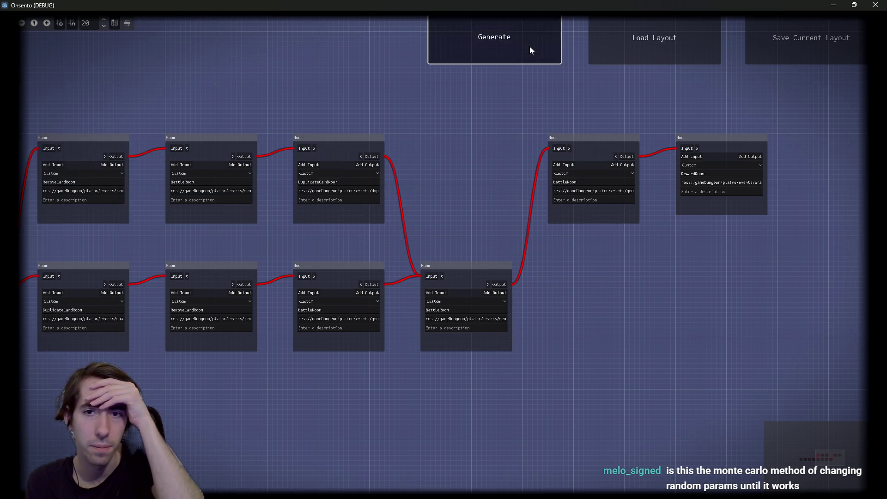
{"action": "left_click", "coordinate": [530, 46]}
{"action": "left_click", "coordinate": [530, 47]}
{"action": "left_click", "coordinate": [530, 46]}
{"action": "left_click", "coordinate": [530, 46]}
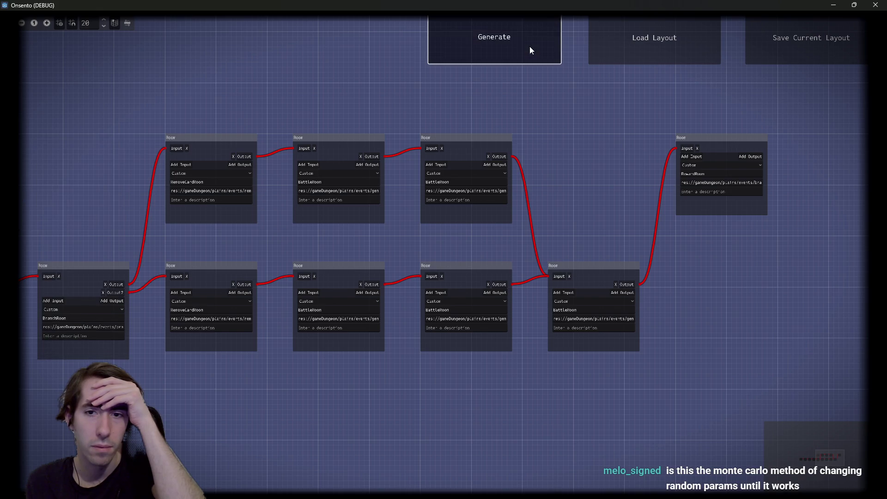
{"action": "left_click", "coordinate": [530, 46]}
{"action": "left_click", "coordinate": [530, 46]}
{"action": "left_click", "coordinate": [530, 46]}
{"action": "left_click", "coordinate": [530, 46]}
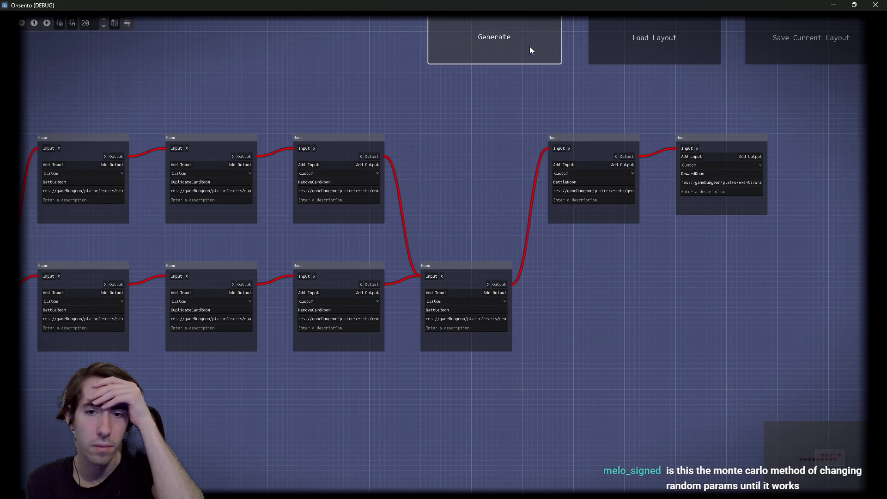
{"action": "left_click", "coordinate": [529, 47]}
{"action": "left_click", "coordinate": [529, 47]}
{"action": "left_click", "coordinate": [530, 46]}
{"action": "left_click", "coordinate": [530, 46]}
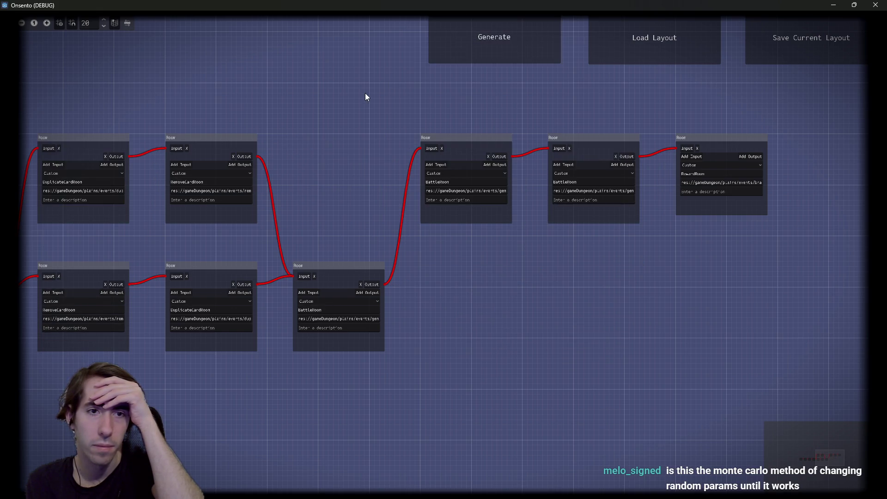
{"action": "left_click", "coordinate": [497, 54]}
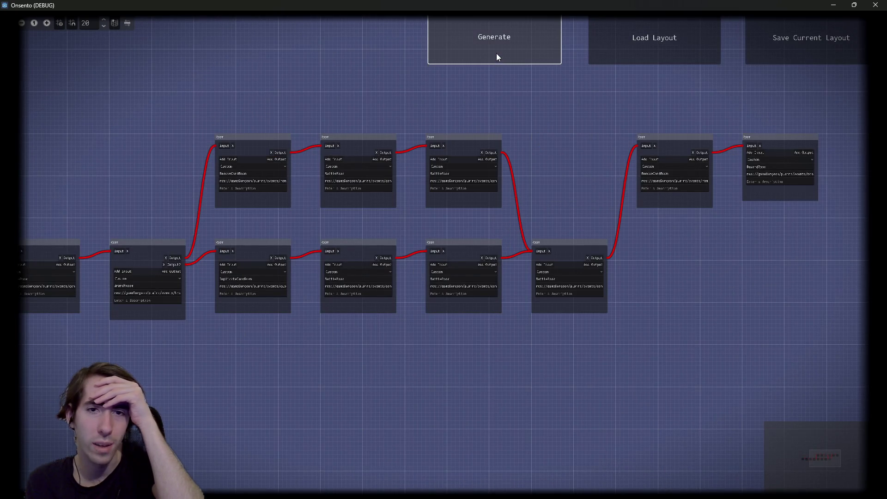
{"action": "left_click", "coordinate": [496, 54]}
{"action": "left_click", "coordinate": [498, 49]}
{"action": "left_click", "coordinate": [500, 45]}
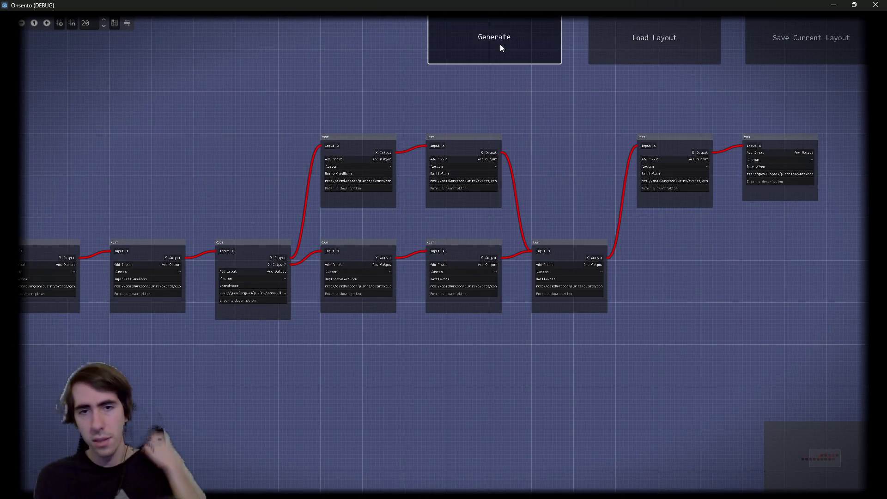
{"action": "left_click", "coordinate": [500, 44]}
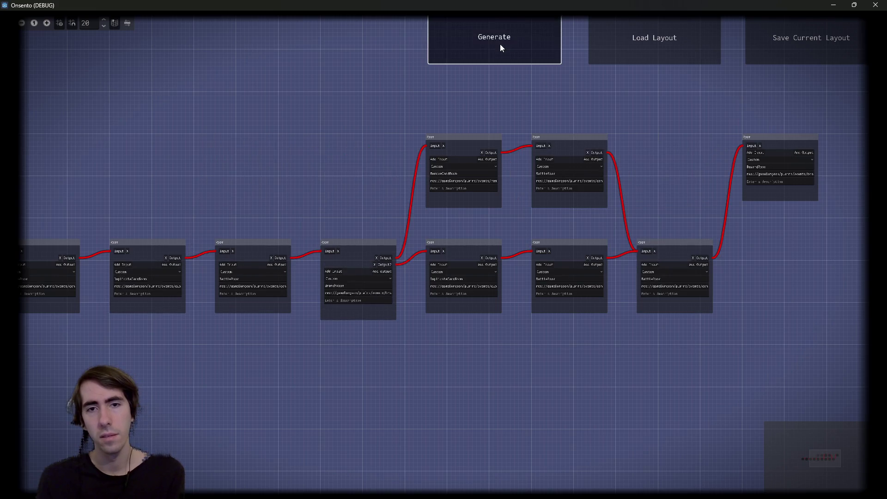
{"action": "left_click", "coordinate": [500, 44]}
{"action": "scroll", "coordinate": [363, 113], "scroll_direction": "up", "scroll_amount": 2}
Box-select the eight rooms on both parallel branches, then minimize the Onsento (DEBUG) window.
{"action": "scroll", "coordinate": [273, 283], "scroll_direction": "up", "scroll_amount": 2}
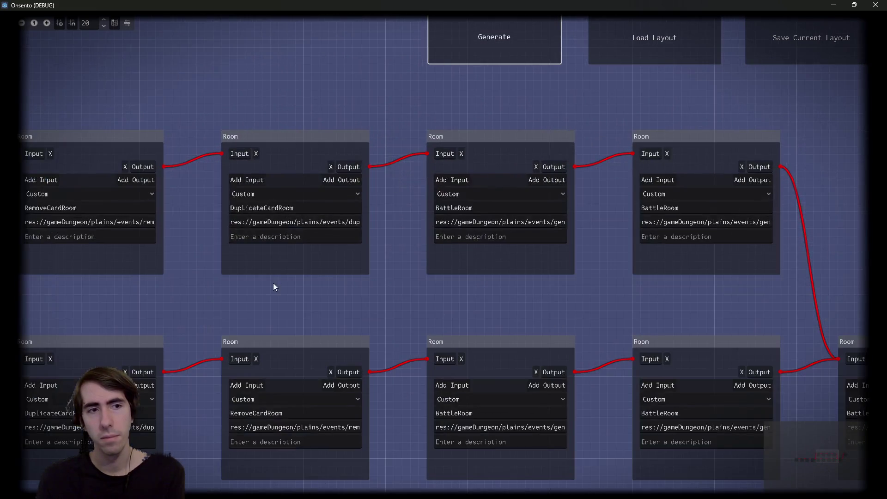
{"action": "scroll", "coordinate": [315, 251], "scroll_direction": "down", "scroll_amount": 1}
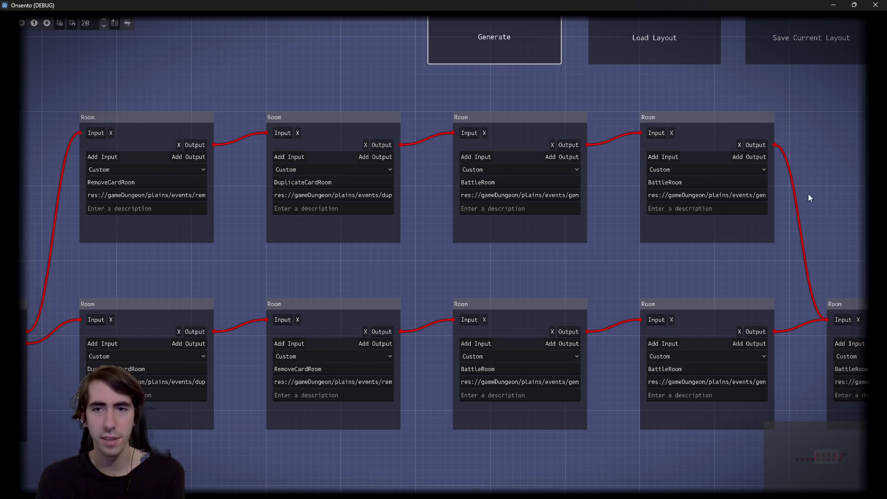
{"action": "left_click_drag", "start_coordinate": [808, 195], "coordinate": [177, 402]}
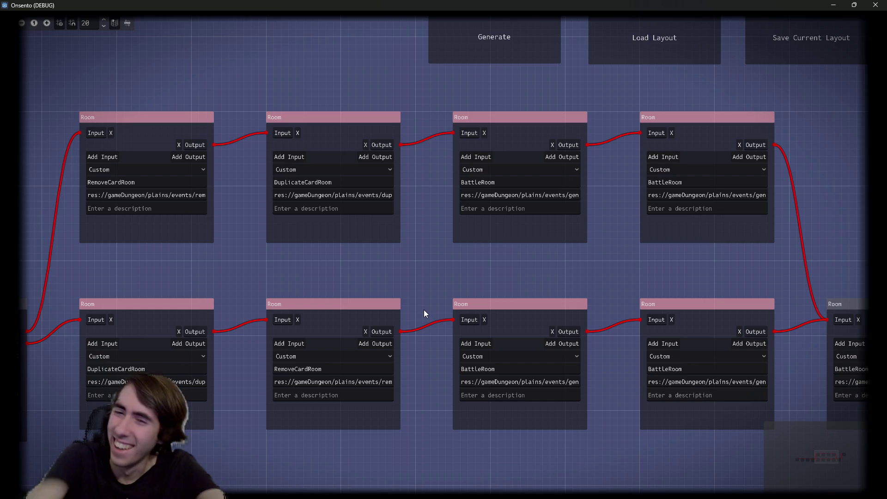
{"action": "left_click", "coordinate": [836, 4]}
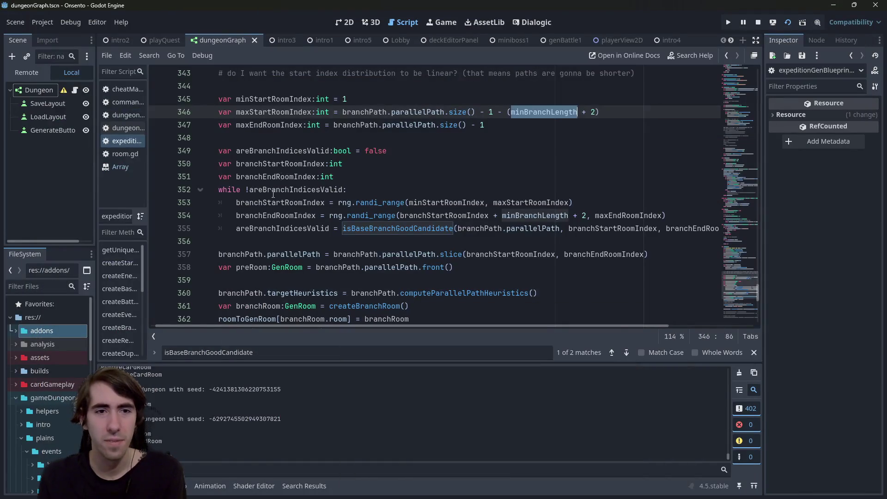
{"action": "left_click_drag", "start_coordinate": [251, 245], "coordinate": [193, 191]}
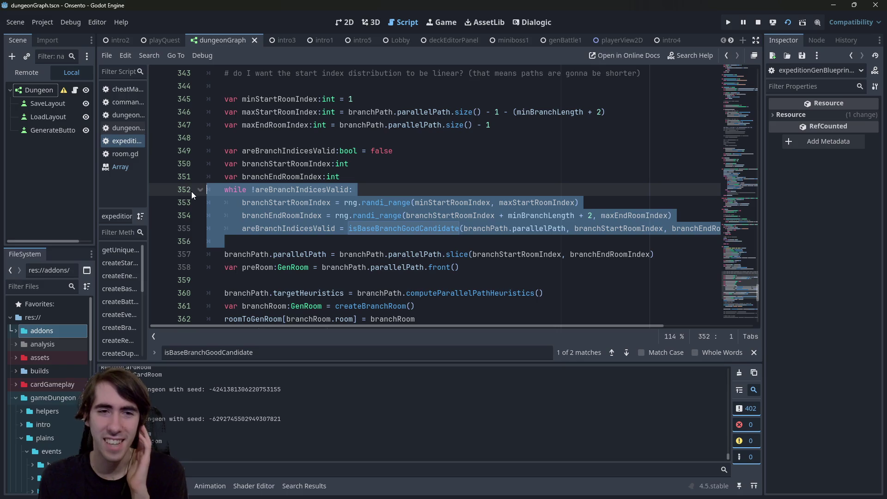
{"action": "left_click", "coordinate": [386, 216]}
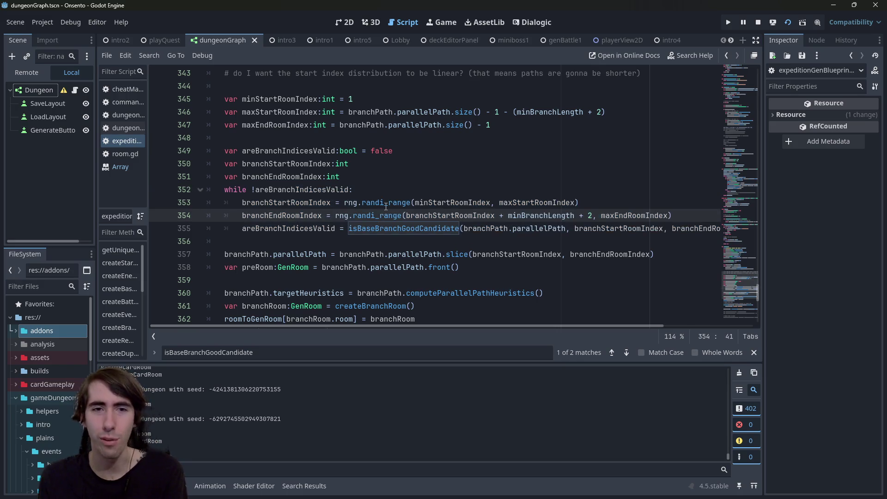
{"action": "double_click", "coordinate": [386, 206]}
{"action": "mouse_move", "coordinate": [226, 243]}
{"action": "left_mouse_down"}
{"action": "mouse_move", "coordinate": [195, 215]}
{"action": "mouse_move", "coordinate": [186, 192]}
{"action": "left_mouse_up"}
{"action": "left_click", "coordinate": [259, 190]}
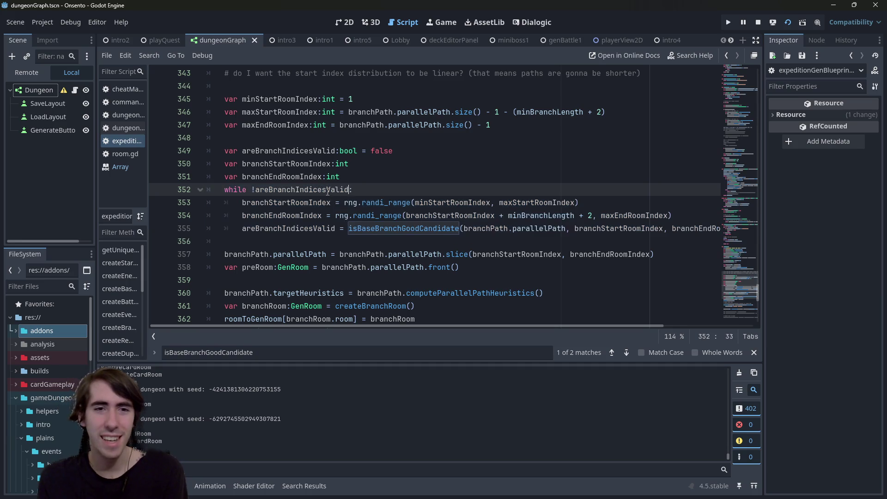
{"action": "double_click", "coordinate": [286, 202]}
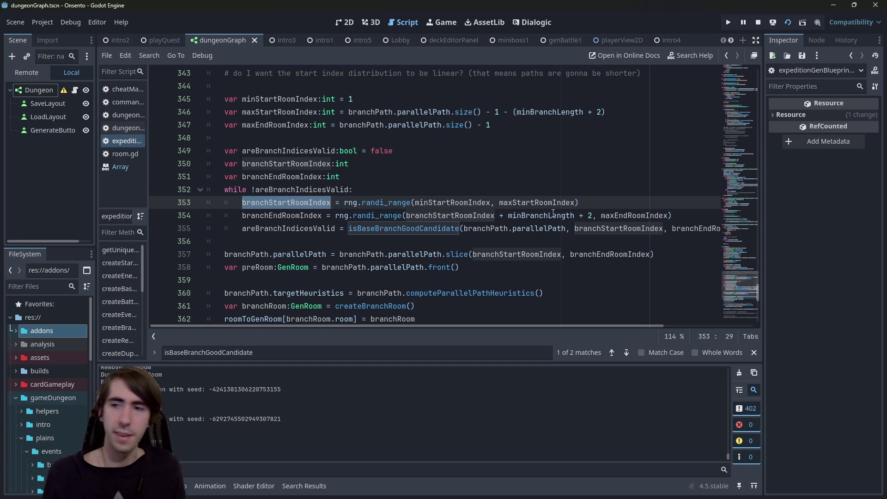
{"action": "key", "text": "F6"}
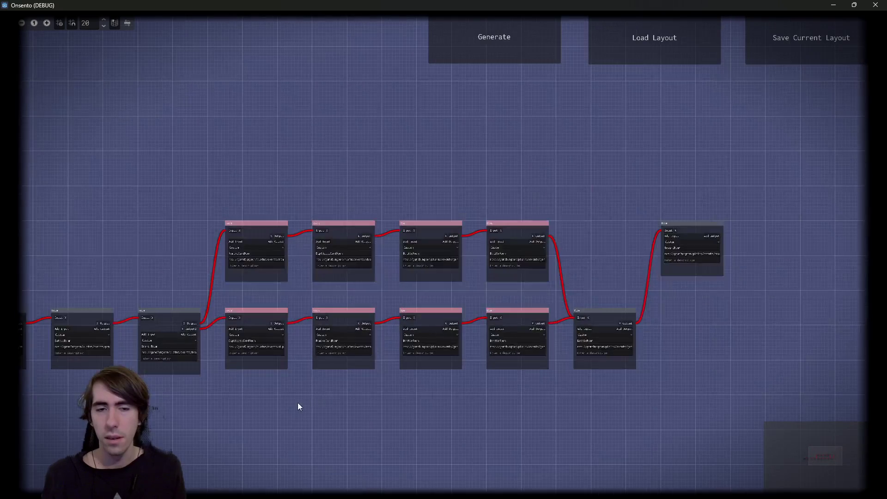
{"action": "mouse_move", "coordinate": [297, 403]}
{"action": "left_mouse_down"}
{"action": "mouse_move", "coordinate": [434, 363]}
{"action": "mouse_move", "coordinate": [655, 346]}
{"action": "mouse_move", "coordinate": [543, 340]}
{"action": "mouse_move", "coordinate": [375, 352]}
{"action": "mouse_move", "coordinate": [374, 389]}
{"action": "left_mouse_up"}
{"action": "scroll", "coordinate": [376, 349], "scroll_direction": "up", "scroll_amount": 3}
{"action": "scroll", "coordinate": [375, 388], "scroll_direction": "up", "scroll_amount": 1}
{"action": "scroll", "coordinate": [423, 399], "scroll_direction": "up", "scroll_amount": 2}
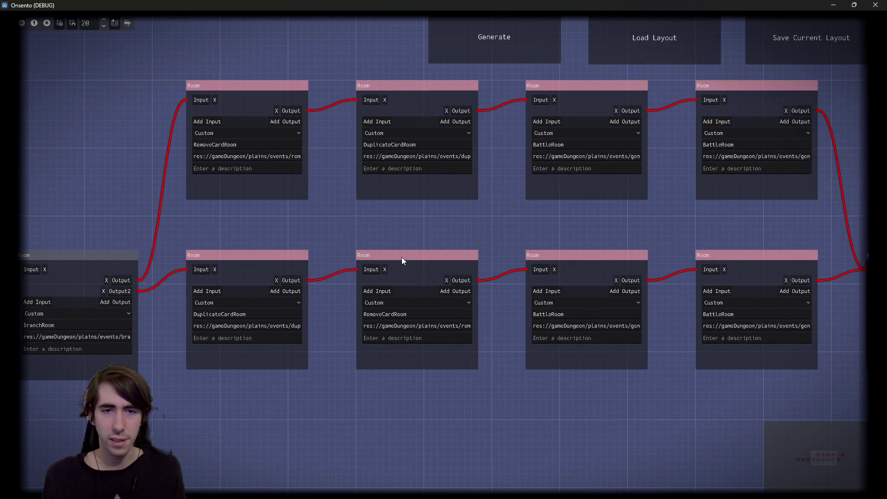
{"action": "left_click", "coordinate": [414, 238]}
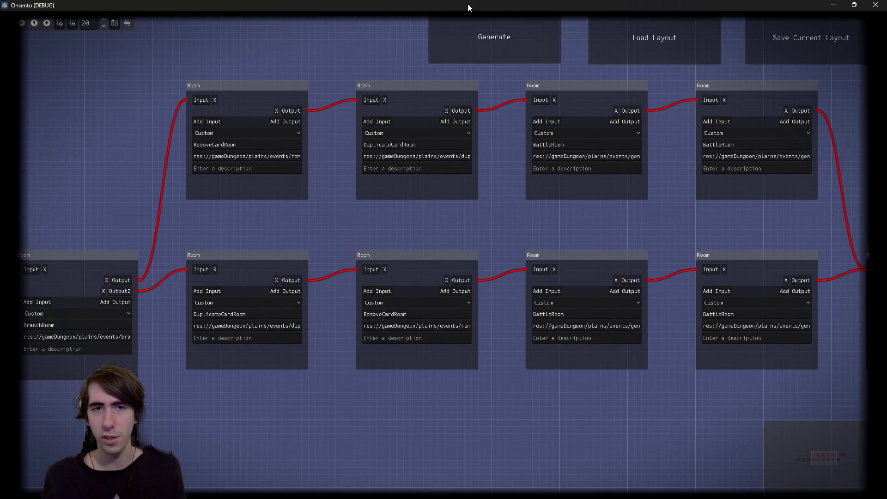
{"action": "left_click_drag", "start_coordinate": [487, 83], "coordinate": [447, 119]}
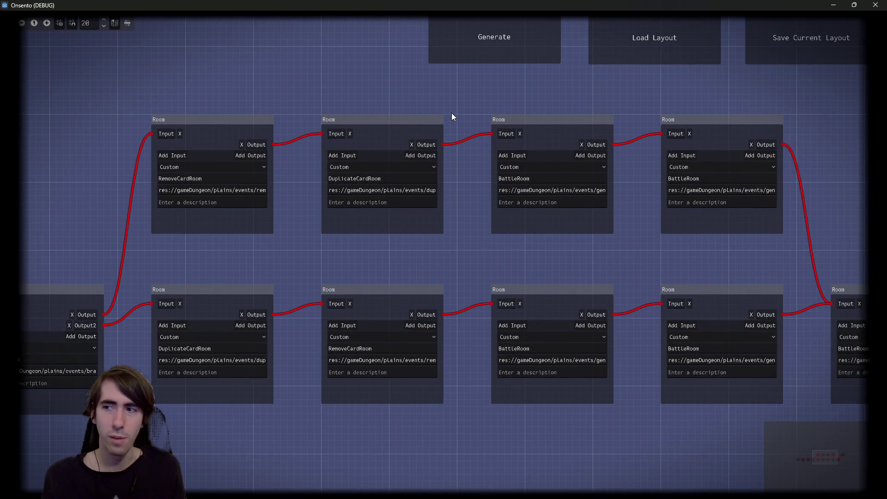
{"action": "mouse_move", "coordinate": [506, 94]}
{"action": "left_mouse_down"}
{"action": "mouse_move", "coordinate": [283, 88]}
{"action": "mouse_move", "coordinate": [110, 101]}
{"action": "mouse_move", "coordinate": [146, 109]}
{"action": "mouse_move", "coordinate": [526, 109]}
{"action": "left_mouse_up"}
{"action": "scroll", "coordinate": [493, 203], "scroll_direction": "down", "scroll_amount": 2}
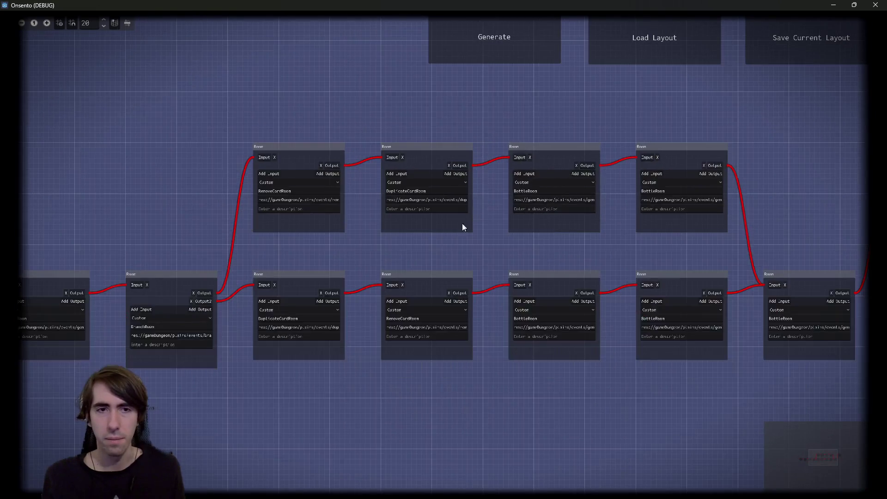
{"action": "scroll", "coordinate": [463, 226], "scroll_direction": "down", "scroll_amount": 1}
{"action": "mouse_move", "coordinate": [238, 268]}
{"action": "left_mouse_down"}
{"action": "mouse_move", "coordinate": [604, 198]}
{"action": "mouse_move", "coordinate": [229, 223]}
{"action": "left_mouse_up"}
{"action": "left_click_drag", "start_coordinate": [641, 90], "coordinate": [533, 100]}
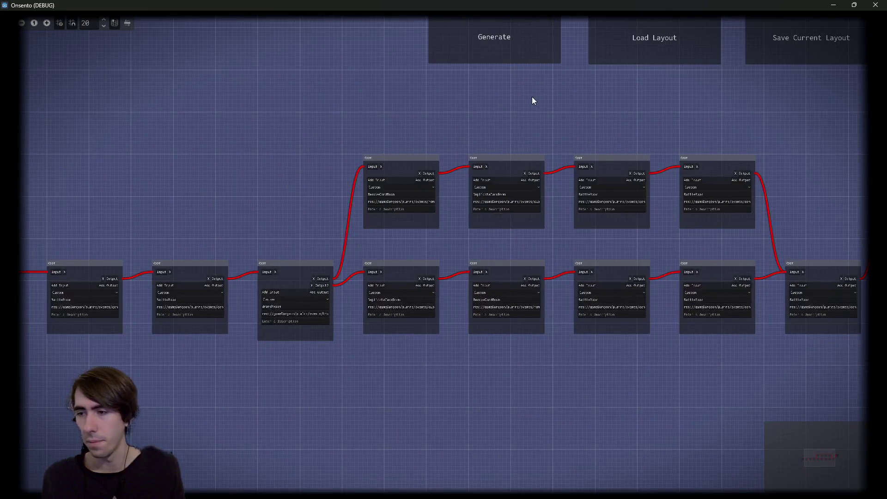
{"action": "left_click_drag", "start_coordinate": [379, 240], "coordinate": [436, 251]}
{"action": "scroll", "coordinate": [403, 260], "scroll_direction": "up", "scroll_amount": 1}
{"action": "scroll", "coordinate": [407, 262], "scroll_direction": "up", "scroll_amount": 3}
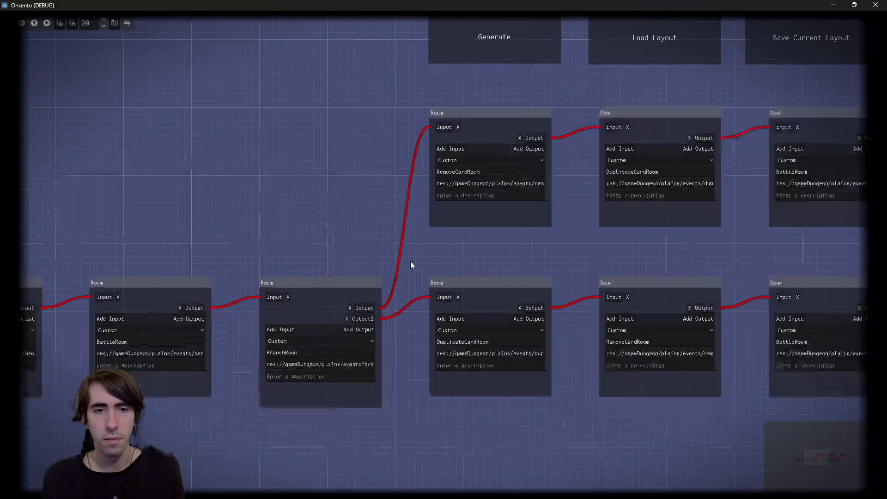
{"action": "scroll", "coordinate": [454, 265], "scroll_direction": "down", "scroll_amount": 2}
{"action": "mouse_move", "coordinate": [310, 254]}
{"action": "left_mouse_down"}
{"action": "mouse_move", "coordinate": [577, 213]}
{"action": "mouse_move", "coordinate": [633, 172]}
{"action": "mouse_move", "coordinate": [554, 200]}
{"action": "left_mouse_up"}
{"action": "scroll", "coordinate": [374, 238], "scroll_direction": "up", "scroll_amount": 4}
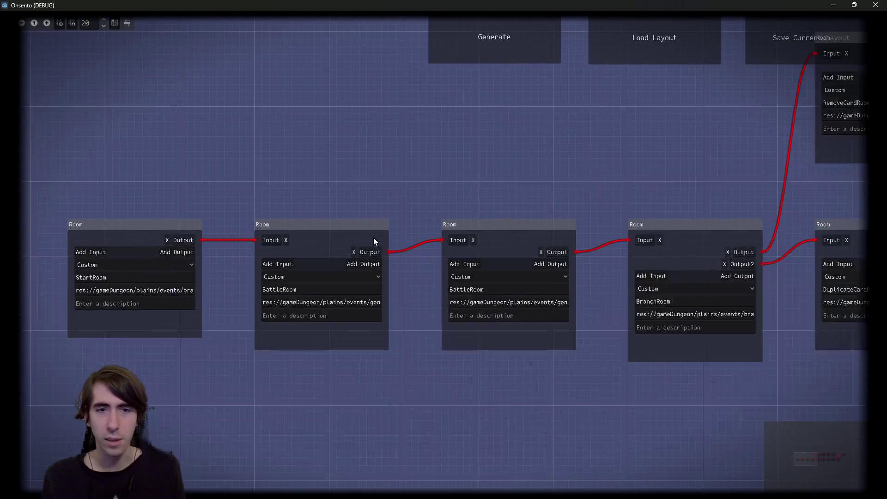
{"action": "left_click_drag", "start_coordinate": [397, 207], "coordinate": [220, 382]}
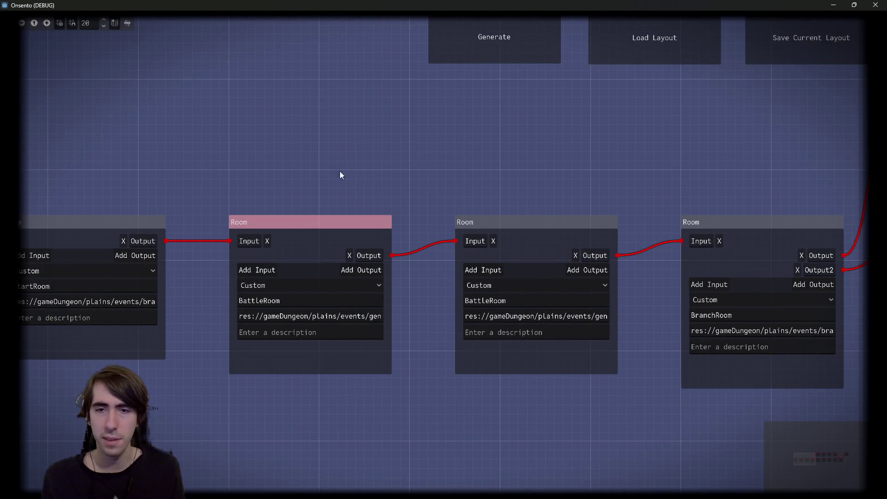
{"action": "scroll", "coordinate": [301, 184], "scroll_direction": "right", "scroll_amount": 5}
{"action": "scroll", "coordinate": [445, 214], "scroll_direction": "down", "scroll_amount": 3}
{"action": "scroll", "coordinate": [453, 217], "scroll_direction": "right", "scroll_amount": 2}
{"action": "scroll", "coordinate": [458, 221], "scroll_direction": "right", "scroll_amount": 5}
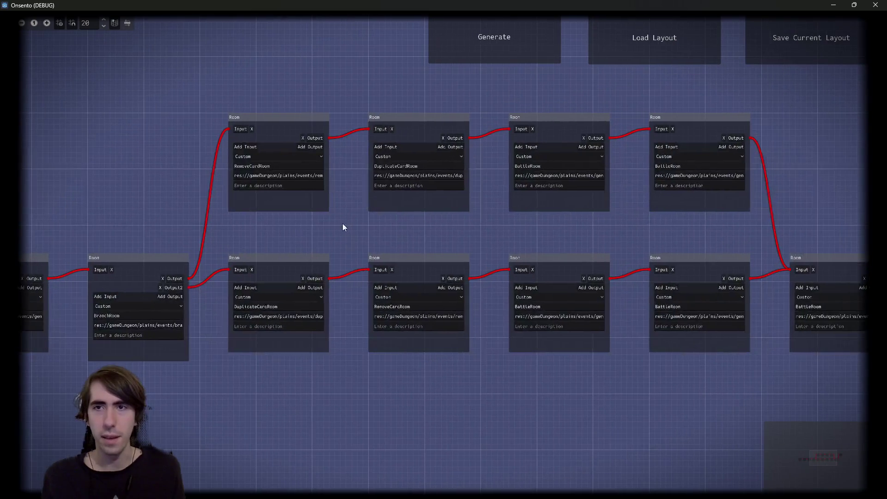
{"action": "scroll", "coordinate": [427, 226], "scroll_direction": "up", "scroll_amount": 1}
{"action": "scroll", "coordinate": [422, 250], "scroll_direction": "up", "scroll_amount": 3}
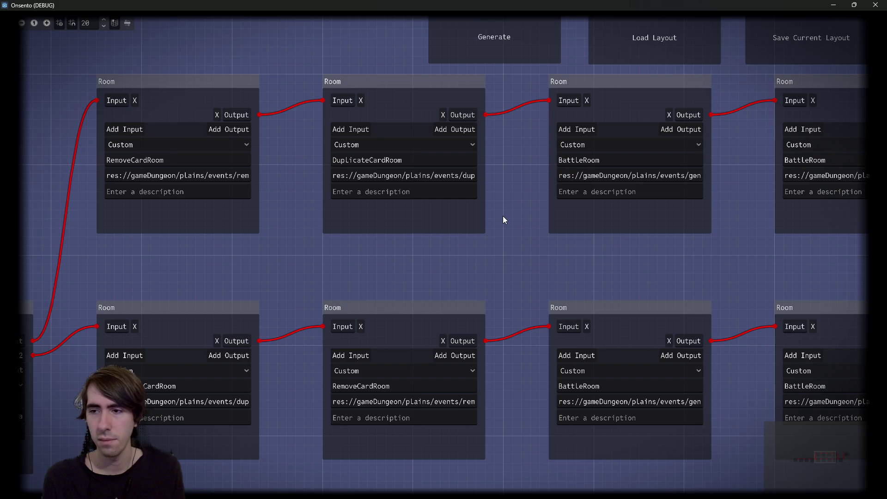
{"action": "left_click", "coordinate": [833, 5]}
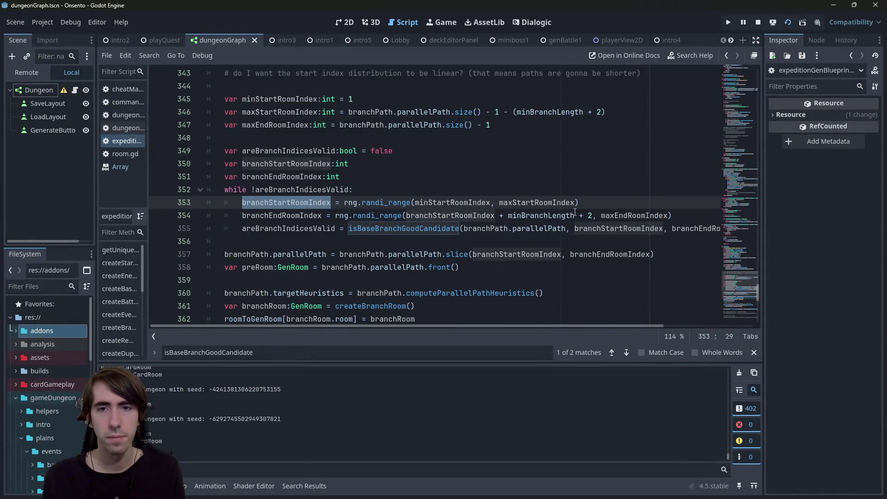
Select minBranchLength on line 354, view its declaration, and return to line 354.
{"action": "left_click", "coordinate": [593, 216]}
{"action": "scroll", "coordinate": [610, 198], "scroll_direction": "down", "scroll_amount": 1}
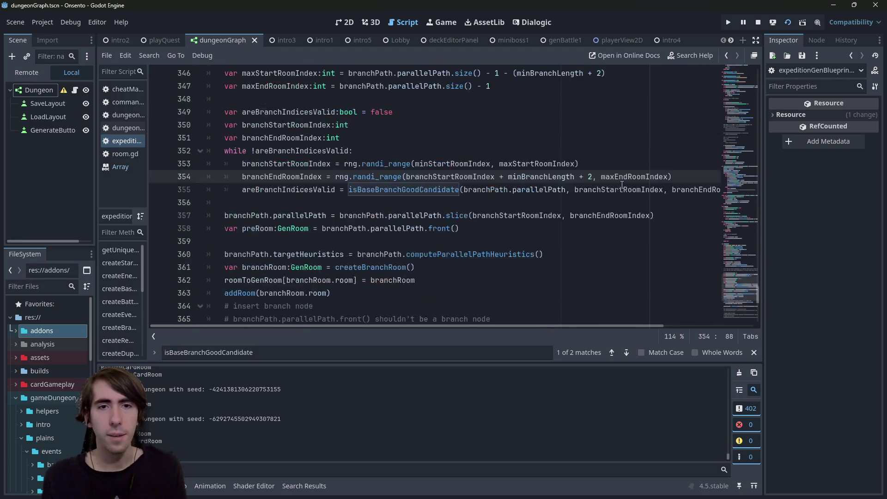
{"action": "scroll", "coordinate": [622, 185], "scroll_direction": "up", "scroll_amount": 2}
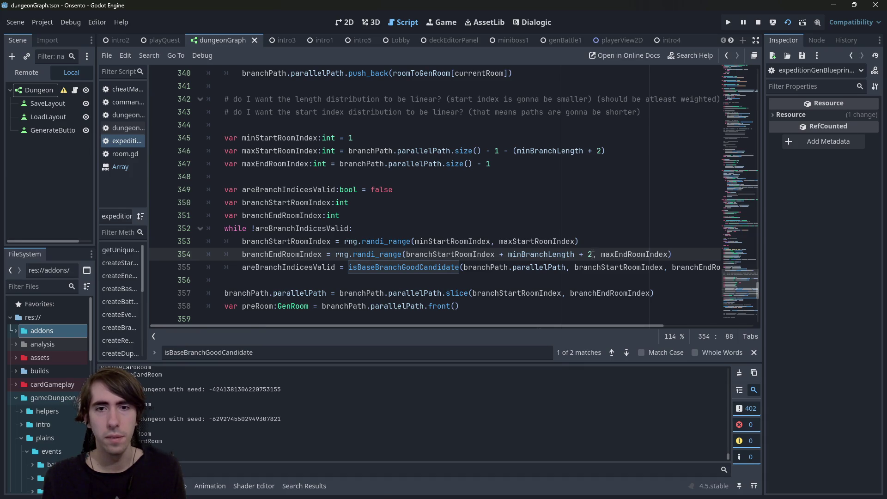
{"action": "double_click", "coordinate": [570, 254]}
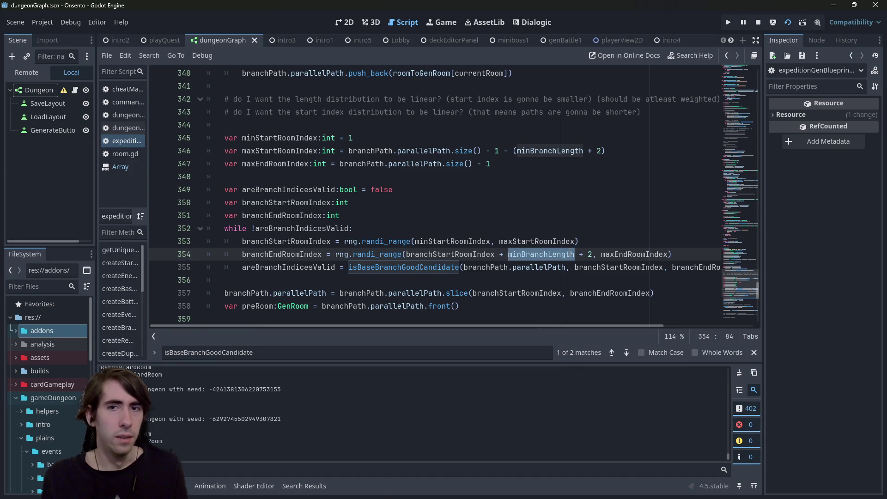
{"action": "scroll", "coordinate": [570, 252], "scroll_direction": "up", "scroll_amount": 5}
{"action": "scroll", "coordinate": [570, 253], "scroll_direction": "down", "scroll_amount": 5}
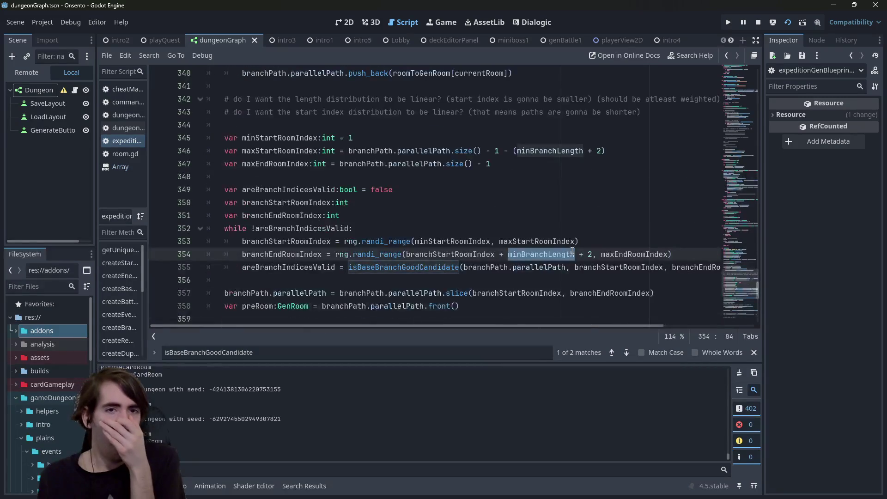
{"action": "scroll", "coordinate": [550, 202], "scroll_direction": "up", "scroll_amount": 3}
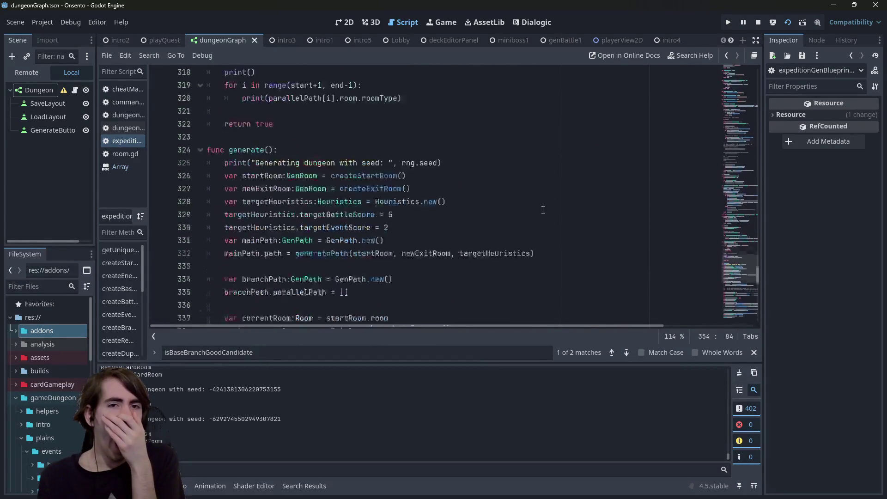
{"action": "scroll", "coordinate": [543, 208], "scroll_direction": "down", "scroll_amount": 5}
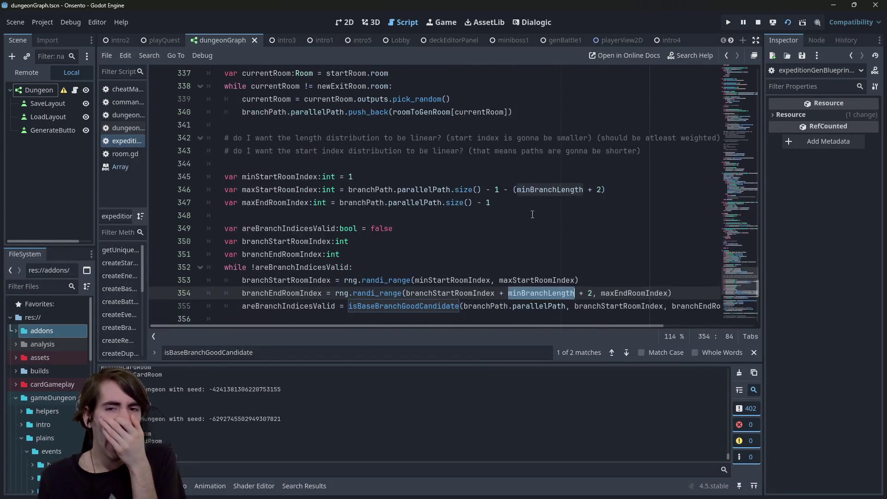
{"action": "left_click", "coordinate": [527, 293], "text": "ctrl"}
{"action": "key", "text": "alt+Left"}
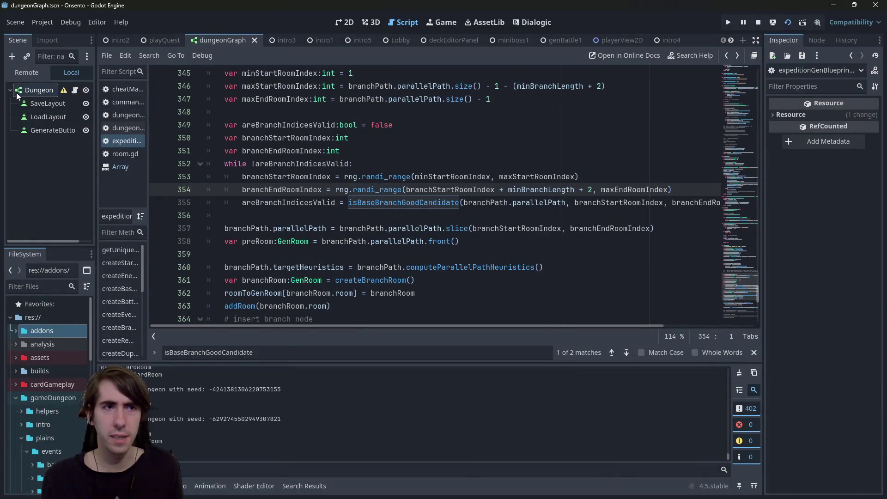
Open dungeonGraph.gd from the Dungeon node, read through generate(), then switch back to the game.
{"action": "left_click", "coordinate": [17, 93]}
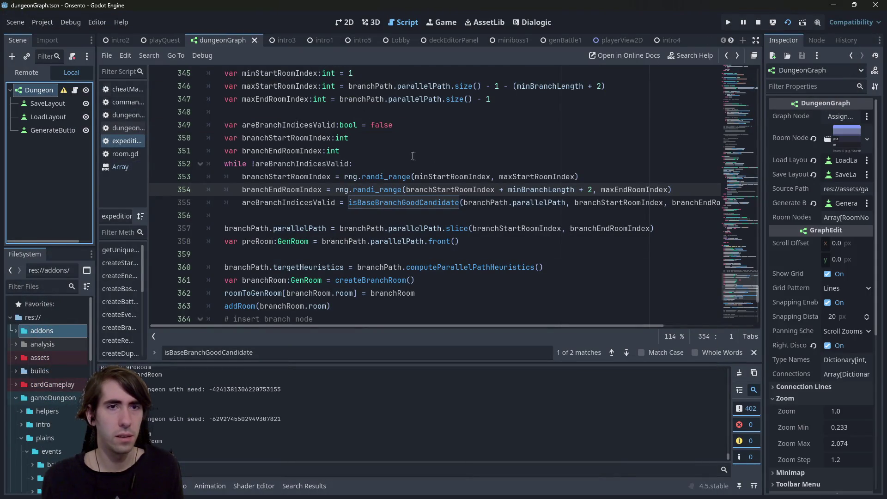
{"action": "left_click", "coordinate": [75, 90]}
{"action": "scroll", "coordinate": [242, 139], "scroll_direction": "up", "scroll_amount": 20}
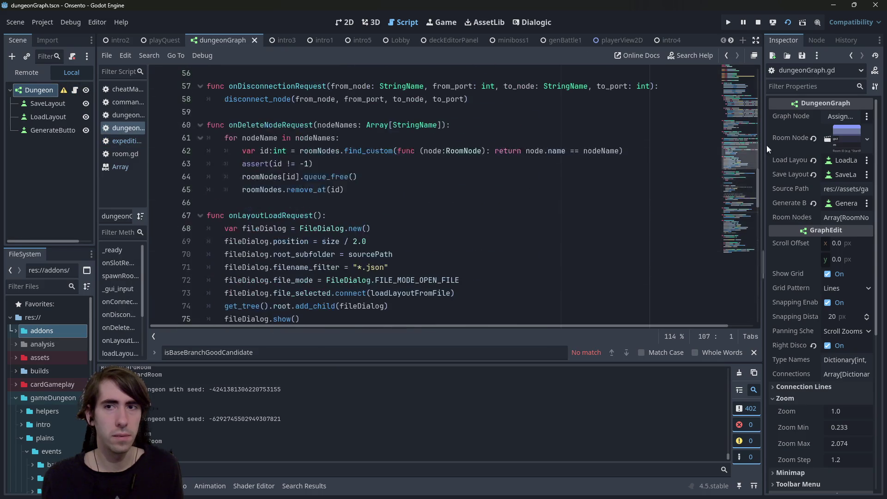
{"action": "left_click", "coordinate": [296, 73]}
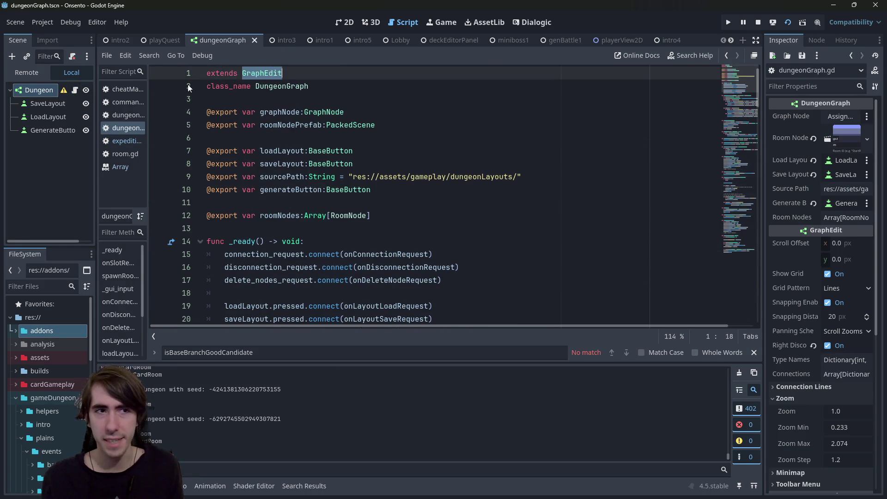
{"action": "scroll", "coordinate": [403, 215], "scroll_direction": "down", "scroll_amount": 4}
{"action": "scroll", "coordinate": [403, 215], "scroll_direction": "down", "scroll_amount": 14}
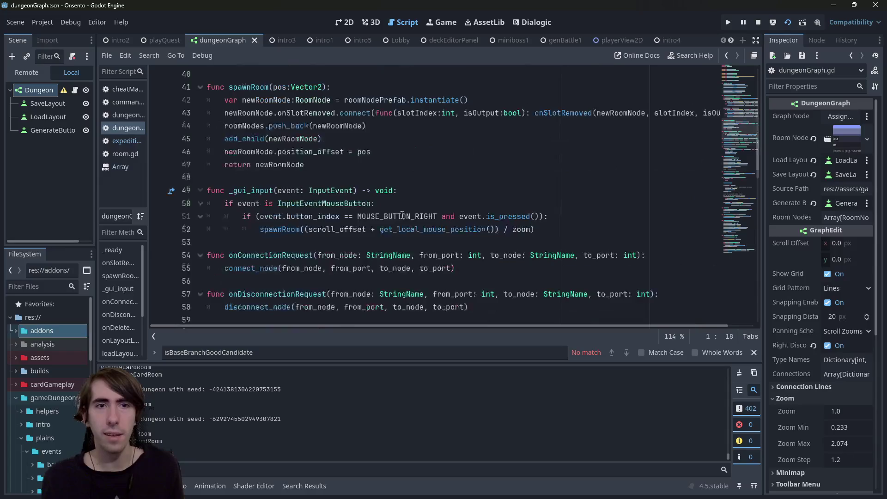
{"action": "scroll", "coordinate": [401, 215], "scroll_direction": "up", "scroll_amount": 12}
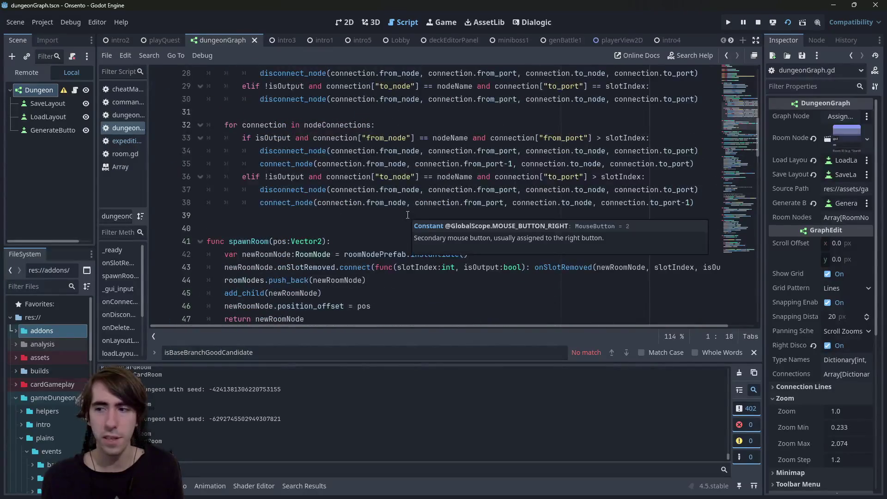
{"action": "scroll", "coordinate": [406, 215], "scroll_direction": "down", "scroll_amount": 15}
{"action": "scroll", "coordinate": [406, 215], "scroll_direction": "down", "scroll_amount": 10}
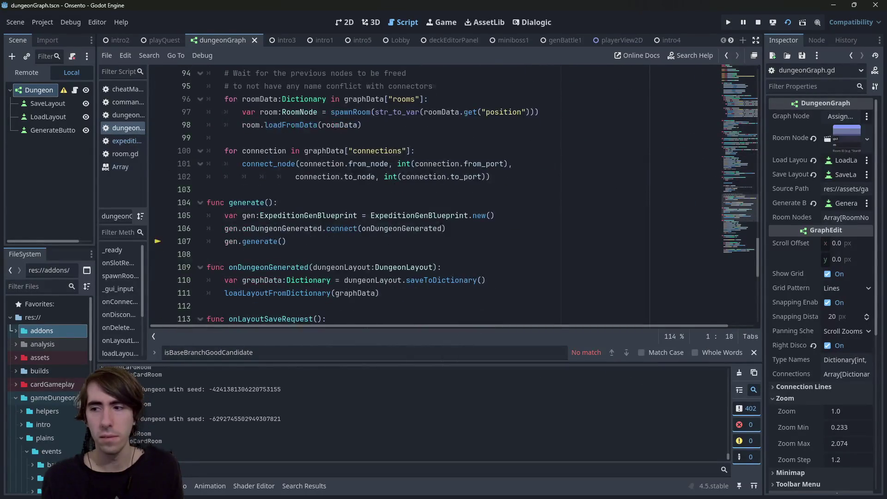
{"action": "key", "text": "F6"}
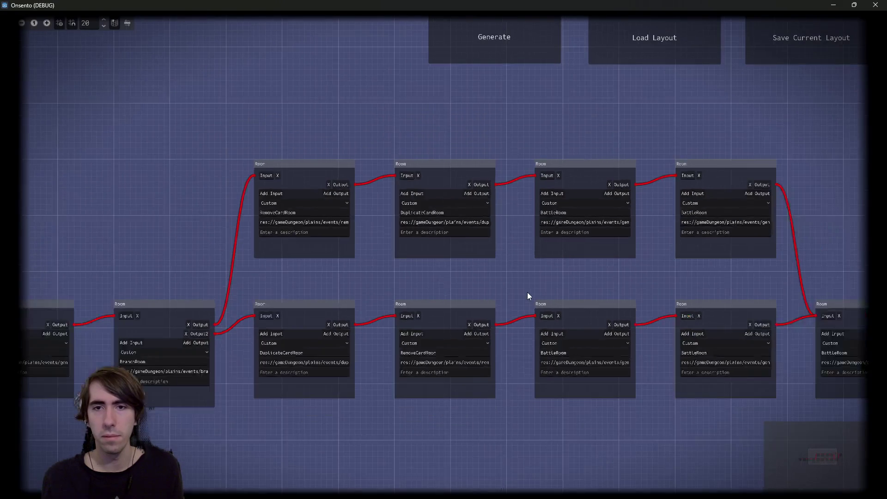
{"action": "left_click_drag", "start_coordinate": [528, 293], "coordinate": [473, 288]}
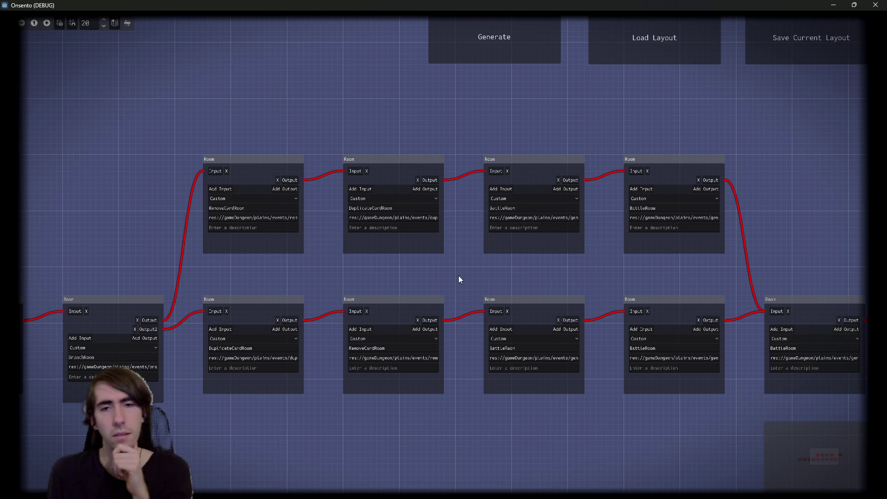
{"action": "left_click_drag", "start_coordinate": [344, 283], "coordinate": [585, 354]}
{"action": "scroll", "coordinate": [462, 393], "scroll_direction": "down", "scroll_amount": 3}
{"action": "left_click", "coordinate": [442, 356]}
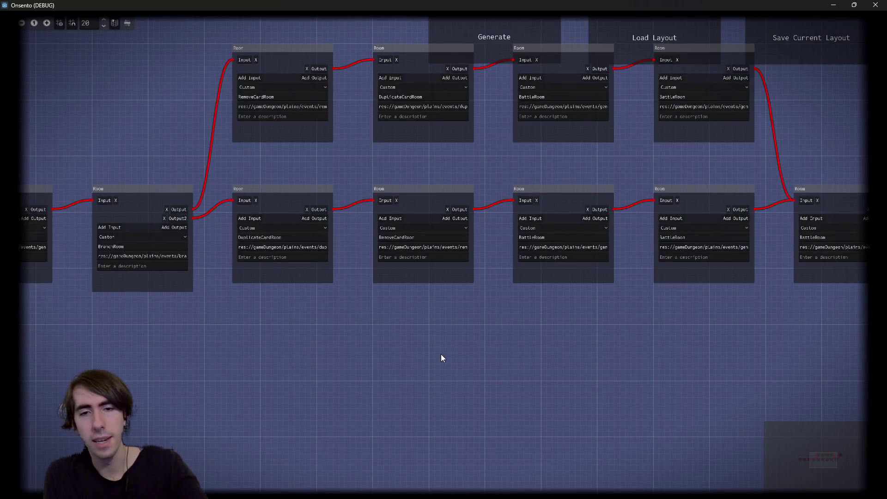
{"action": "left_click_drag", "start_coordinate": [422, 159], "coordinate": [569, 290]}
{"action": "scroll", "coordinate": [443, 449], "scroll_direction": "up", "scroll_amount": 3}
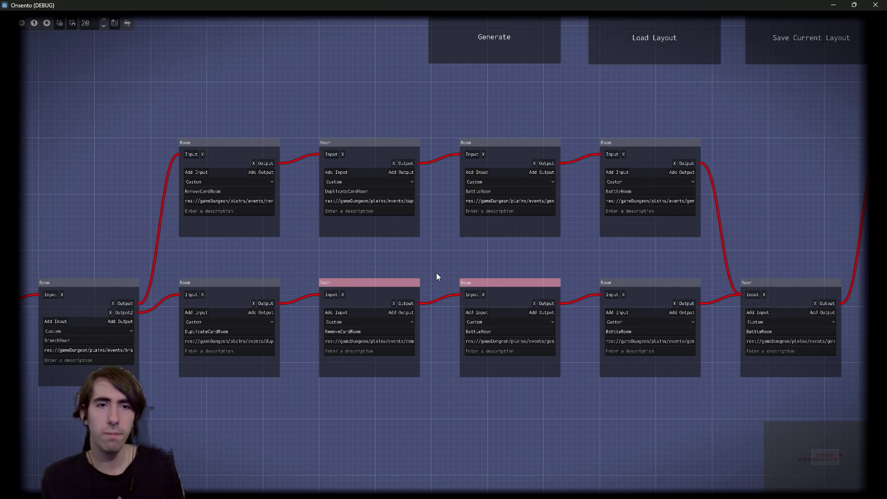
{"action": "scroll", "coordinate": [435, 260], "scroll_direction": "up", "scroll_amount": 3}
{"action": "scroll", "coordinate": [433, 290], "scroll_direction": "up", "scroll_amount": 2}
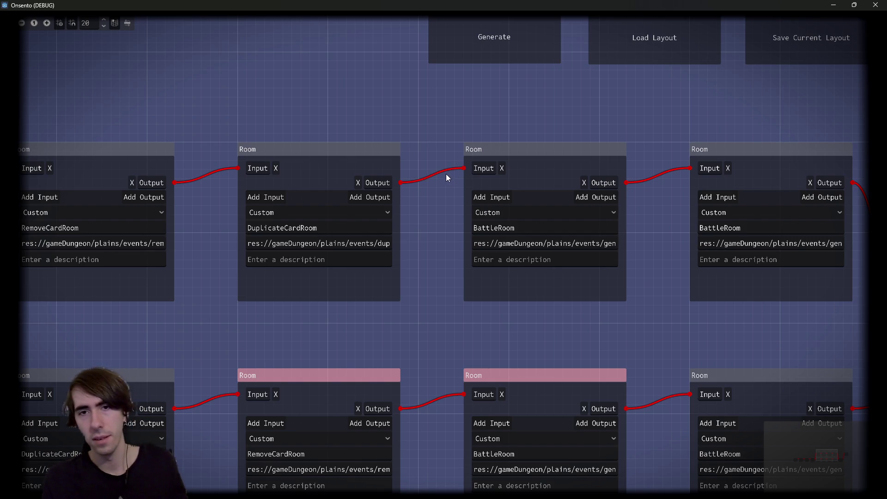
{"action": "scroll", "coordinate": [254, 279], "scroll_direction": "down", "scroll_amount": 1}
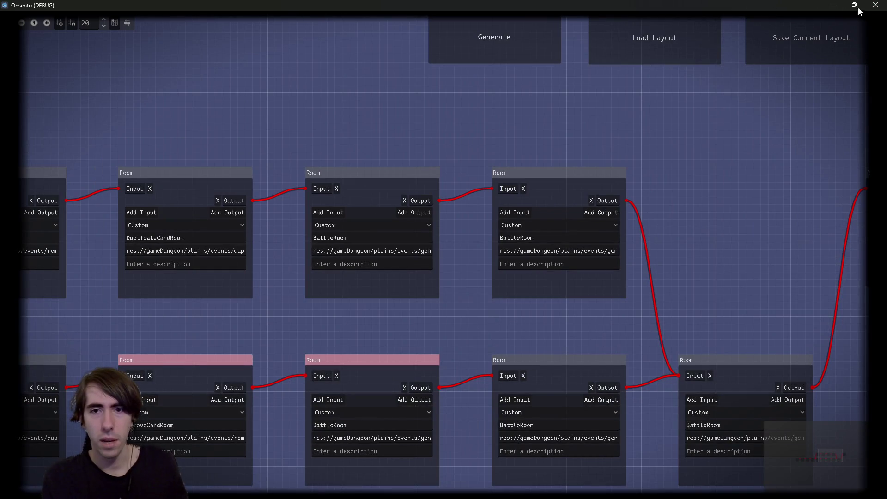
{"action": "left_click", "coordinate": [485, 60]}
Regenerate the room graph several times, box-select four room nodes, and deselect them.
{"action": "left_click", "coordinate": [503, 56]}
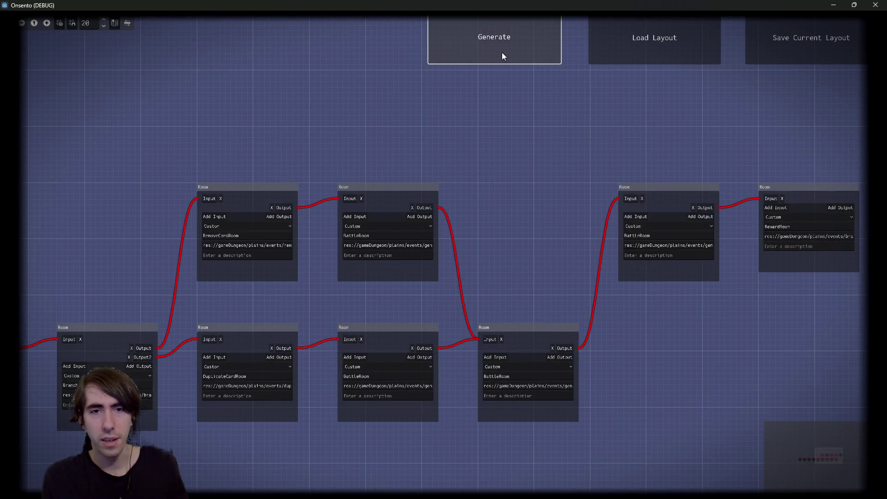
{"action": "left_click", "coordinate": [502, 54]}
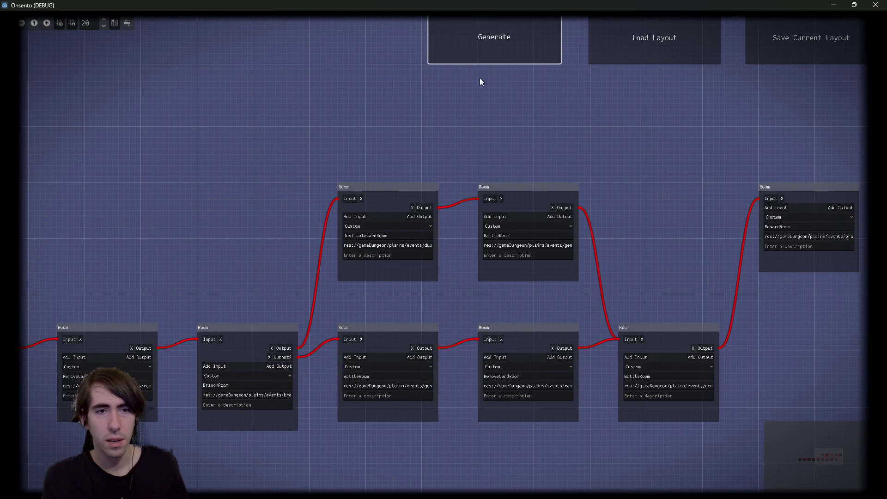
{"action": "scroll", "coordinate": [416, 298], "scroll_direction": "up", "scroll_amount": 3}
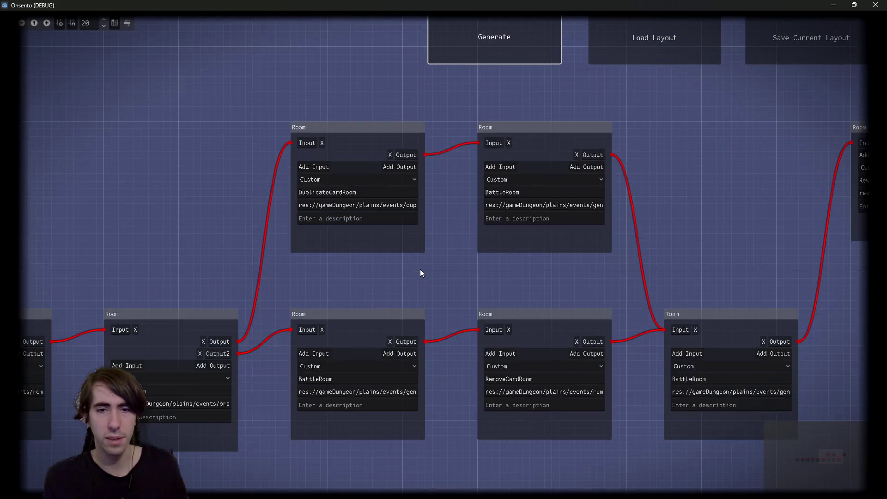
{"action": "left_click", "coordinate": [472, 37]}
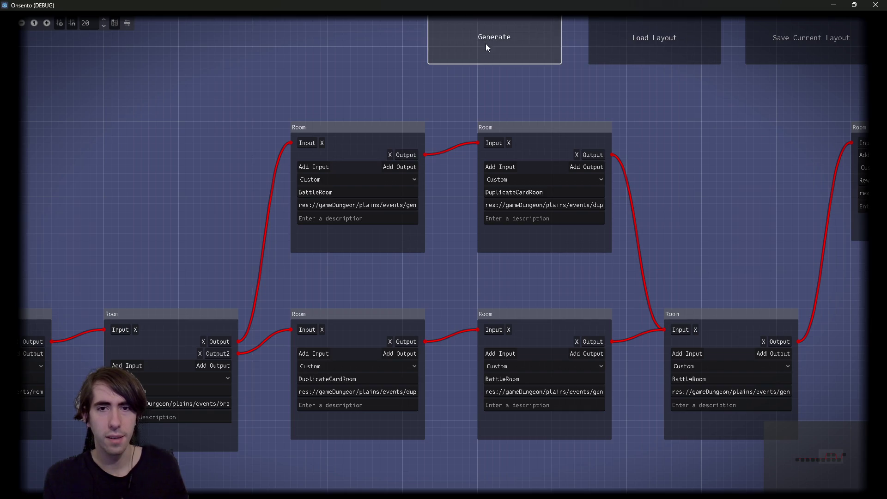
{"action": "left_click", "coordinate": [487, 43]}
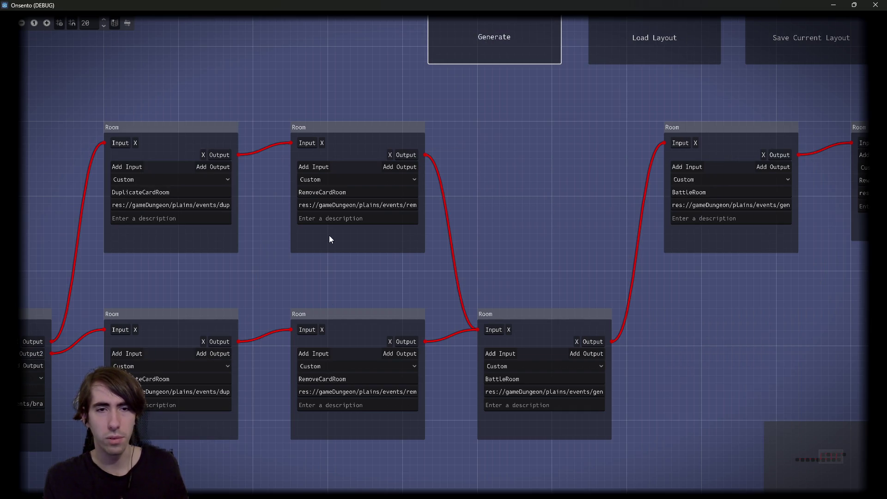
{"action": "left_click_drag", "start_coordinate": [232, 67], "coordinate": [340, 414]}
{"action": "left_click", "coordinate": [295, 66]}
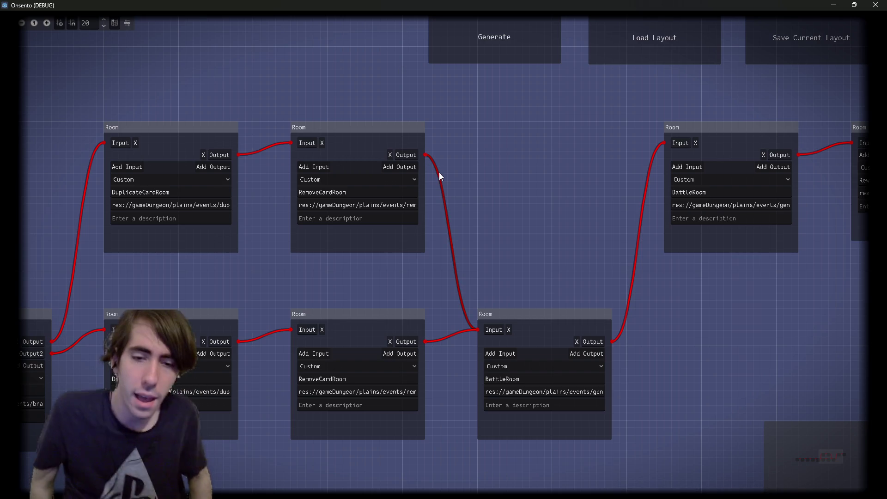
{"action": "left_click", "coordinate": [510, 28]}
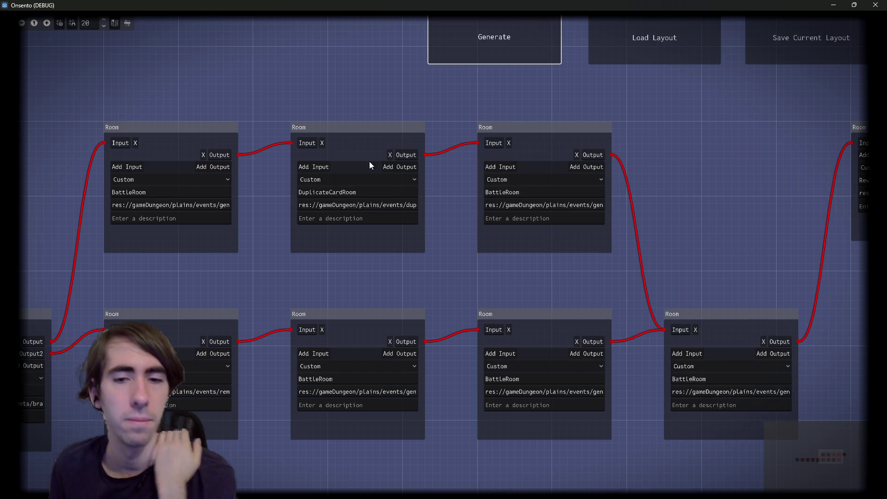
Box-select and pan around the current room graph, then generate a new layout.
{"action": "left_click_drag", "start_coordinate": [692, 148], "coordinate": [183, 380]}
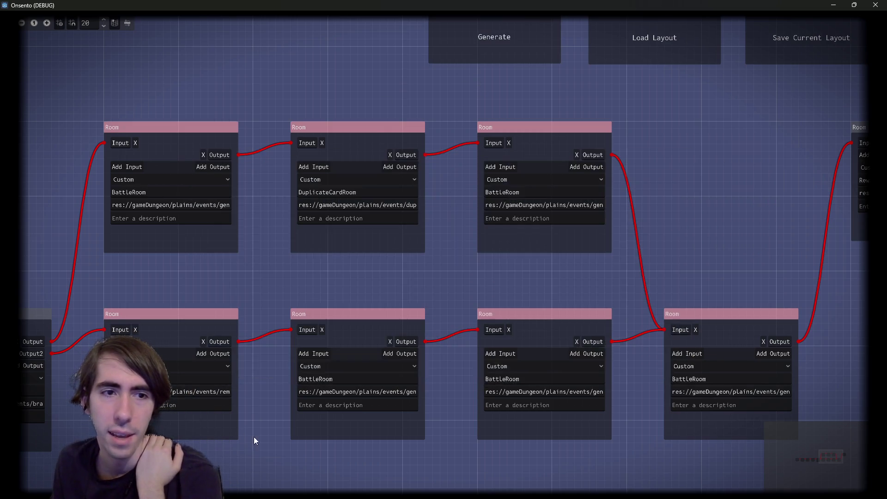
{"action": "mouse_move", "coordinate": [254, 437]}
{"action": "left_mouse_down"}
{"action": "mouse_move", "coordinate": [373, 366]}
{"action": "mouse_move", "coordinate": [369, 383]}
{"action": "left_mouse_up"}
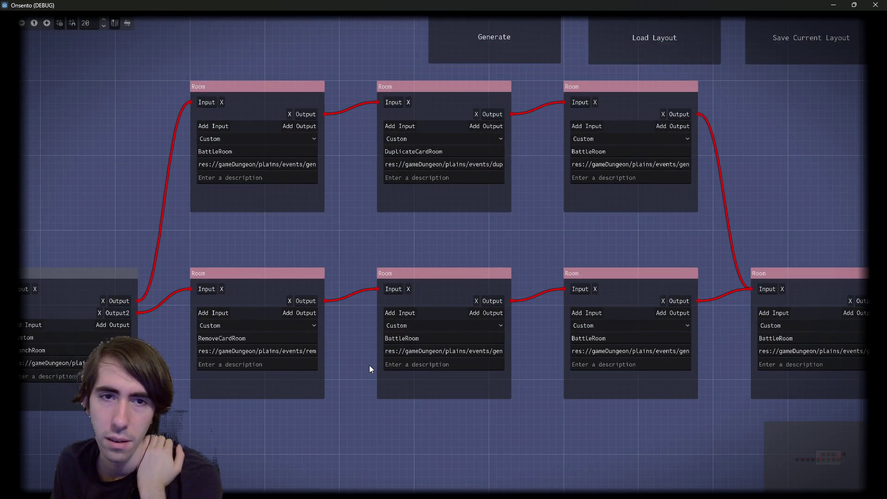
{"action": "left_click", "coordinate": [249, 244]}
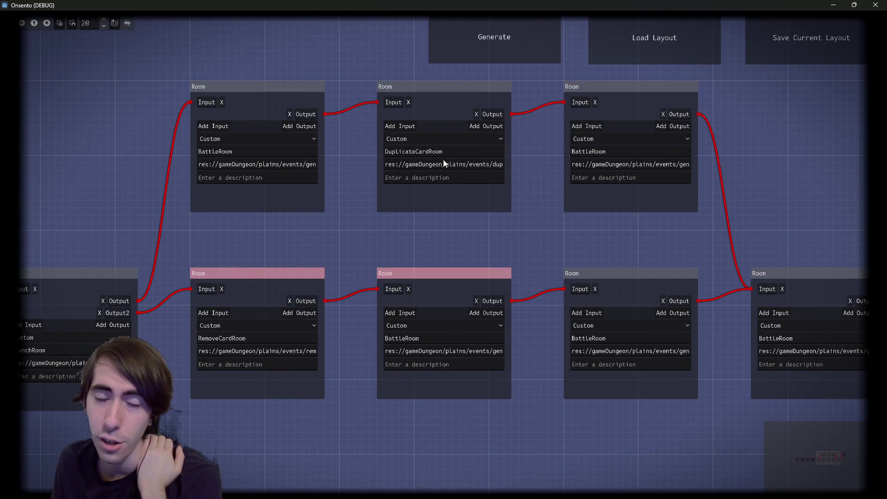
{"action": "left_click", "coordinate": [466, 57]}
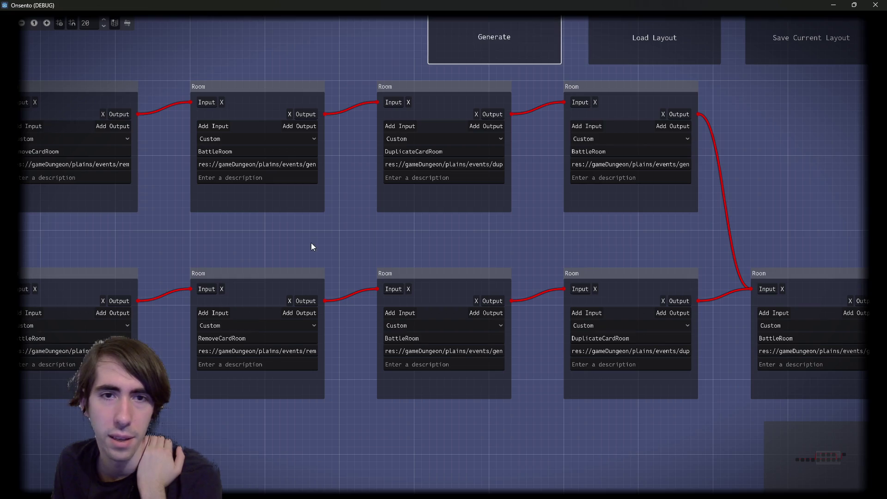
Bring the left rooms into view and select the BattleRoom and lower DuplicateCardRoom nodes.
{"action": "mouse_move", "coordinate": [311, 242]}
{"action": "left_mouse_down"}
{"action": "mouse_move", "coordinate": [476, 223]}
{"action": "mouse_move", "coordinate": [404, 239]}
{"action": "left_mouse_up"}
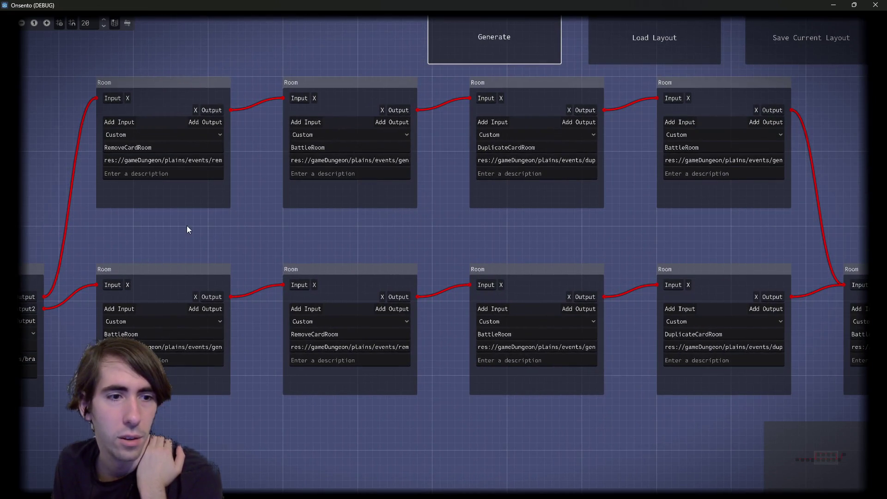
{"action": "left_click", "coordinate": [677, 166]}
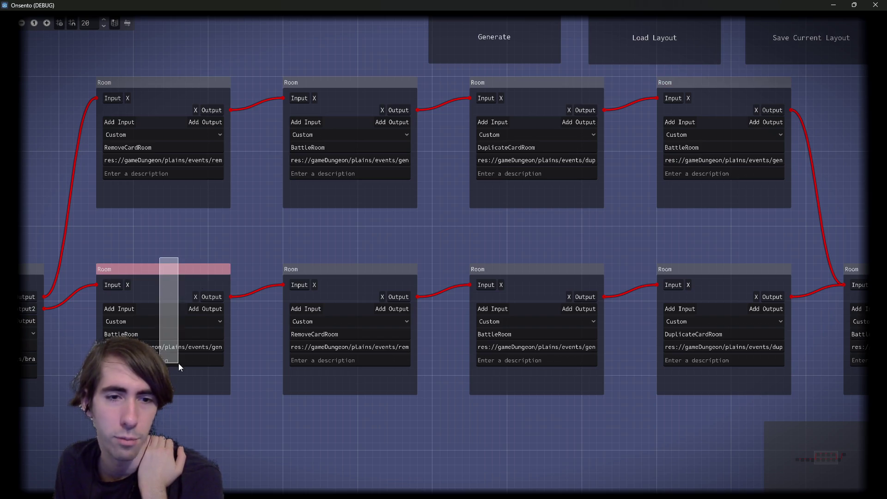
{"action": "mouse_move", "coordinate": [513, 270]}
{"action": "left_mouse_down"}
{"action": "mouse_move", "coordinate": [517, 400]}
{"action": "mouse_move", "coordinate": [520, 269]}
{"action": "mouse_move", "coordinate": [522, 279]}
{"action": "left_mouse_up"}
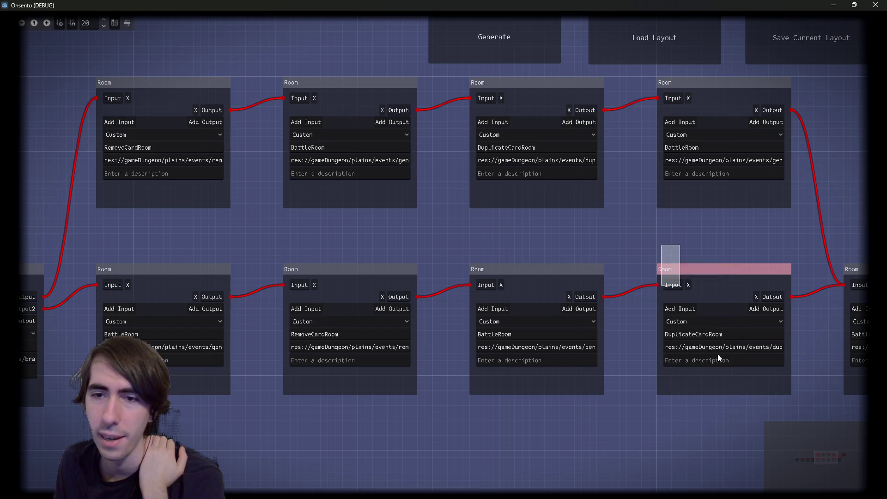
{"action": "mouse_move", "coordinate": [825, 151]}
{"action": "left_mouse_down"}
{"action": "mouse_move", "coordinate": [717, 211]}
{"action": "mouse_move", "coordinate": [199, 379]}
{"action": "mouse_move", "coordinate": [210, 377]}
{"action": "left_mouse_up"}
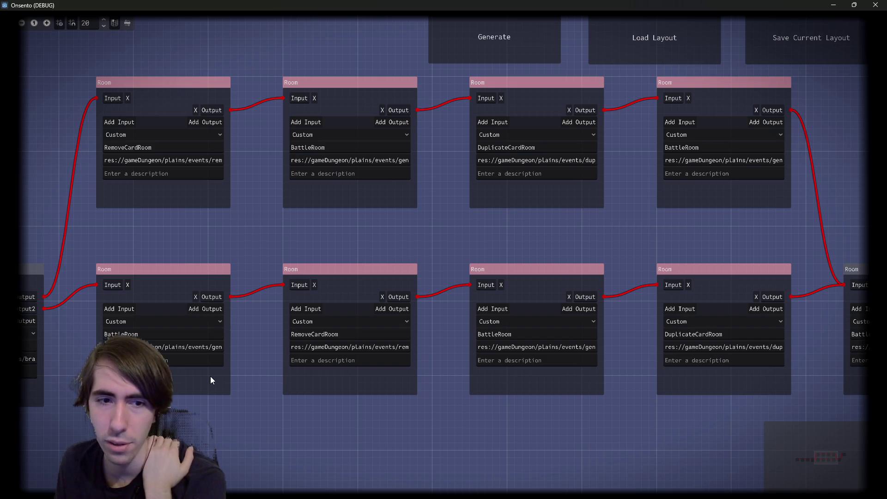
Check the RemoveCardRoom and DuplicateCardRoom room types and top-row rooms, then close the game window.
{"action": "left_click", "coordinate": [362, 329]}
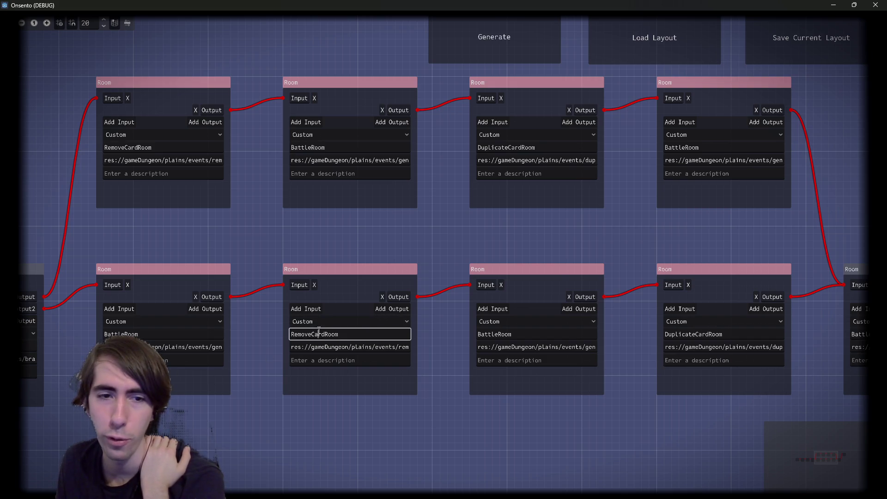
{"action": "key", "text": "ctrl+a"}
{"action": "double_click", "coordinate": [683, 334]}
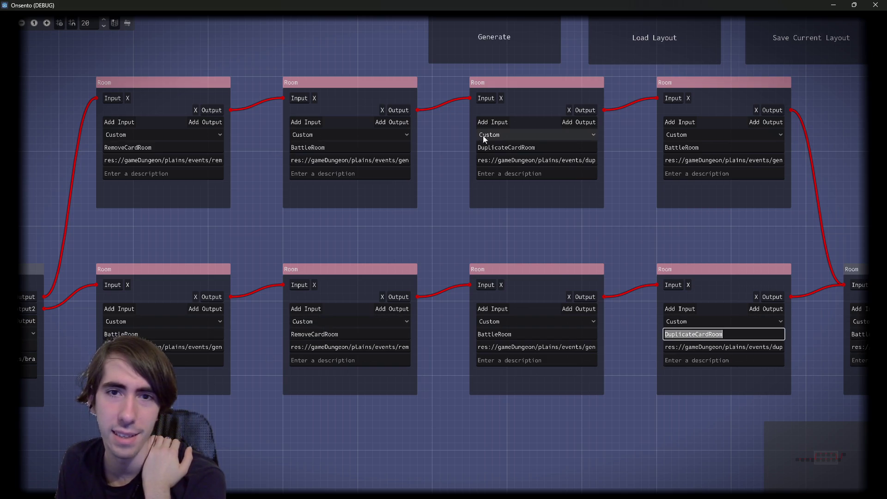
{"action": "double_click", "coordinate": [137, 147]}
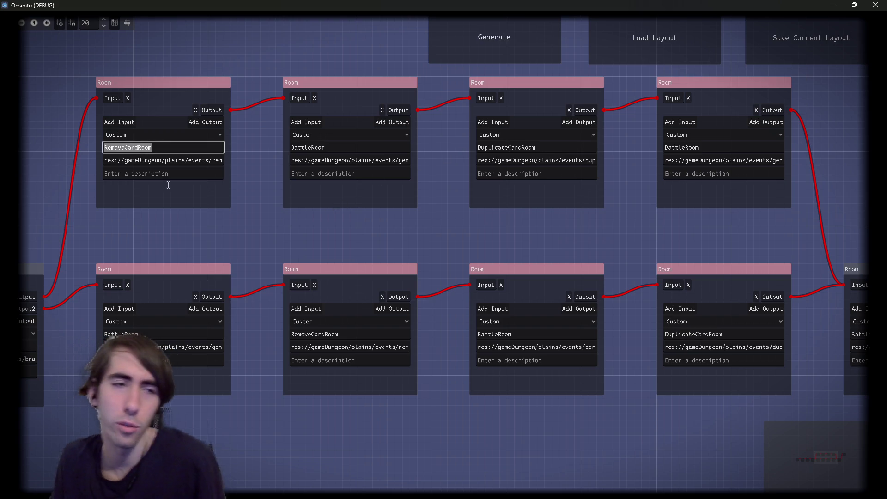
{"action": "mouse_move", "coordinate": [163, 240]}
{"action": "left_mouse_down"}
{"action": "mouse_move", "coordinate": [126, 403]}
{"action": "mouse_move", "coordinate": [203, 327]}
{"action": "left_mouse_up"}
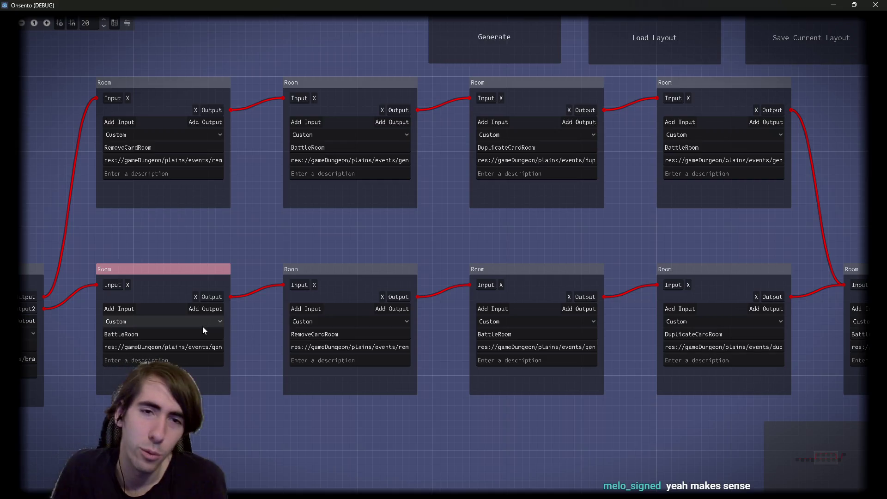
{"action": "left_click_drag", "start_coordinate": [203, 215], "coordinate": [691, 132]}
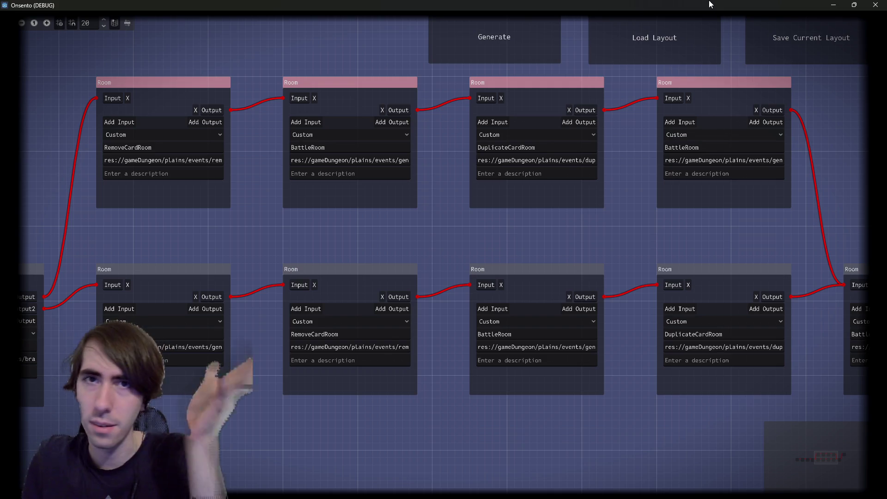
{"action": "left_click", "coordinate": [875, 4]}
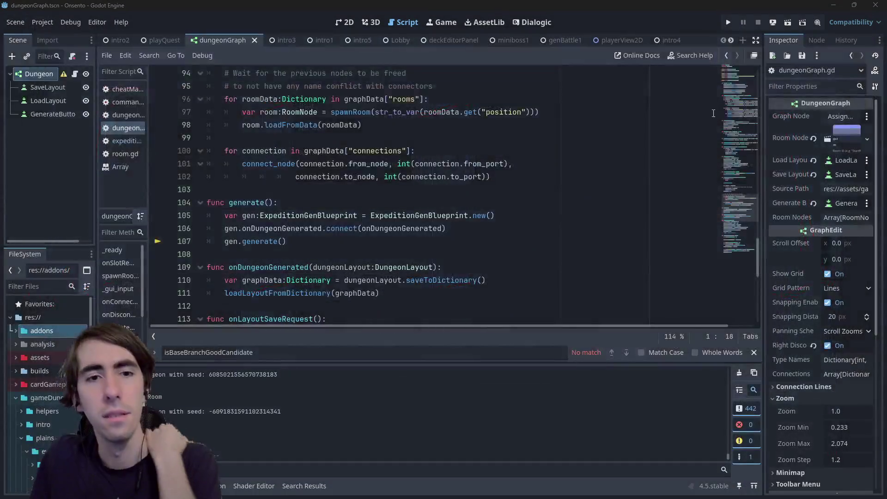
Enlarge the code view and browse dungeonGraph.gd around lines 108–118.
{"action": "scroll", "coordinate": [352, 199], "scroll_direction": "down", "scroll_amount": 2}
{"action": "scroll", "coordinate": [371, 180], "scroll_direction": "up", "scroll_amount": 1}
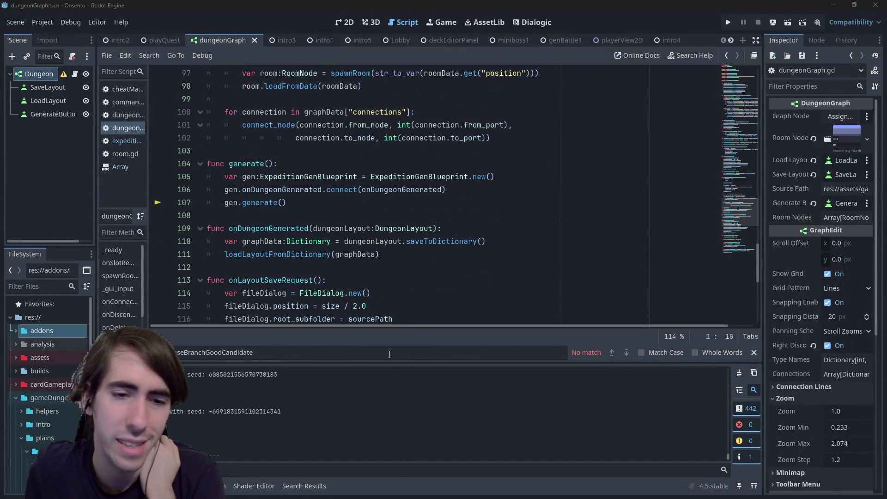
{"action": "left_click_drag", "start_coordinate": [377, 363], "coordinate": [376, 376]}
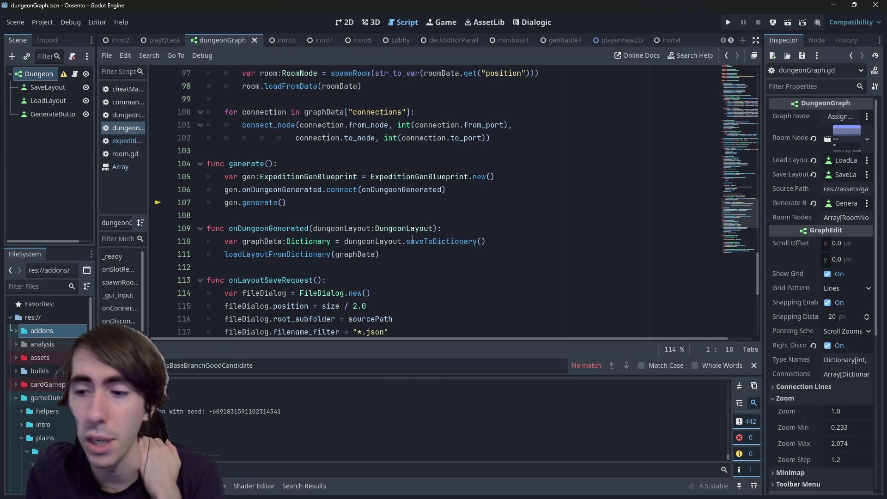
{"action": "scroll", "coordinate": [407, 155], "scroll_direction": "down", "scroll_amount": 4}
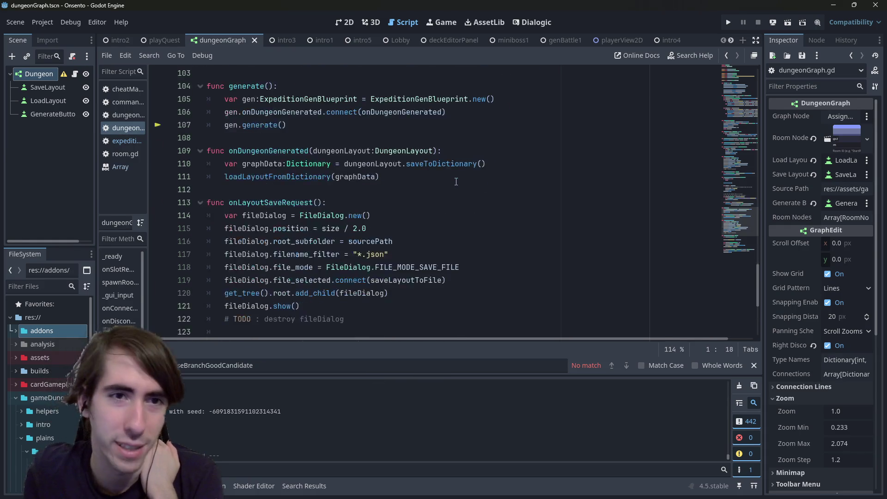
{"action": "left_click", "coordinate": [490, 188]}
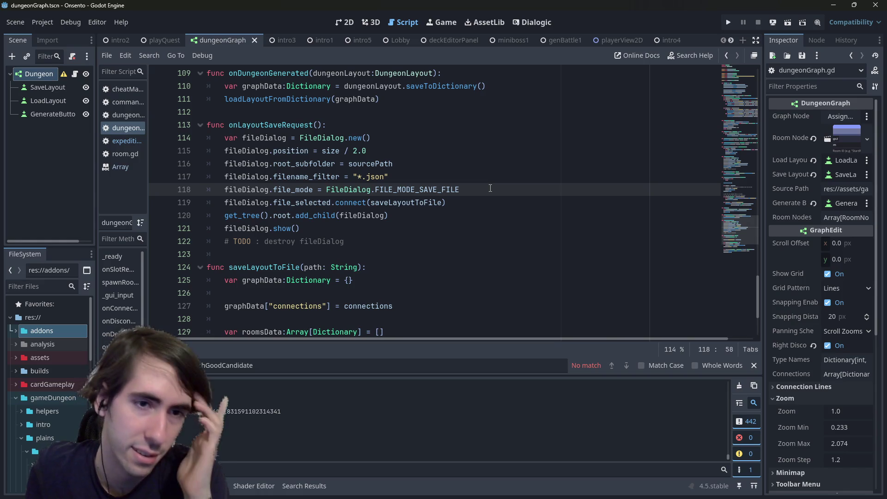
{"action": "scroll", "coordinate": [490, 188], "scroll_direction": "down", "scroll_amount": 2}
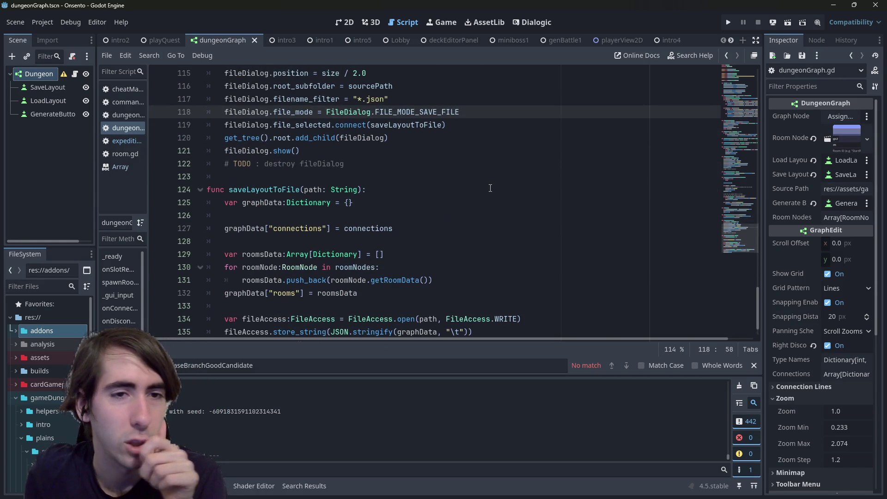
{"action": "scroll", "coordinate": [491, 188], "scroll_direction": "up", "scroll_amount": 4}
{"action": "left_click", "coordinate": [359, 143]}
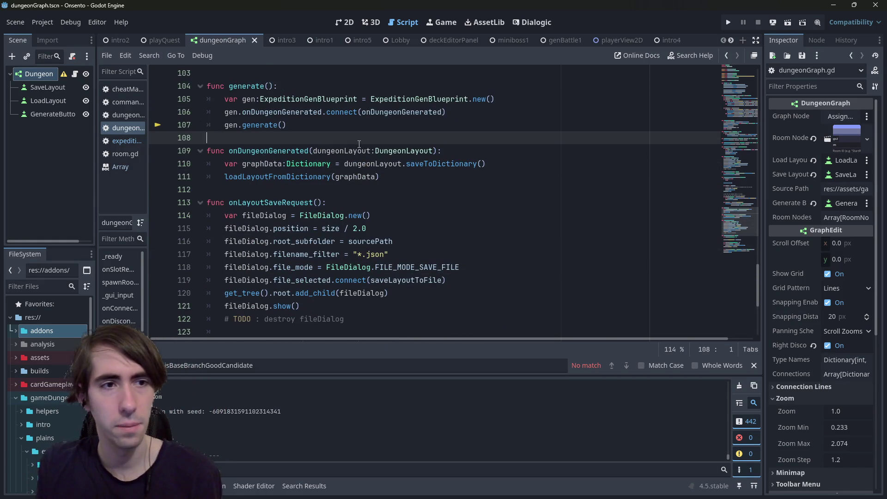
Switch to the expedition generator script and jump to the isBaseBranchGoodCandidate definition.
{"action": "left_click", "coordinate": [110, 142]}
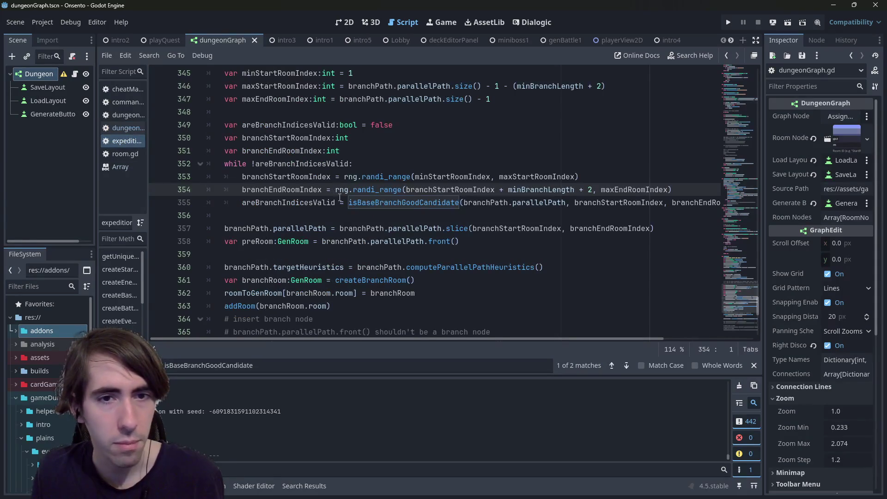
{"action": "scroll", "coordinate": [340, 198], "scroll_direction": "up", "scroll_amount": 1}
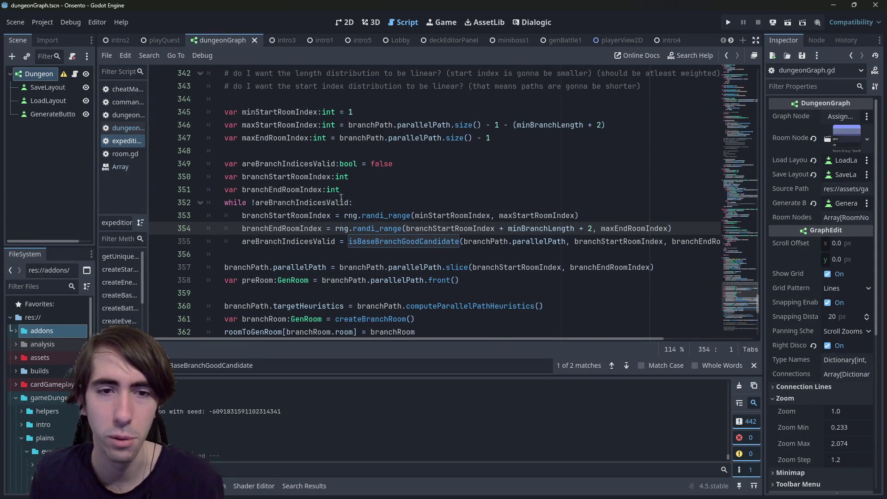
{"action": "left_click", "coordinate": [370, 242], "text": "ctrl"}
{"action": "scroll", "coordinate": [351, 218], "scroll_direction": "down", "scroll_amount": 2}
{"action": "left_click", "coordinate": [344, 220]}
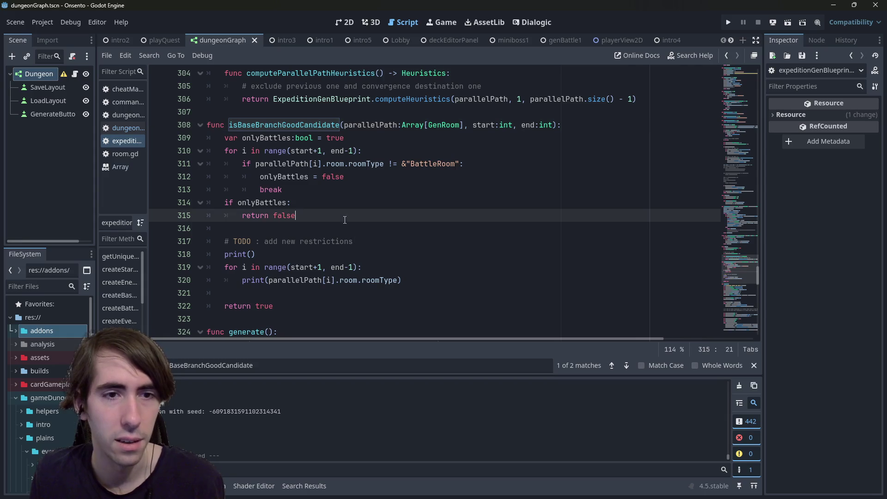
Add 'var roomTypeToAmount:Dictionary = {}' as the first line of isBaseBranchGoodCandidate.
{"action": "mouse_move", "coordinate": [345, 220]}
{"action": "left_mouse_down"}
{"action": "mouse_move", "coordinate": [210, 152]}
{"action": "mouse_move", "coordinate": [152, 142]}
{"action": "left_mouse_up"}
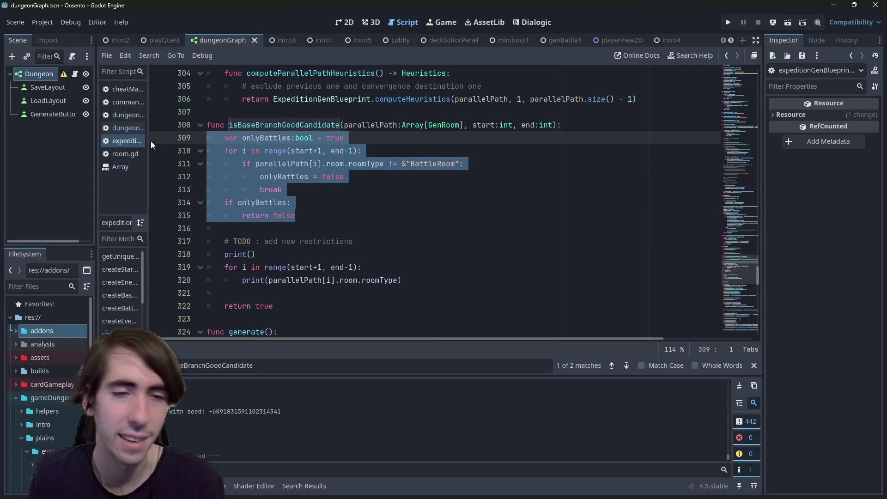
{"action": "left_click", "coordinate": [312, 220]}
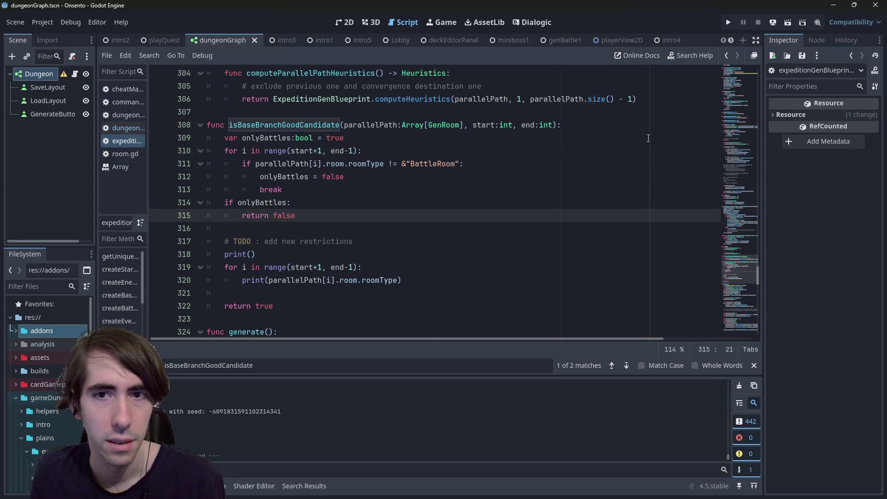
{"action": "left_click", "coordinate": [599, 125]}
{"action": "key", "text": "Return"}
{"action": "key", "text": "Return"}
{"action": "key", "text": "Up"}
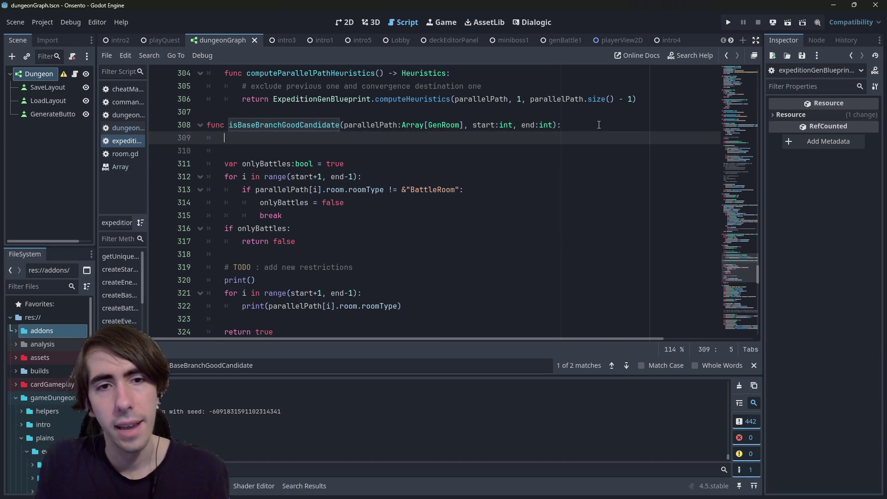
{"action": "type", "text": "var "}
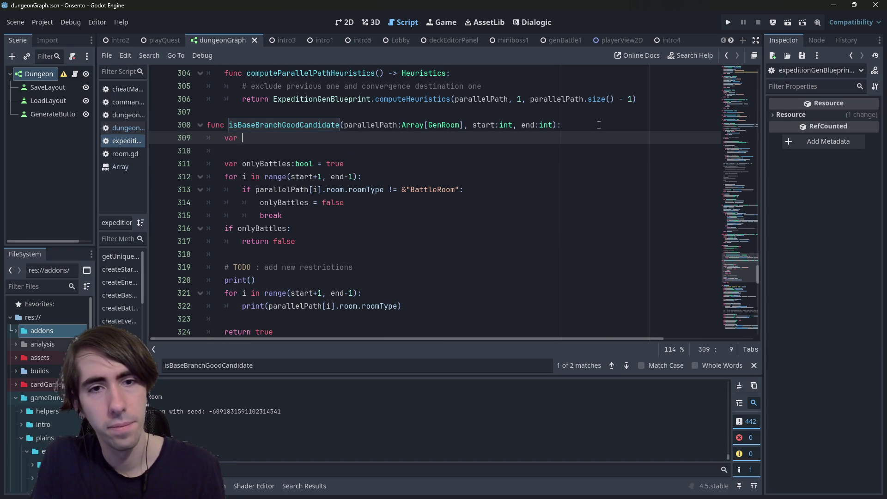
{"action": "type", "text": "roomTypeToInte"}
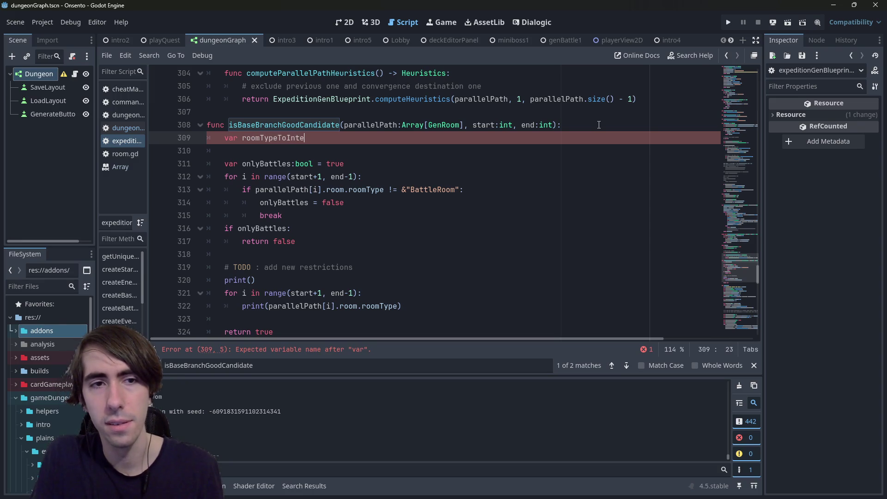
{"action": "key", "text": "BackSpace"}
{"action": "key", "text": "BackSpace"}
{"action": "key", "text": "BackSpace"}
{"action": "type", "text": "Amount:Di"}
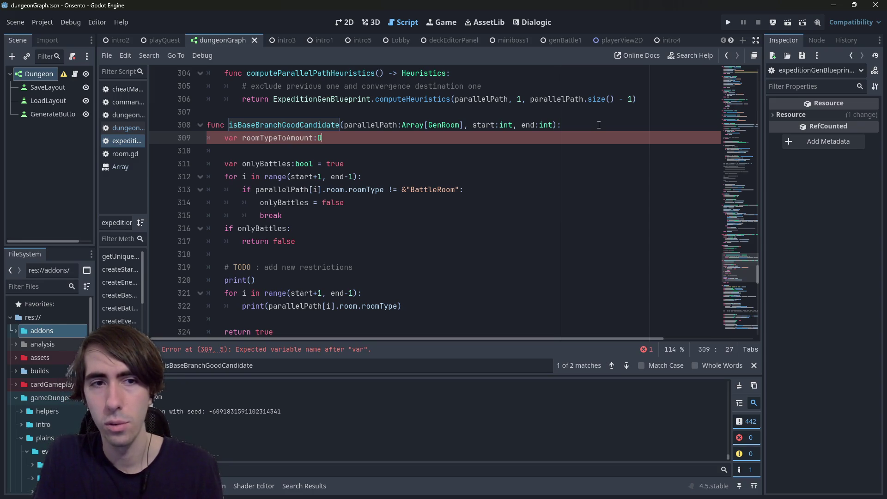
{"action": "type", "text": "ction"}
{"action": "key", "text": "Return"}
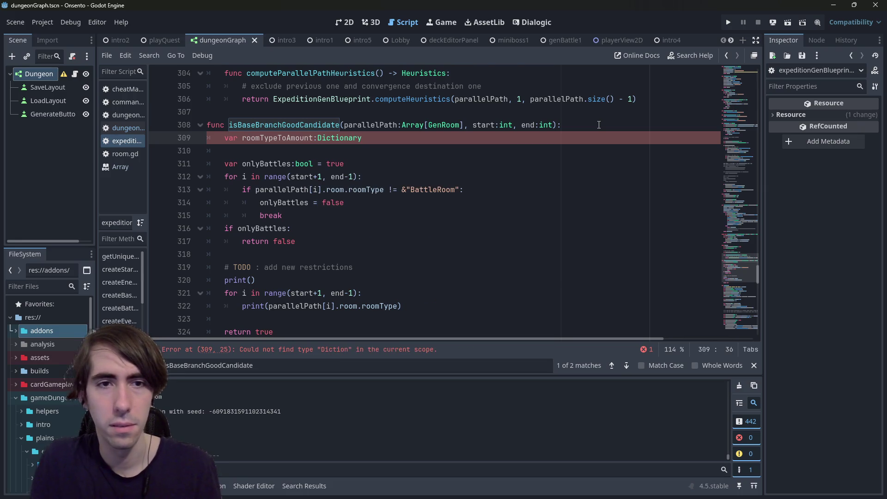
{"action": "key", "text": "ctrl+Left"}
{"action": "key", "text": "ctrl+Left"}
{"action": "key", "text": "End"}
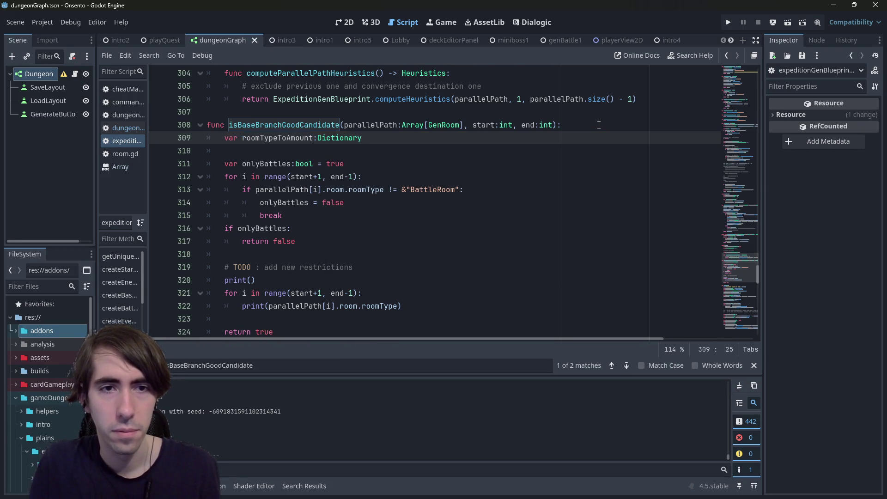
{"action": "type", "text": "{"}
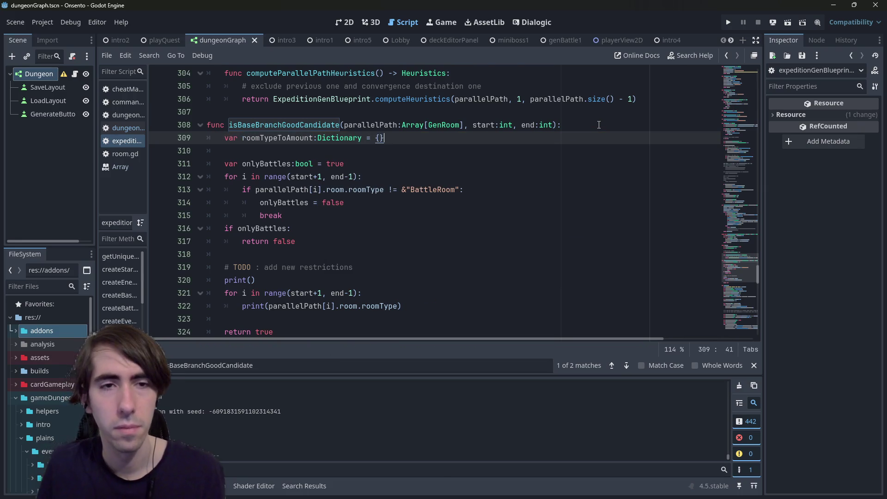
{"action": "left_click", "coordinate": [268, 138]}
Inside the for loop, add roomTypeToAmount[parallelPath[i].room.roomType] by copying the room type expression.
{"action": "left_click", "coordinate": [400, 177]}
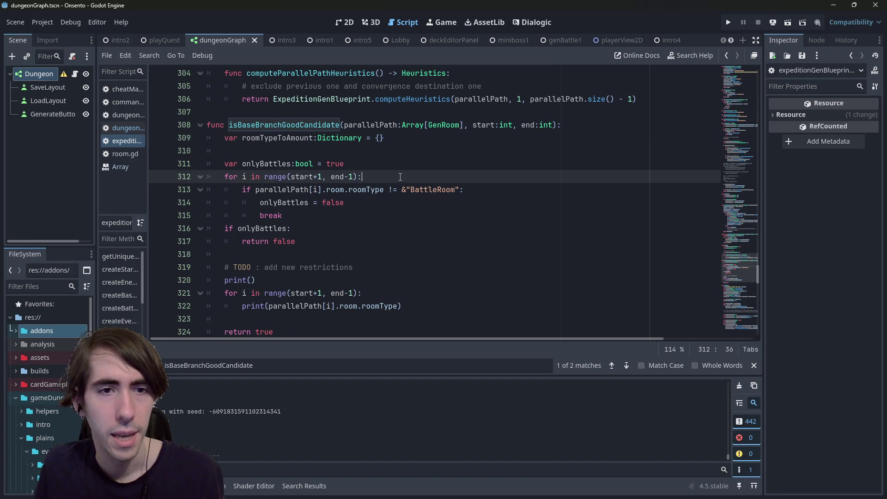
{"action": "key", "text": "Return"}
{"action": "type", "text": "roomTypeToAmount."}
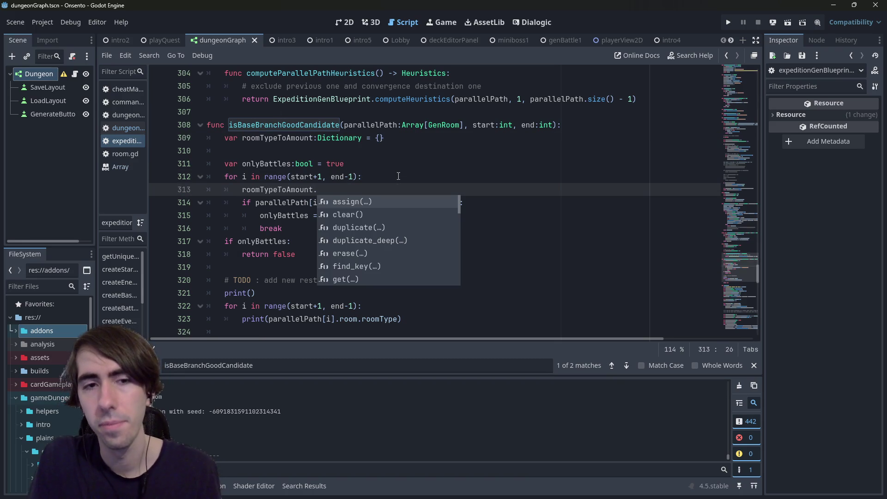
{"action": "key", "text": "BackSpace"}
{"action": "type", "text": "["}
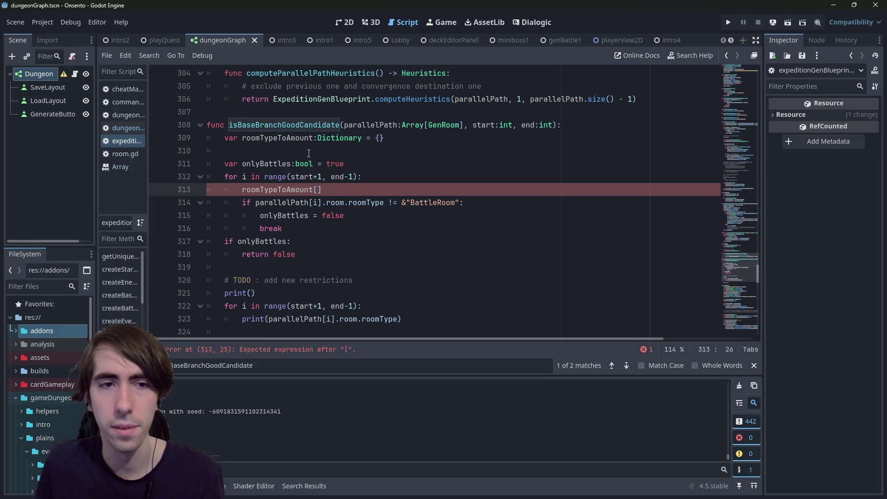
{"action": "left_click", "coordinate": [296, 137]}
{"action": "left_click", "coordinate": [317, 190]}
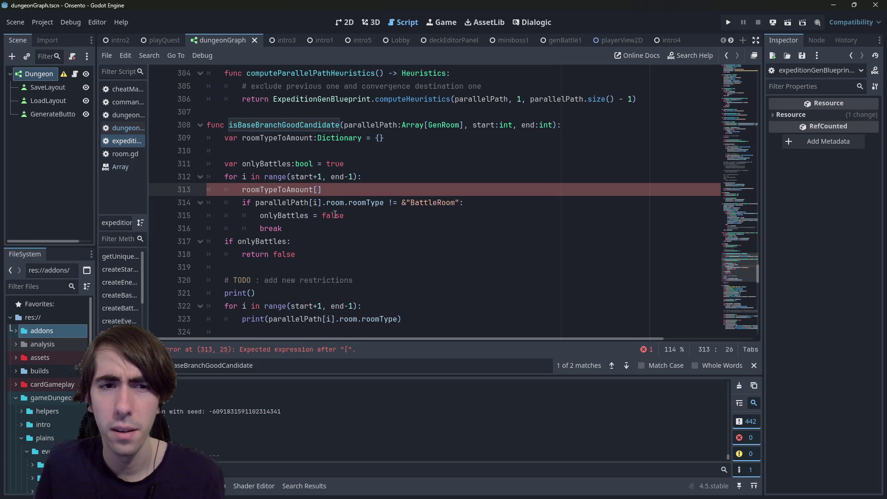
{"action": "left_click_drag", "start_coordinate": [257, 204], "coordinate": [384, 202]}
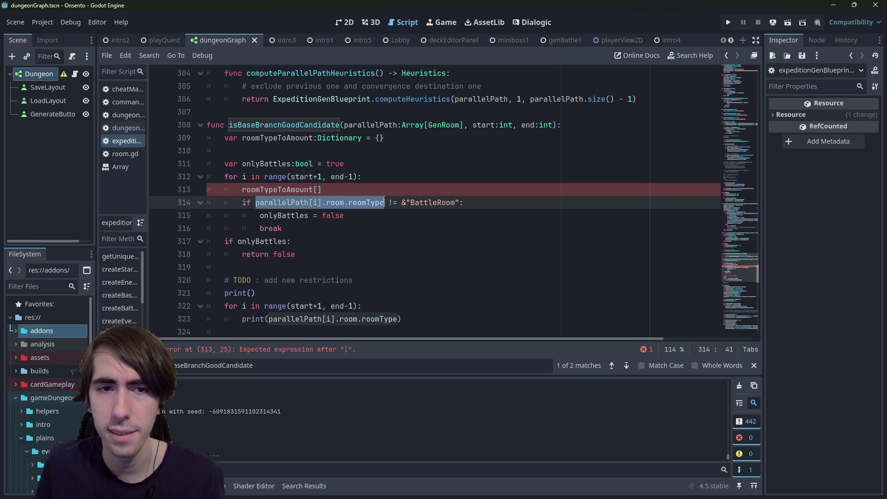
{"action": "key", "text": "ctrl+c"}
{"action": "left_click", "coordinate": [320, 189]}
{"action": "key", "text": "ctrl+v"}
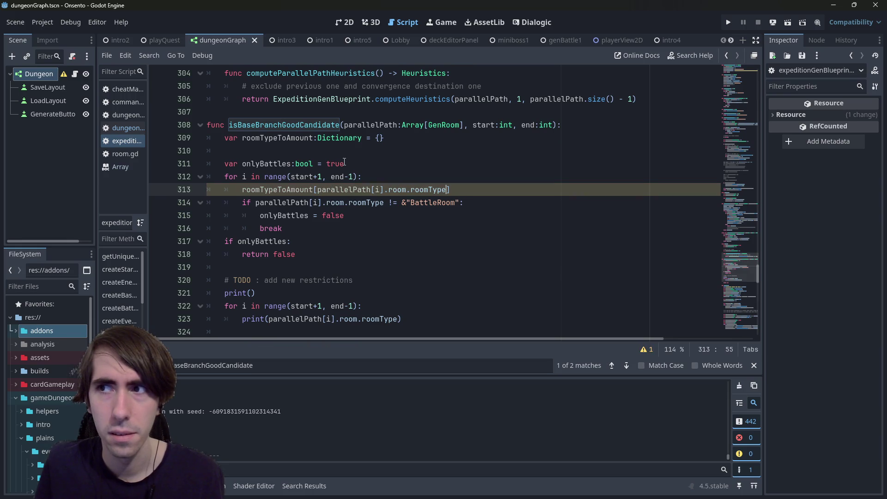
Add a 'roomTypeToAmount.has(' call on a new line above the dictionary lookup.
{"action": "key", "text": "End"}
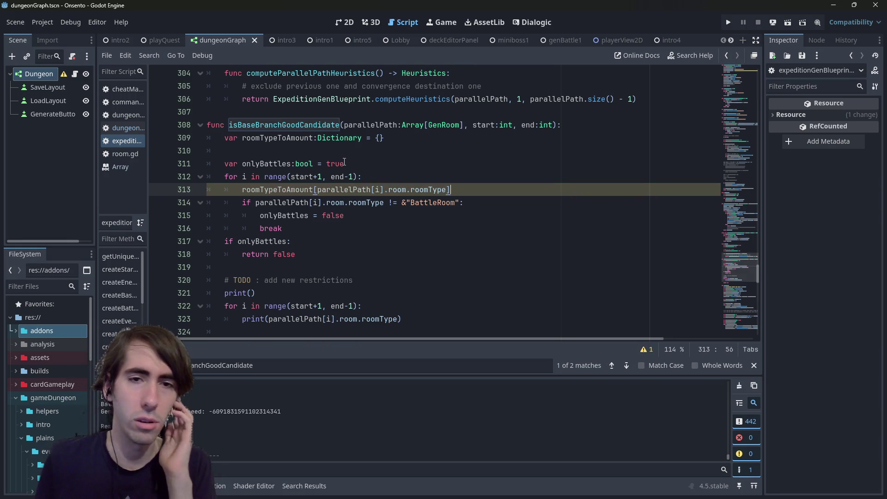
{"action": "double_click", "coordinate": [290, 190]}
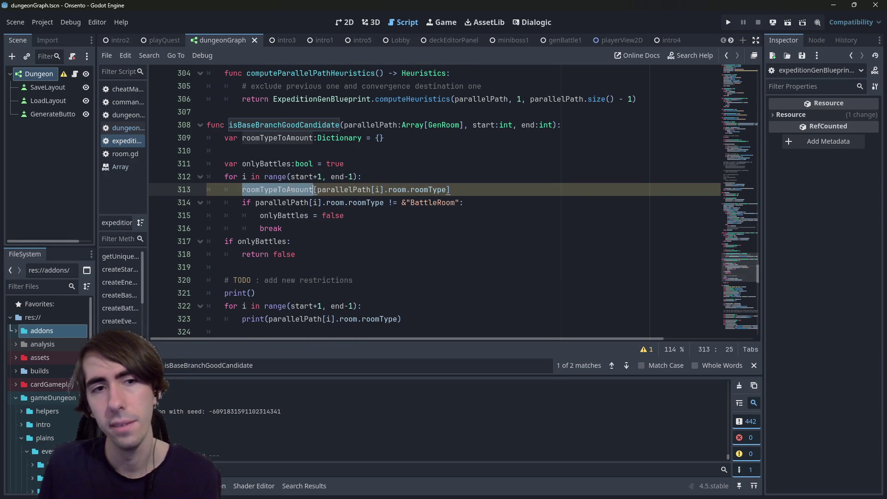
{"action": "key", "text": "ctrl+c"}
{"action": "key", "text": "ctrl+shift+Return"}
{"action": "key", "text": "ctrl+v"}
{"action": "type", "text": "."}
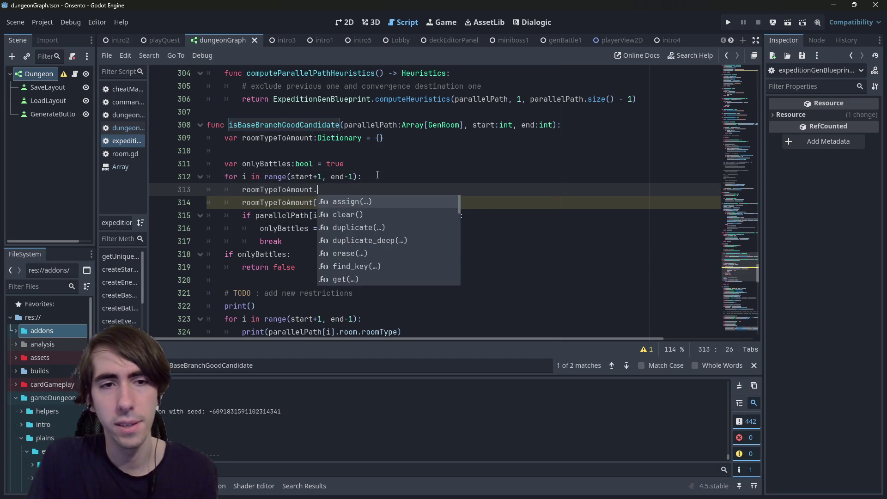
{"action": "type", "text": "find"}
{"action": "key", "text": "Return"}
{"action": "key", "text": "ctrl+BackSpace"}
{"action": "key", "text": "ctrl+BackSpace"}
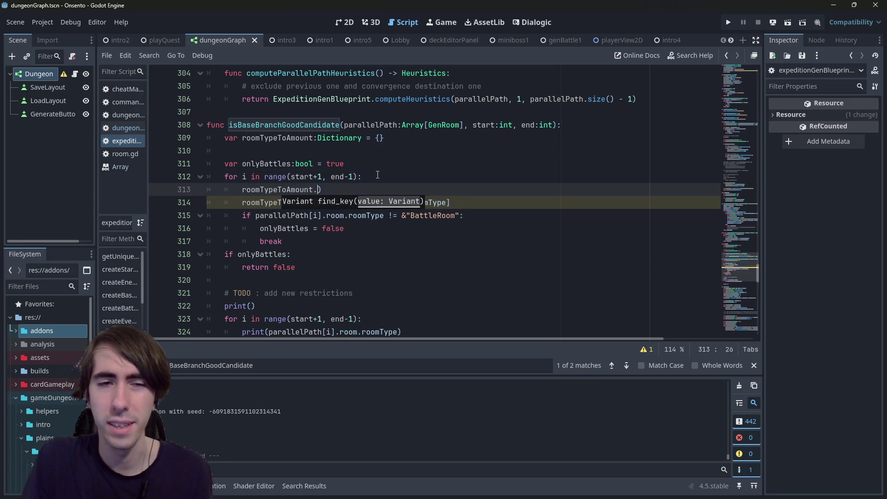
{"action": "key", "text": "ctrl+space"}
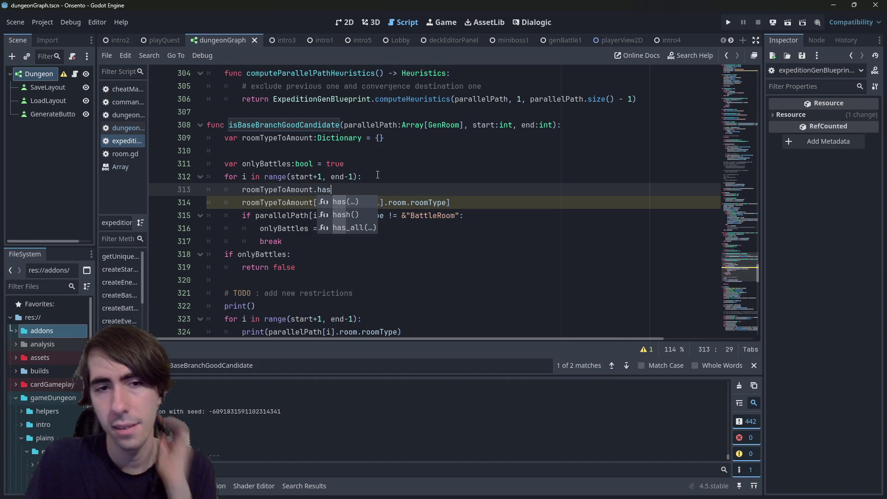
{"action": "type", "text": "ind"}
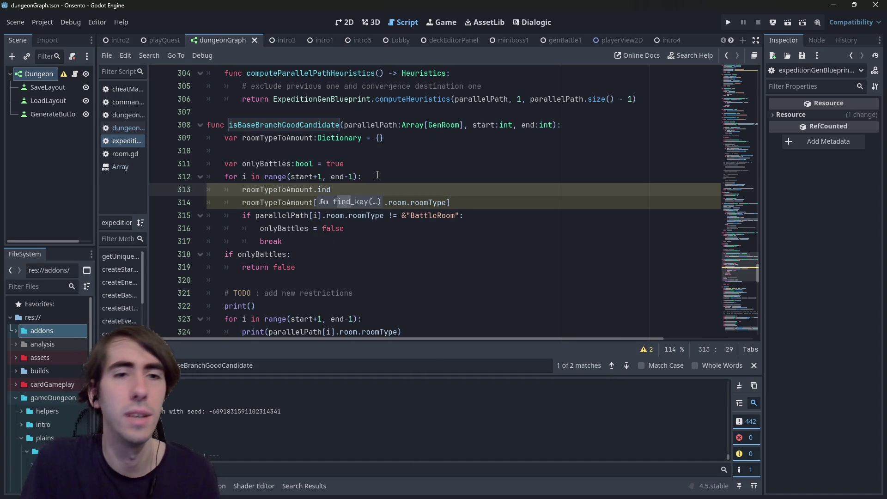
{"action": "key", "text": "BackSpace"}
{"action": "key", "text": "BackSpace"}
{"action": "key", "text": "BackSpace"}
{"action": "type", "text": "has("}
Select part of the room type expression on the lookup line below, then return to the has() line.
{"action": "key", "text": "Escape"}
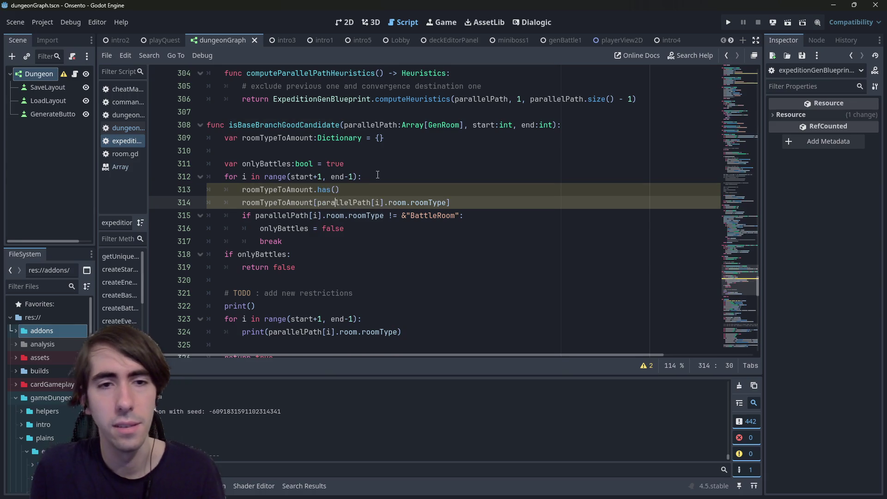
{"action": "key", "text": "Down"}
{"action": "key", "text": "ctrl+Left"}
{"action": "key", "text": "ctrl+shift+Right"}
{"action": "key", "text": "ctrl+shift+Right"}
{"action": "key", "text": "ctrl+shift+Right"}
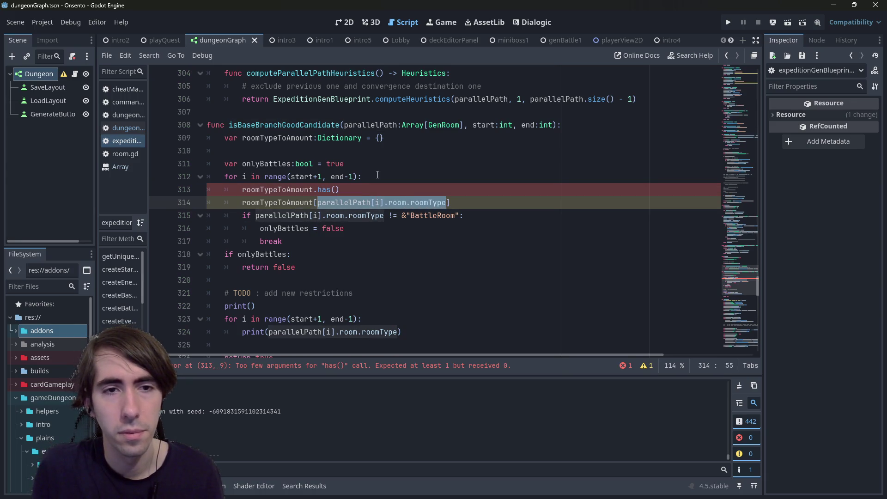
{"action": "key", "text": "Up"}
{"action": "key", "text": "Up"}
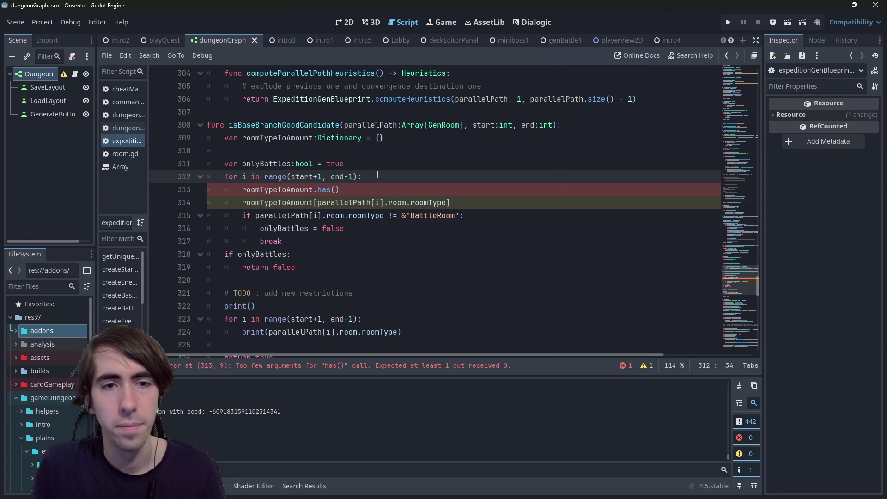
Insert 'var roomType:StringName = parallelPath[i].room.roomType' at the top of the loop body.
{"action": "key", "text": "End"}
{"action": "key", "text": "Return"}
{"action": "type", "text": "var "}
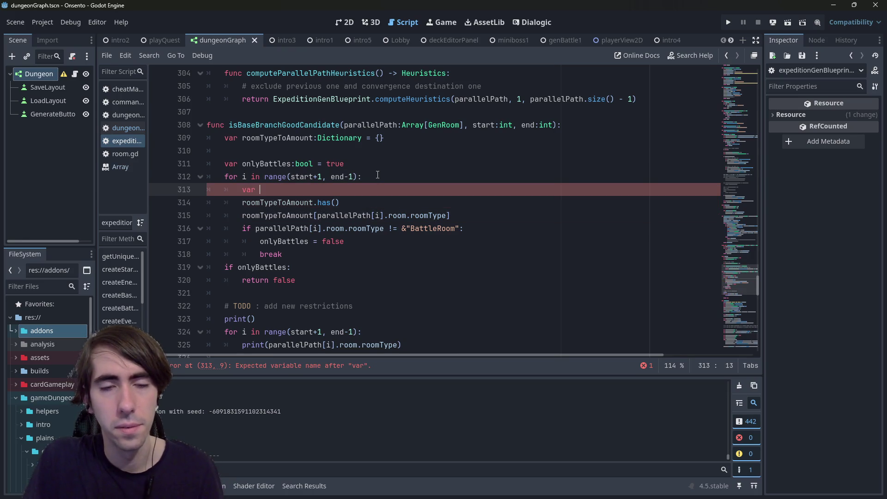
{"action": "type", "text": "roomType:St"}
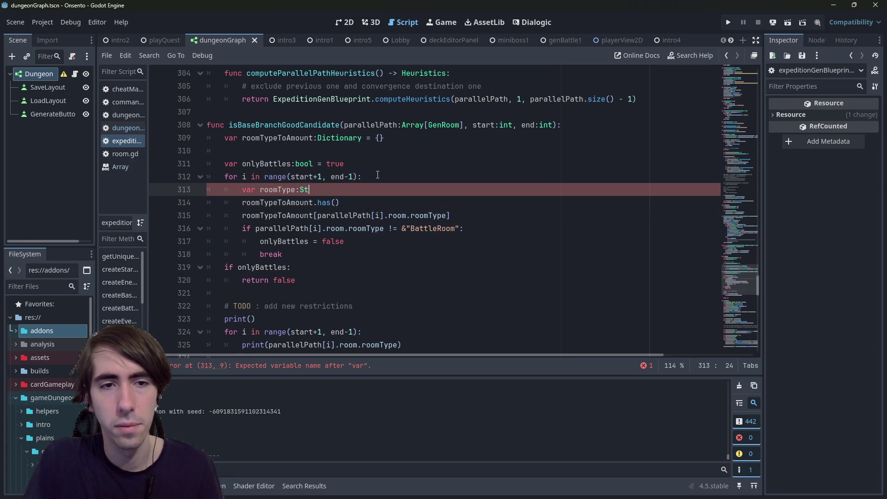
{"action": "type", "text": "ringName = parallelPath[i].room.roomType"}
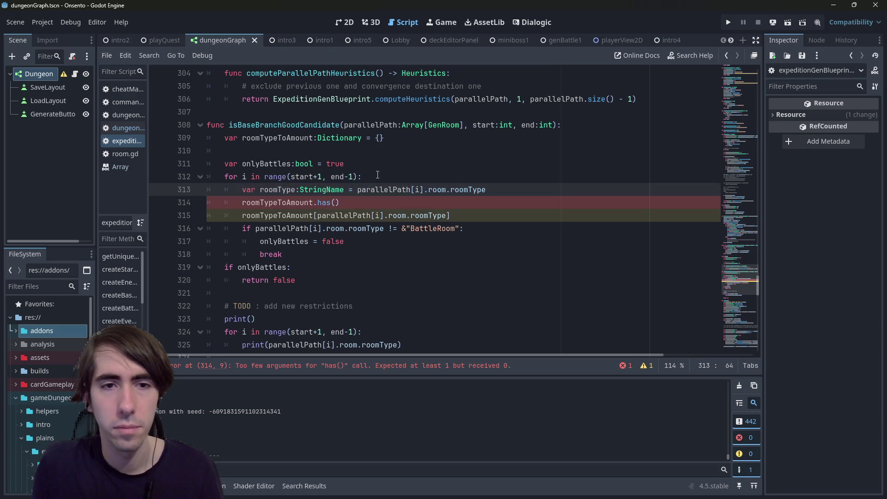
{"action": "key", "text": "ctrl+Left"}
{"action": "key", "text": "ctrl+Left"}
{"action": "key", "text": "ctrl+Left"}
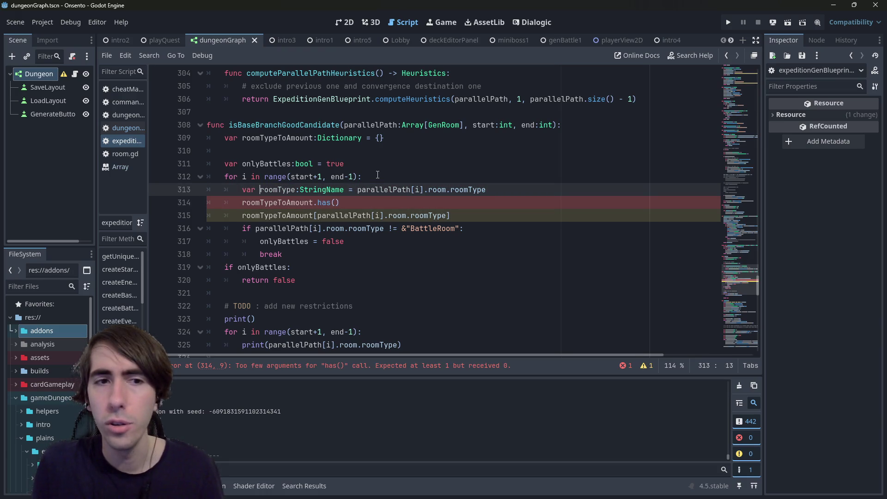
{"action": "key", "text": "ctrl+shift+Left"}
{"action": "key", "text": "Down"}
{"action": "scroll", "coordinate": [378, 175], "scroll_direction": "up", "scroll_amount": 1}
{"action": "key", "text": "Up"}
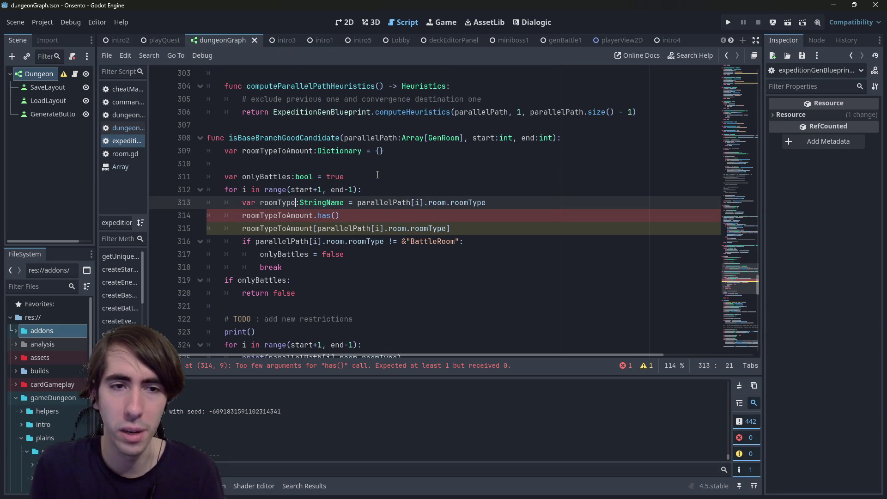
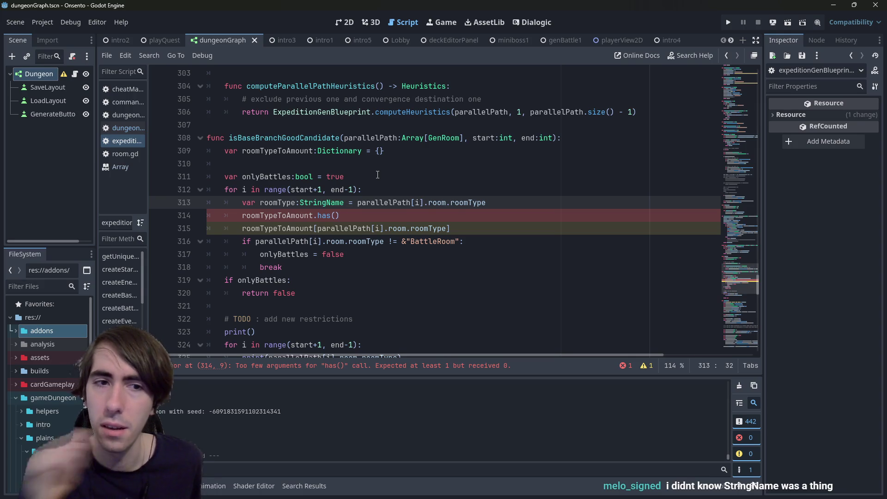
Open blank lines at the top of the loop and write the FString and FText notes.
{"action": "key", "text": "Up"}
{"action": "key", "text": "End"}
{"action": "key", "text": "Return"}
{"action": "key", "text": "Return"}
{"action": "key", "text": "Return"}
{"action": "key", "text": "Up"}
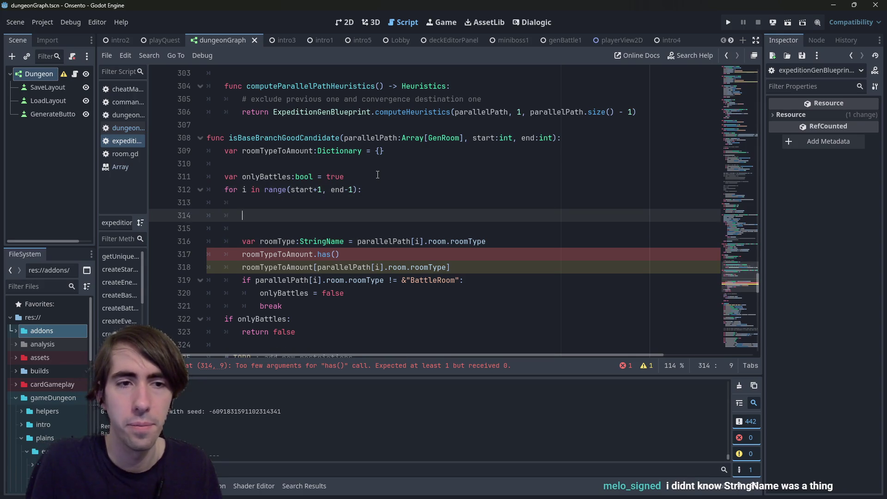
{"action": "type", "text": "FString"}
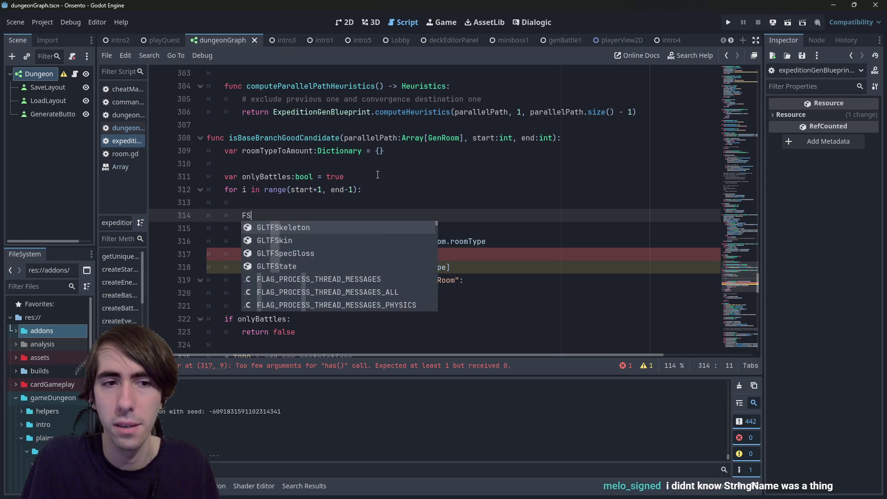
{"action": "key", "text": "Return"}
{"action": "type", "text": "FText"}
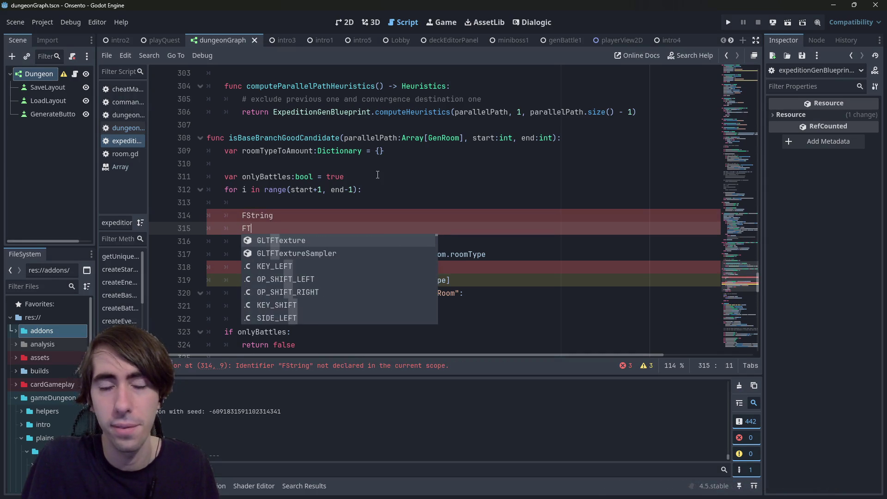
Add FName, String and StringName note lines, and annotate FText with '= localization'.
{"action": "key", "text": "Escape"}
{"action": "key", "text": "Return"}
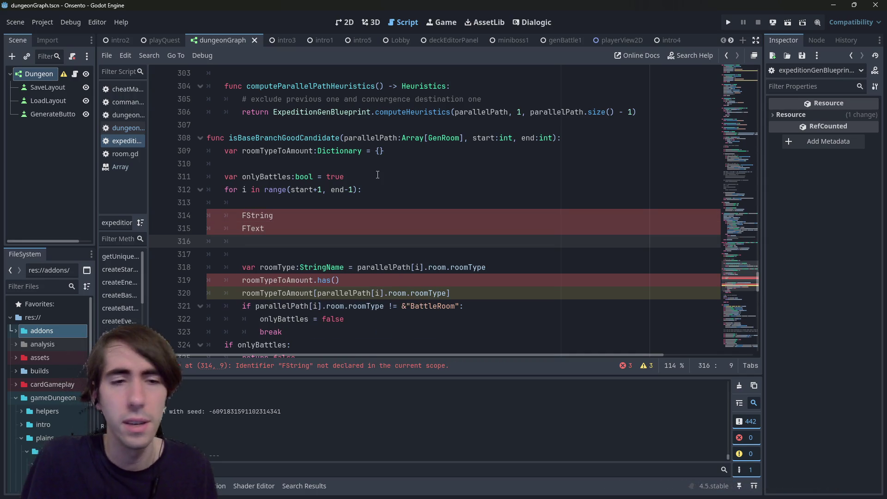
{"action": "type", "text": "FName"}
{"action": "key", "text": "Escape"}
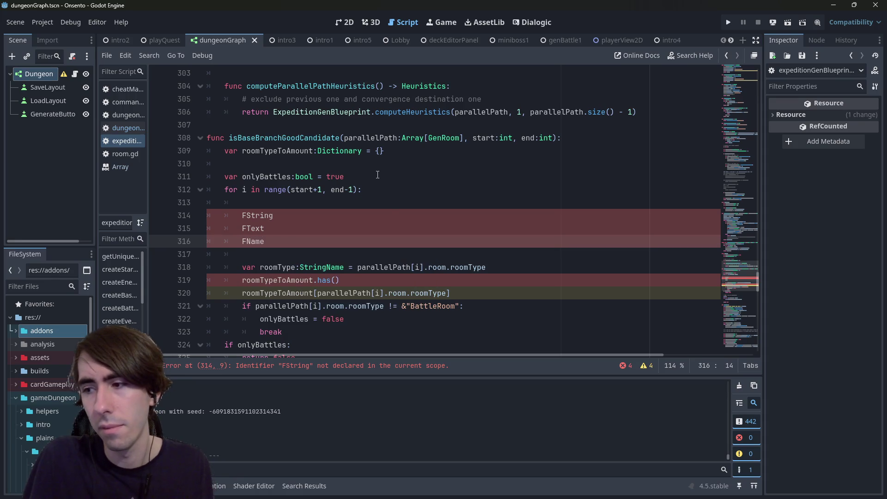
{"action": "key", "text": "Return"}
{"action": "key", "text": "Return"}
{"action": "type", "text": "String"}
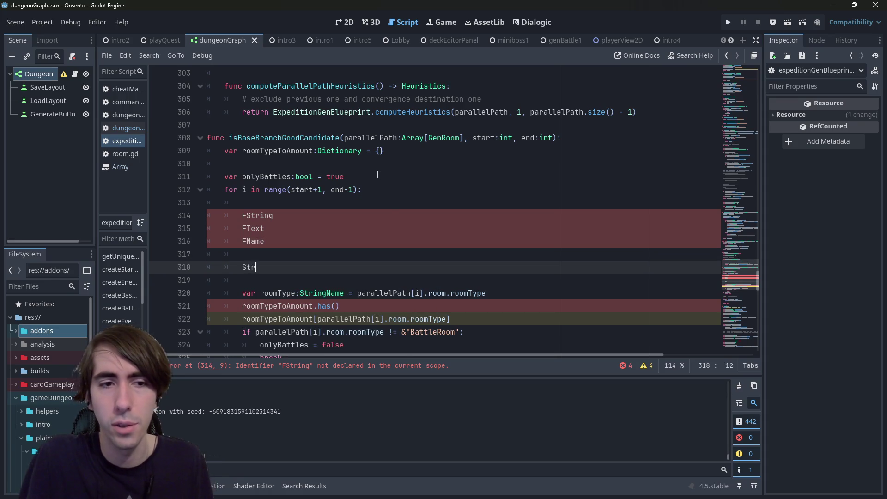
{"action": "key", "text": "Escape"}
{"action": "key", "text": "Return"}
{"action": "type", "text": "StringName"}
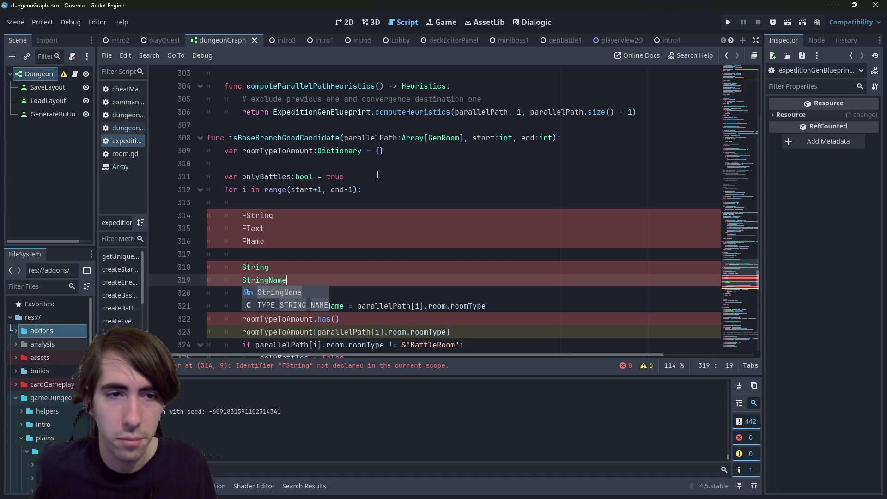
{"action": "left_click", "coordinate": [416, 226]}
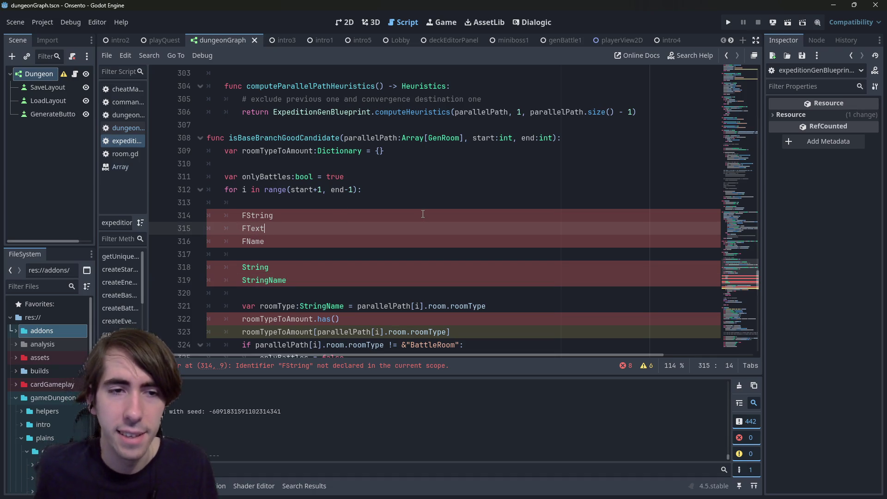
{"action": "type", "text": " = localization"}
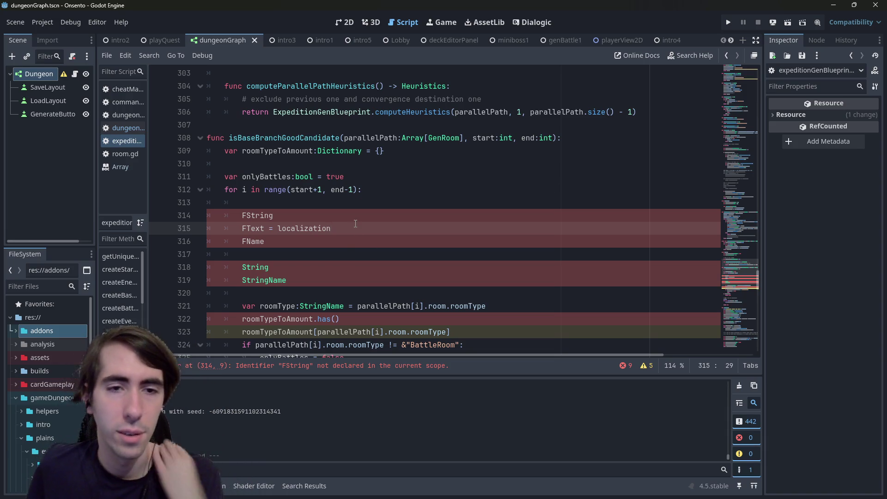
Extend the FString note to read '= Hello World!\0 / 13Hello World'.
{"action": "key", "text": "Up"}
{"action": "type", "text": "= "}
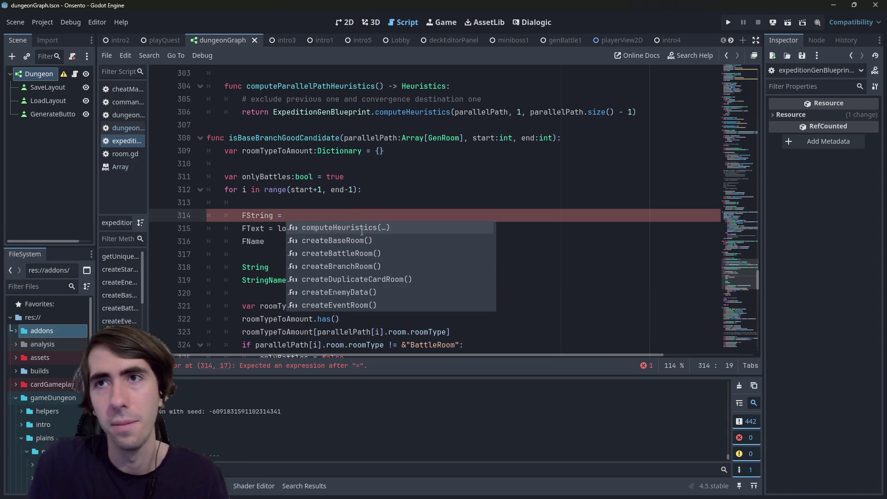
{"action": "type", "text": "\""}
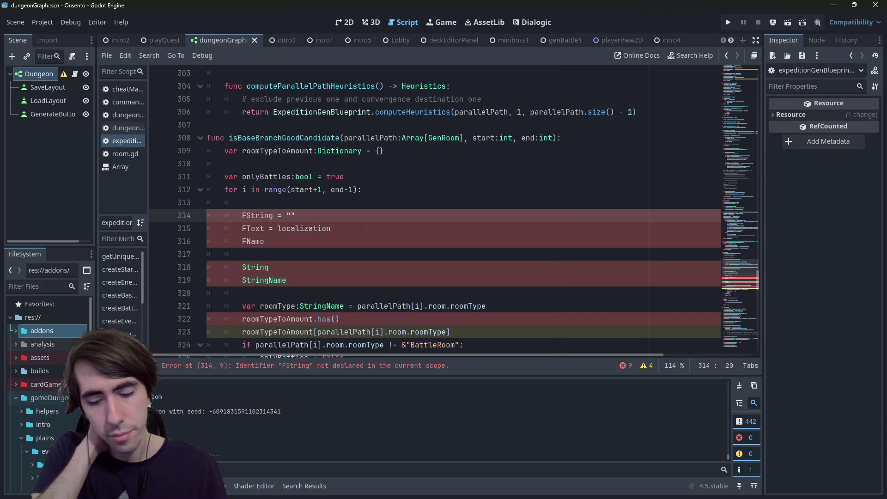
{"action": "key", "text": "BackSpace"}
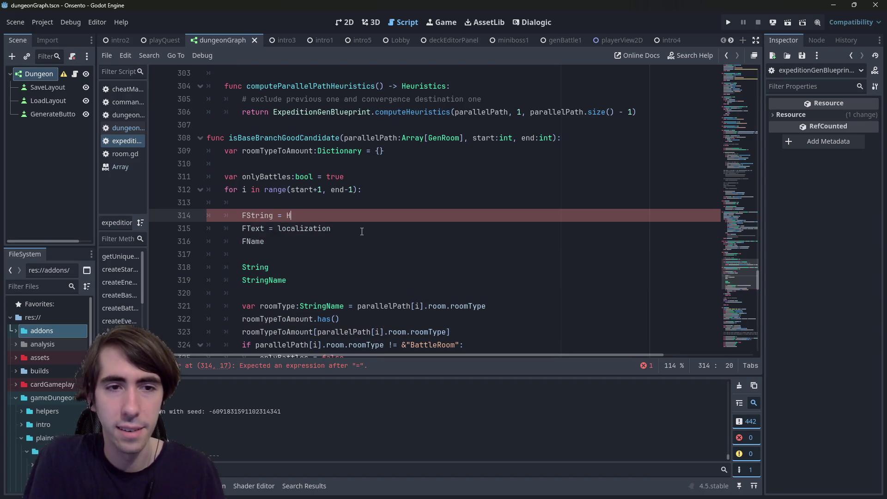
{"action": "type", "text": "ello World"}
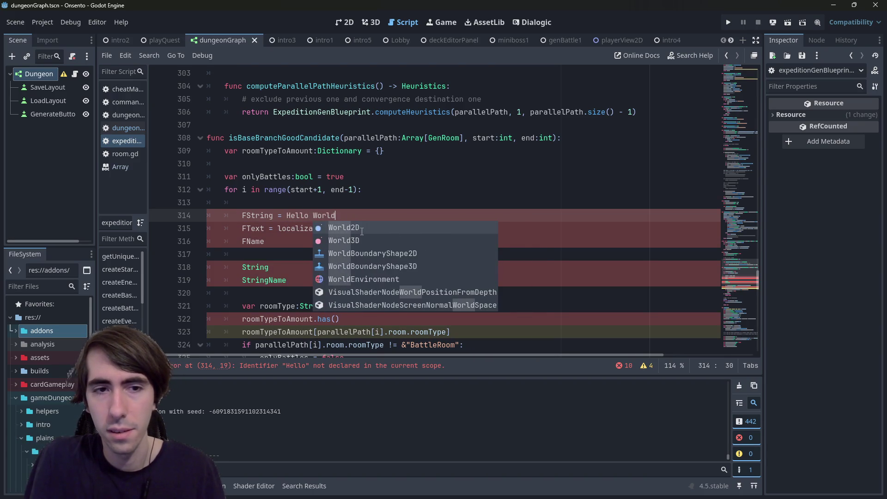
{"action": "type", "text": "!\\0"}
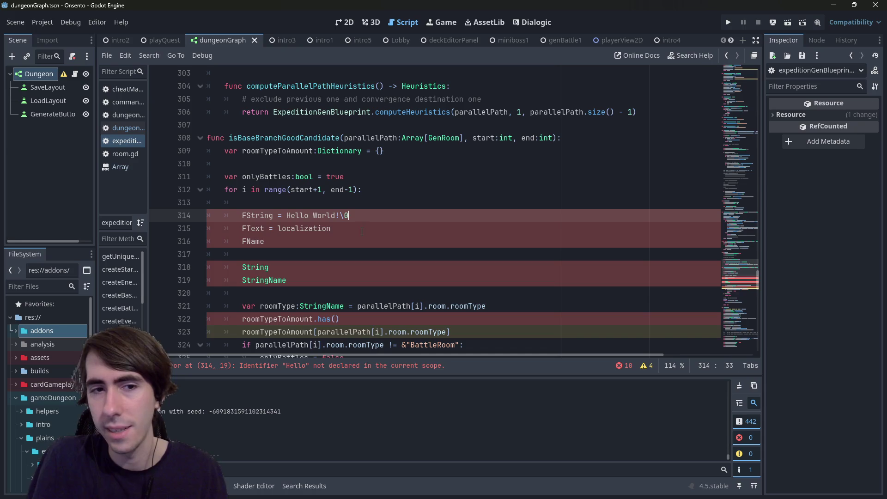
{"action": "key", "text": "shift+Left"}
{"action": "key", "text": "shift+Left"}
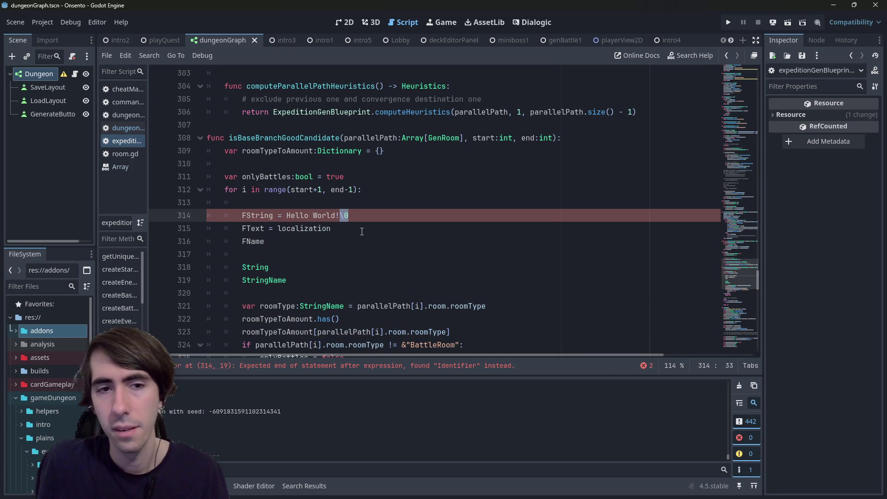
{"action": "key", "text": "Right"}
{"action": "type", "text": "/"}
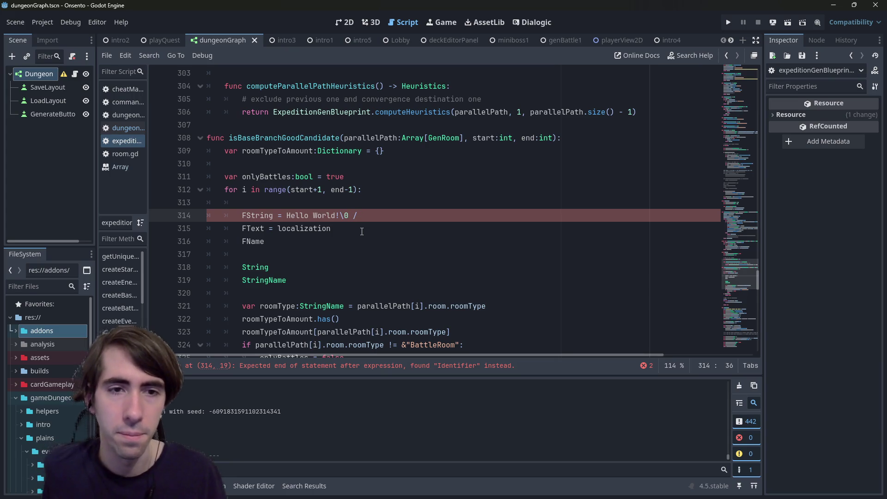
{"action": "left_click_drag", "start_coordinate": [286, 216], "coordinate": [341, 218]}
{"action": "left_click", "coordinate": [373, 218]}
{"action": "type", "text": "1"}
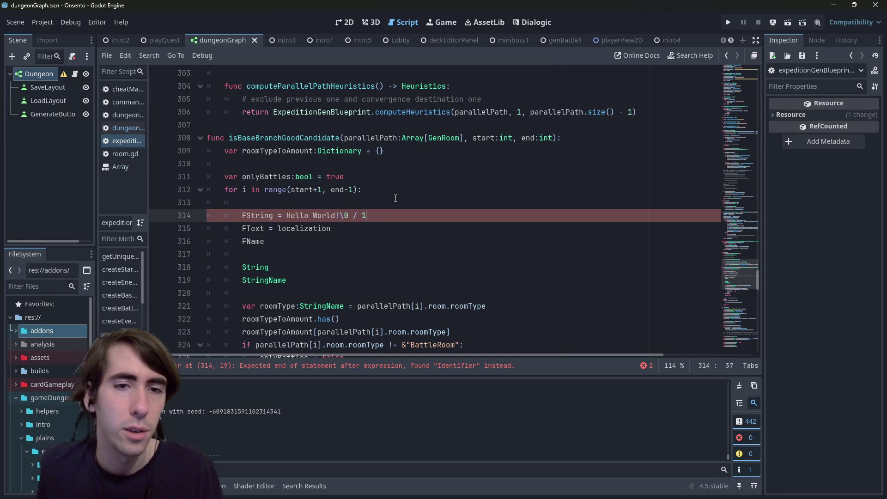
{"action": "type", "text": "3Hello"}
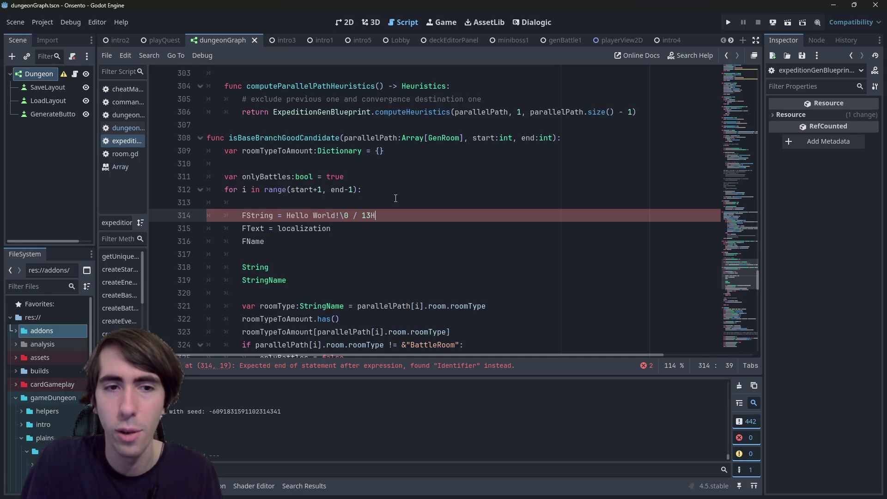
{"action": "type", "text": " World"}
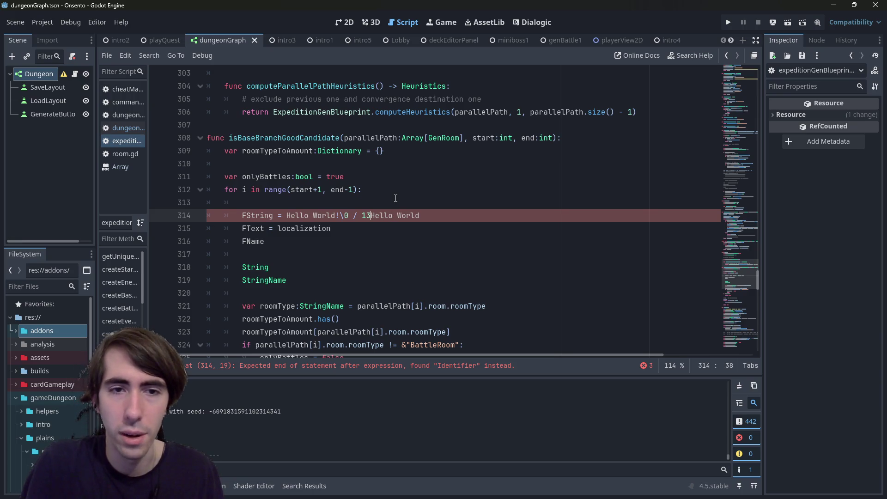
{"action": "type", "text": "}"}
Wrap the 13 and the \0 on the FString line in curly braces.
{"action": "key", "text": "Left"}
{"action": "key", "text": "Left"}
{"action": "key", "text": "Left"}
{"action": "type", "text": "{"}
{"action": "key", "text": "Left"}
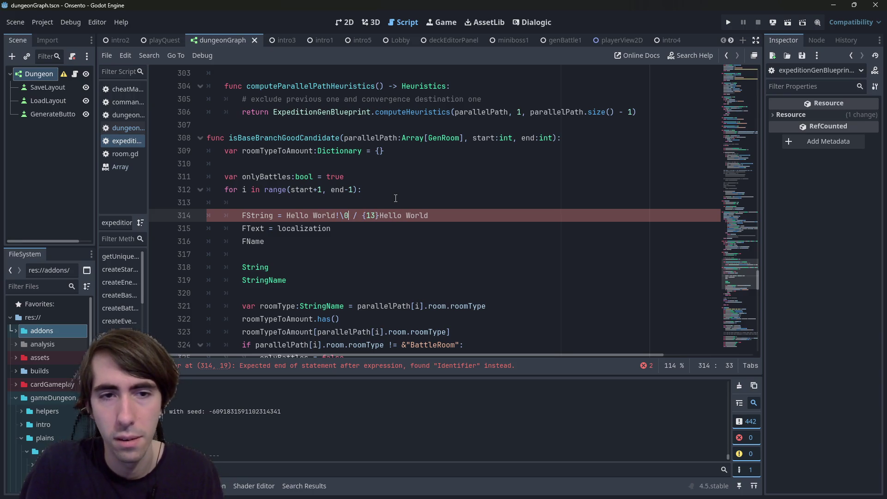
{"action": "key", "text": "Down"}
{"action": "key", "text": "Down"}
{"action": "key", "text": "Up"}
{"action": "key", "text": "Up"}
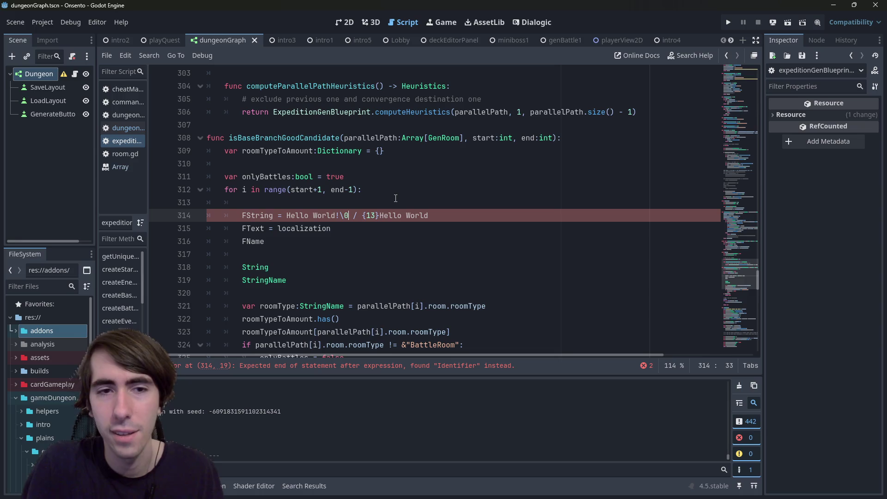
{"action": "type", "text": "}"}
{"action": "key", "text": "Left"}
{"action": "key", "text": "Left"}
{"action": "key", "text": "Left"}
{"action": "type", "text": "{"}
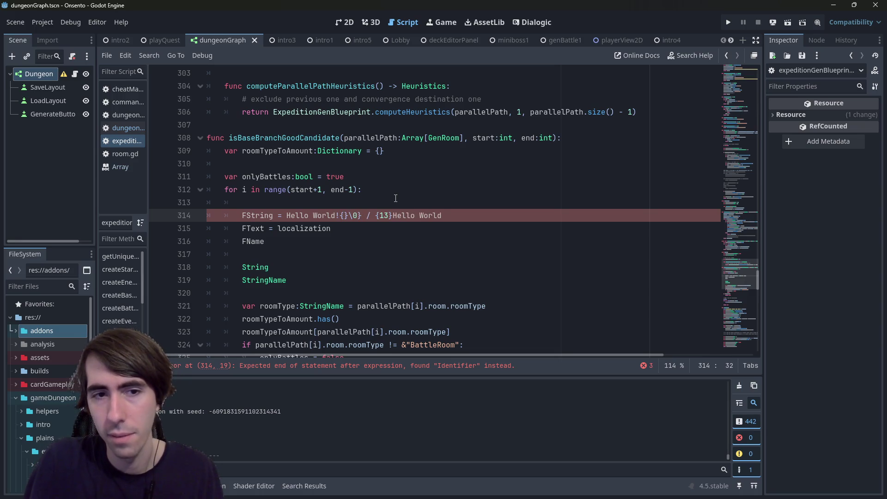
{"action": "key", "text": "Delete"}
{"action": "key", "text": "Right"}
{"action": "key", "text": "Right"}
{"action": "key", "text": "Right"}
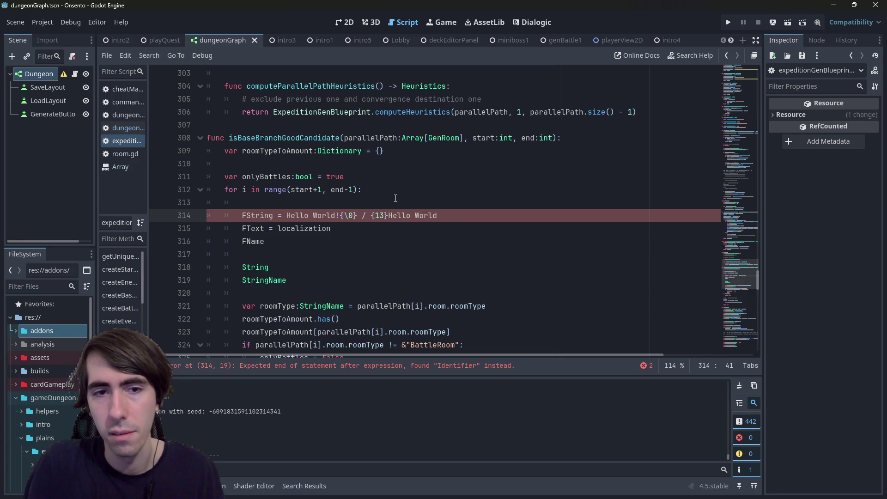
{"action": "key", "text": "shift+Left"}
{"action": "key", "text": "shift+Left"}
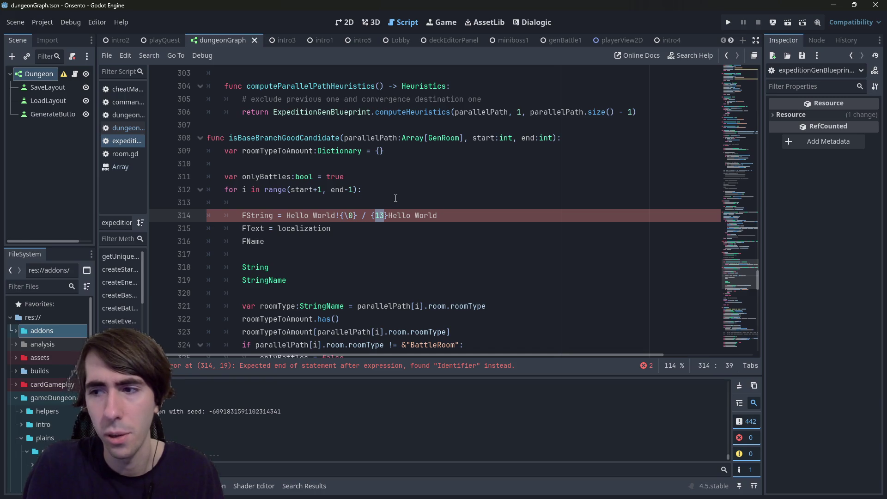
Highlight the Hello World, {13} and {\0} parts of the FString line while explaining.
{"action": "key", "text": "End"}
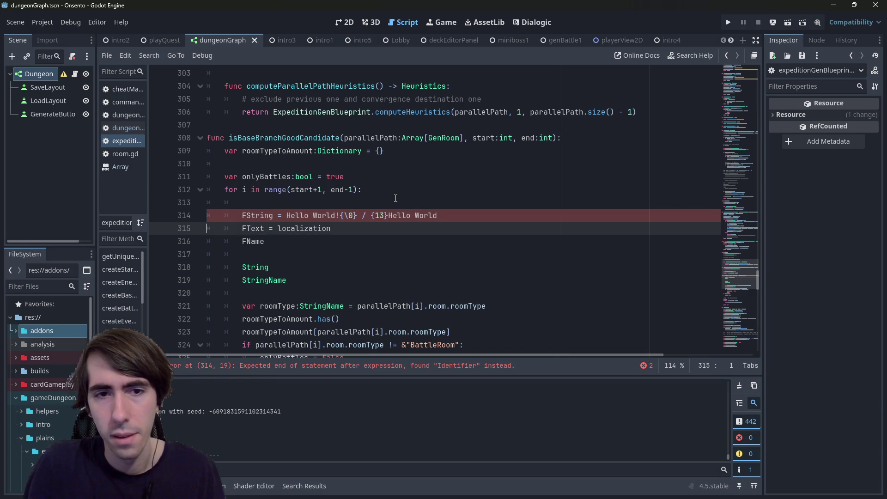
{"action": "key", "text": "ctrl+shift+Left"}
{"action": "key", "text": "ctrl+shift+Left"}
{"action": "key", "text": "ctrl+shift+Left"}
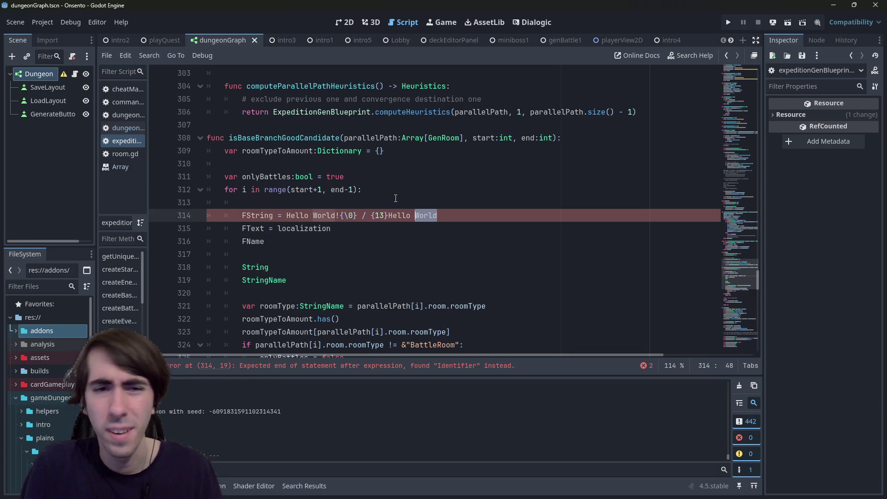
{"action": "key", "text": "ctrl+shift+Right"}
{"action": "key", "text": "ctrl+shift+Right"}
{"action": "key", "text": "shift+Left"}
{"action": "key", "text": "shift+Left"}
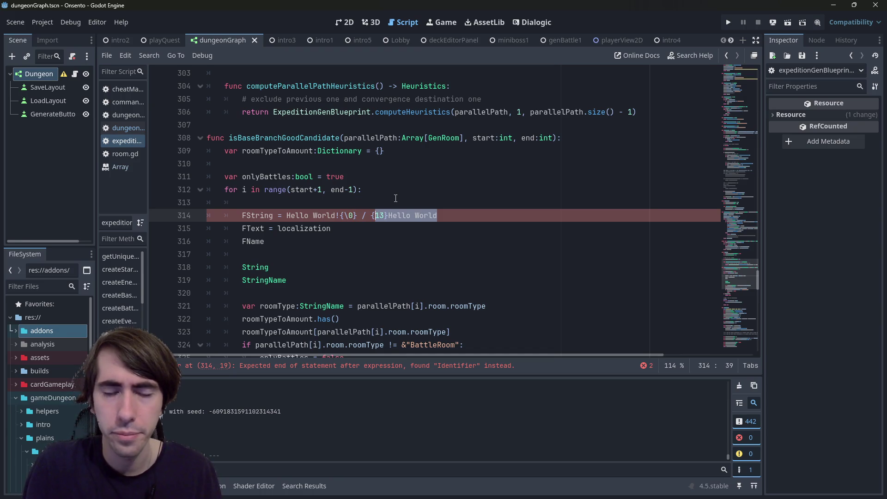
{"action": "key", "text": "Left"}
{"action": "key", "text": "ctrl+Left"}
{"action": "key", "text": "ctrl+Left"}
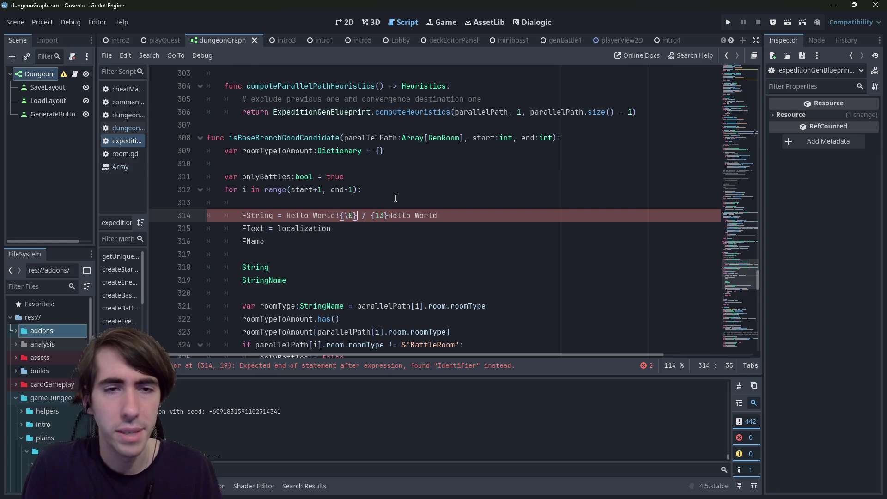
{"action": "key", "text": "ctrl+shift+Left"}
{"action": "key", "text": "ctrl+shift+Left"}
{"action": "key", "text": "ctrl+shift+Left"}
{"action": "key", "text": "Right"}
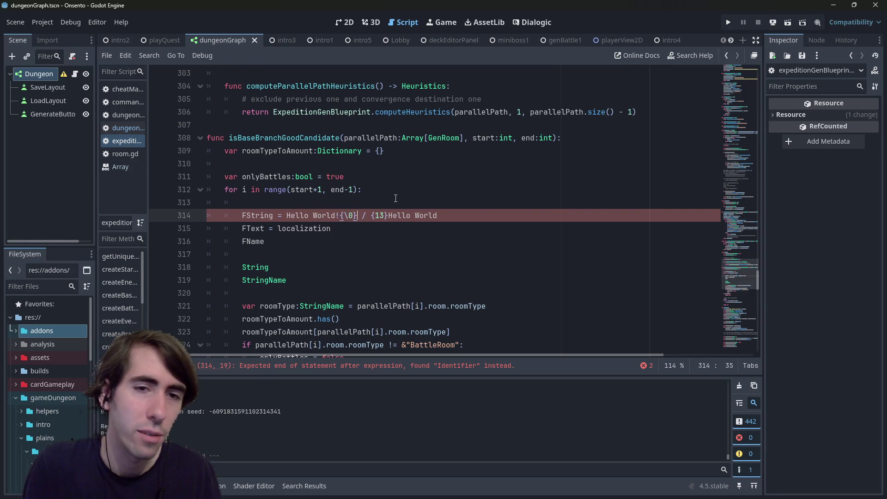
{"action": "key", "text": "shift+Right"}
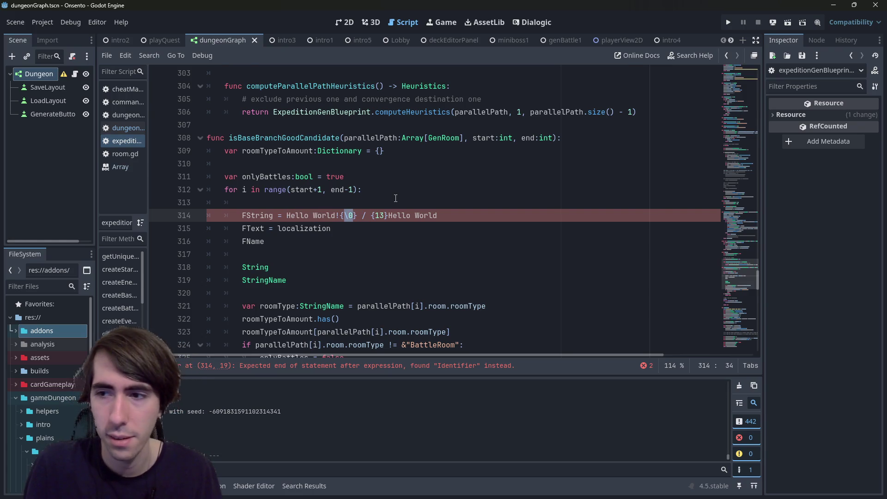
{"action": "key", "text": "Right"}
{"action": "key", "text": "Down"}
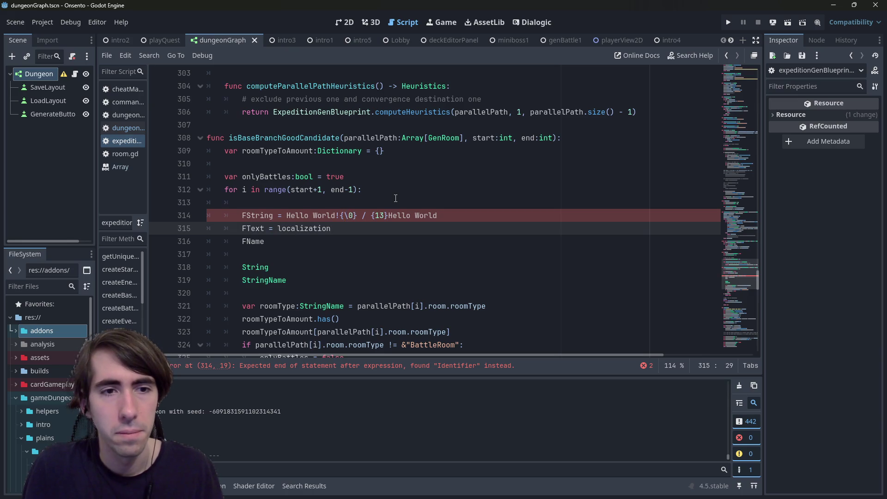
Add a 'const char*' line above the FString line.
{"action": "key", "text": "Up"}
{"action": "key", "text": "Up"}
{"action": "key", "text": "Return"}
{"action": "type", "text": "const char*"}
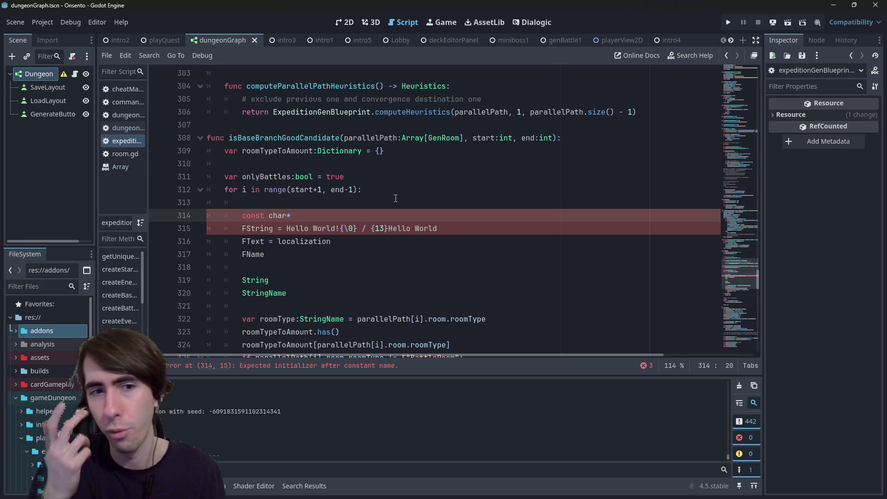
Add a 'std::string' line below const char*, then highlight the neighbouring notes.
{"action": "key", "text": "Return"}
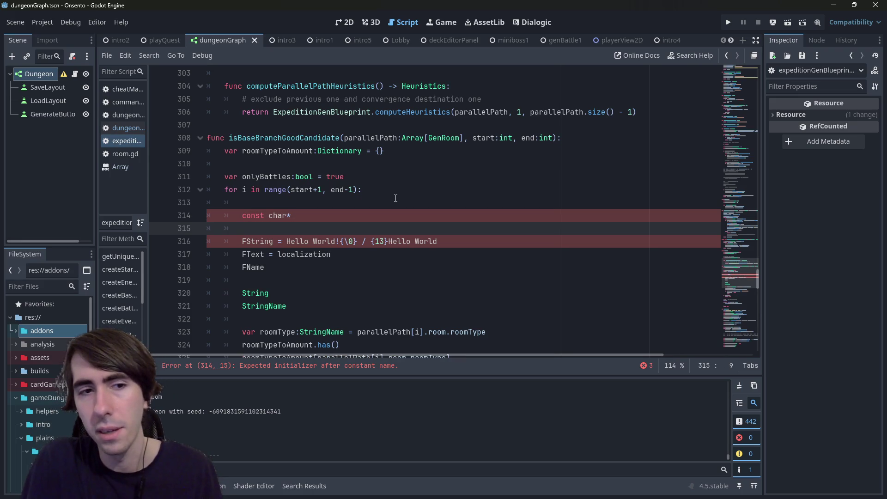
{"action": "type", "text": "std::string"}
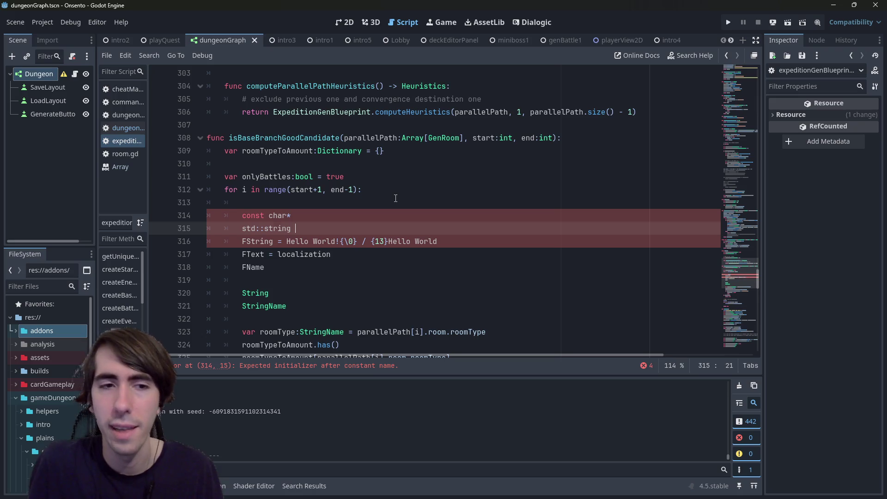
{"action": "key", "text": "Up"}
{"action": "key", "text": "ctrl+shift+Left"}
{"action": "key", "text": "ctrl+shift+Left"}
{"action": "key", "text": "Down"}
{"action": "key", "text": "Down"}
{"action": "key", "text": "Down"}
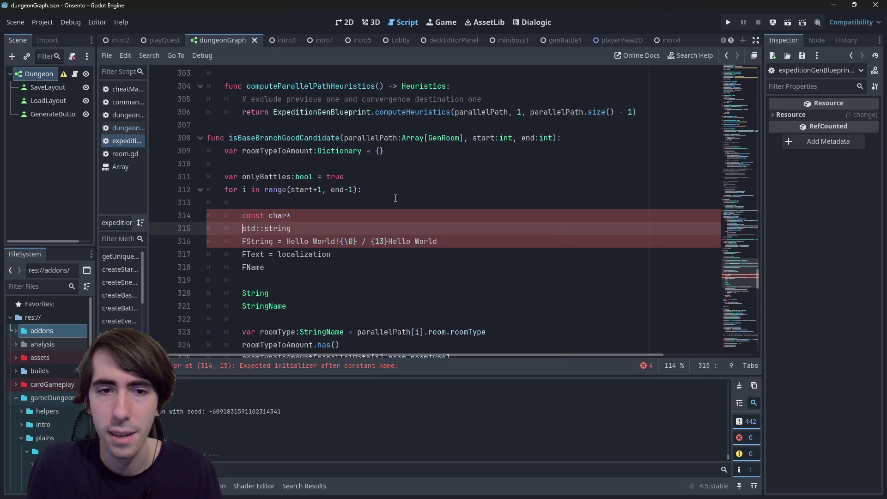
{"action": "key", "text": "Up"}
{"action": "key", "text": "ctrl+Right"}
{"action": "key", "text": "ctrl+Right"}
{"action": "key", "text": "ctrl+Right"}
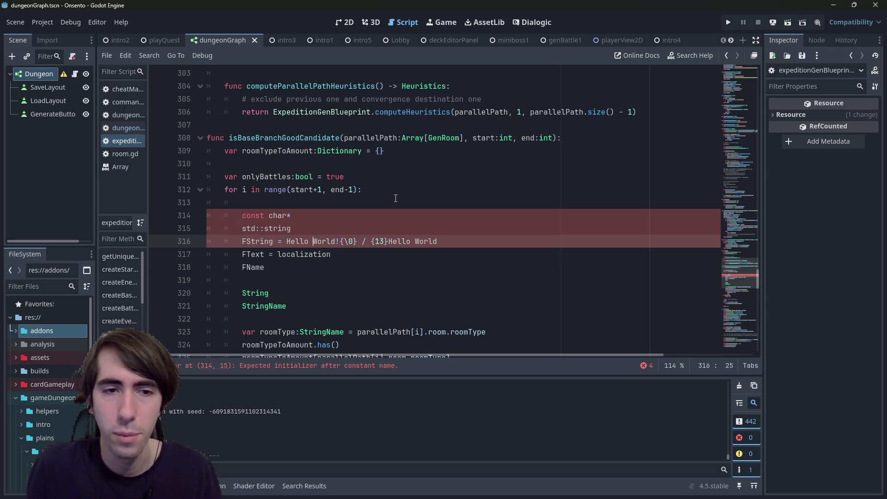
{"action": "key", "text": "ctrl+Left"}
{"action": "key", "text": "ctrl+shift+Right"}
{"action": "key", "text": "ctrl+shift+Right"}
{"action": "key", "text": "ctrl+shift+Right"}
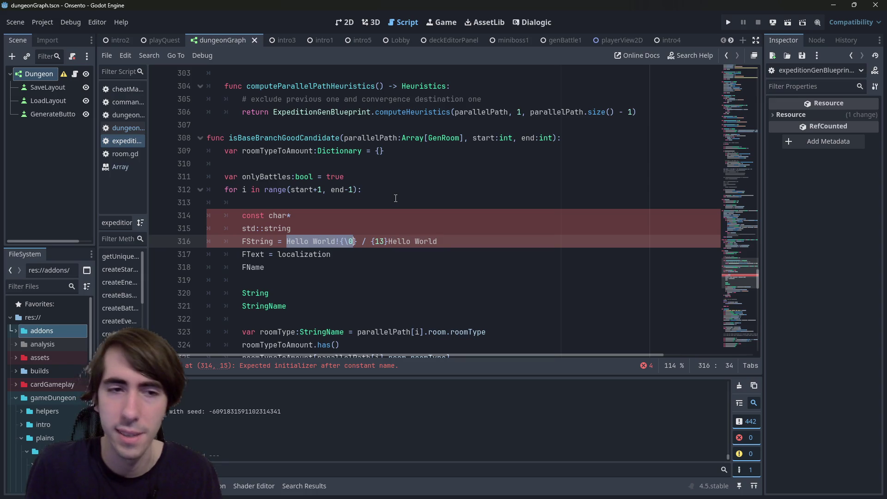
{"action": "key", "text": "Up"}
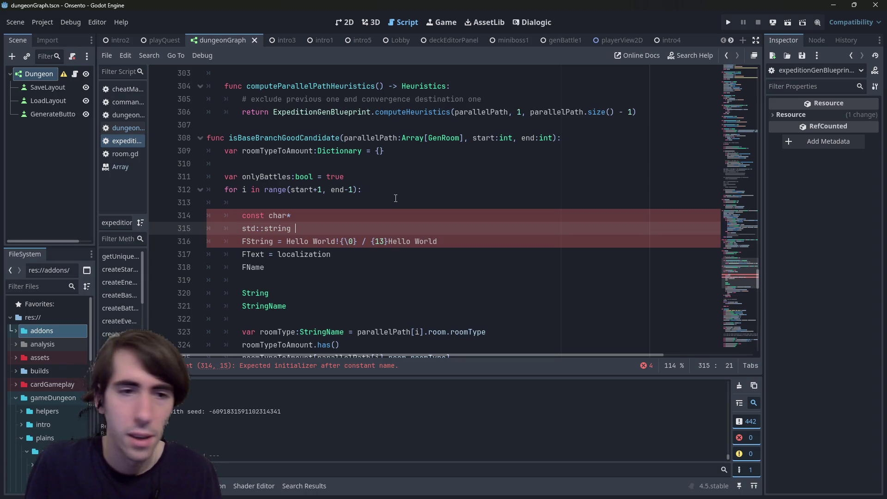
{"action": "key", "text": "ctrl+shift+Left"}
{"action": "key", "text": "ctrl+shift+Left"}
{"action": "key", "text": "ctrl+shift+Left"}
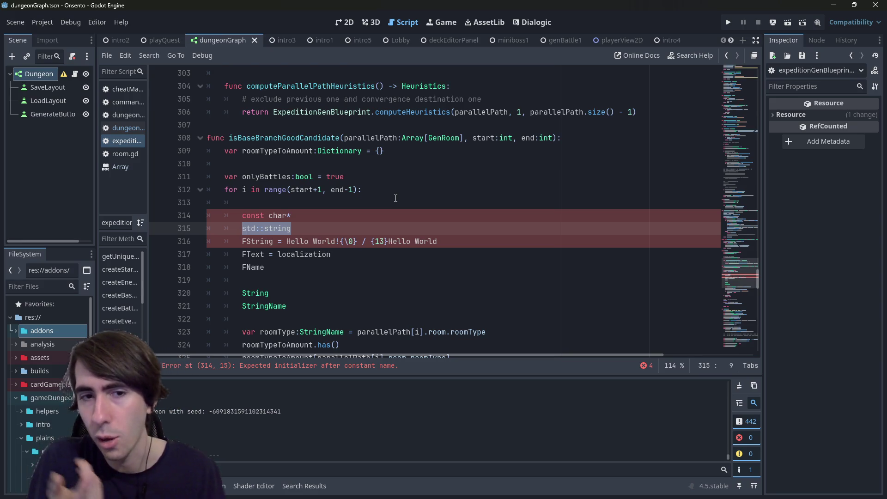
{"action": "key", "text": "Right"}
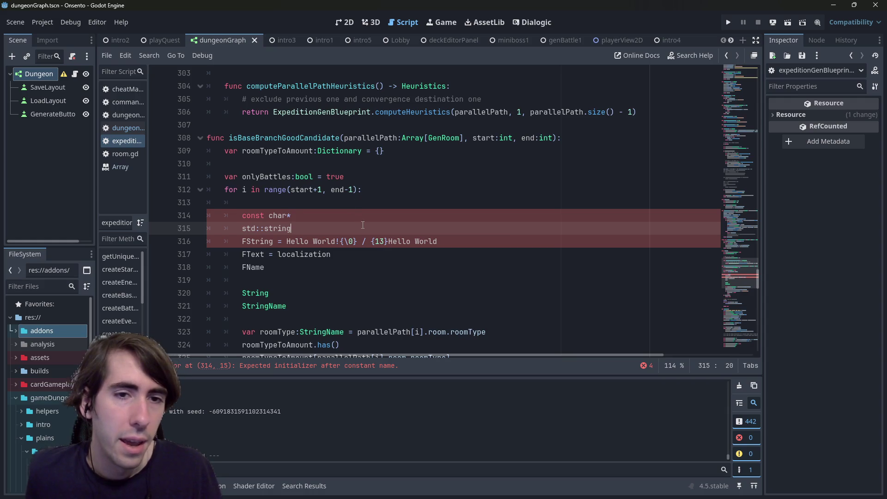
Restore the briefly deleted const char* and std::string lines and add a blank line after them.
{"action": "key", "text": "shift+Up"}
{"action": "key", "text": "shift+Up"}
{"action": "key", "text": "BackSpace"}
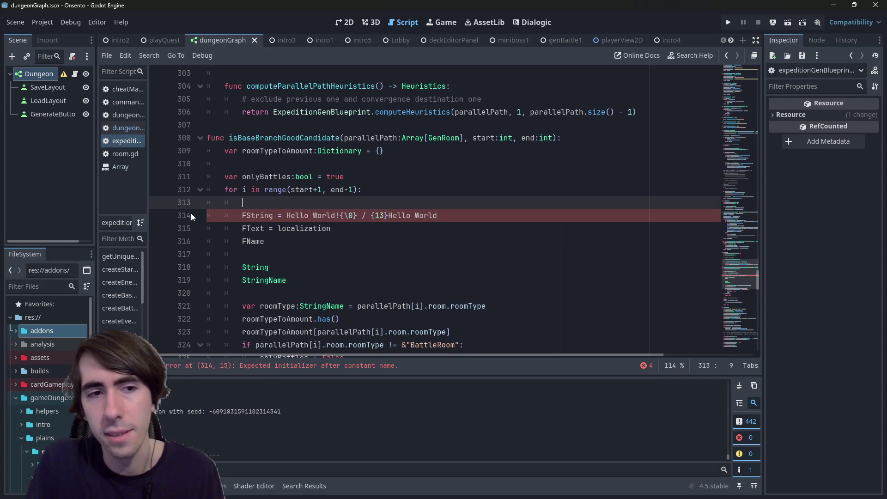
{"action": "key", "text": "ctrl+z"}
{"action": "key", "text": "Right"}
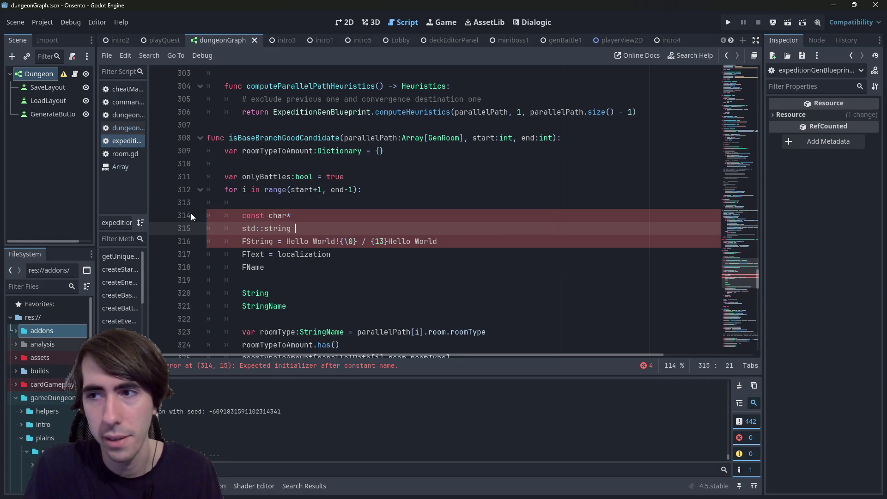
{"action": "key", "text": "Return"}
{"action": "key", "text": "Return"}
{"action": "key", "text": "Return"}
{"action": "key", "text": "Up"}
{"action": "key", "text": "Up"}
{"action": "key", "text": "Down"}
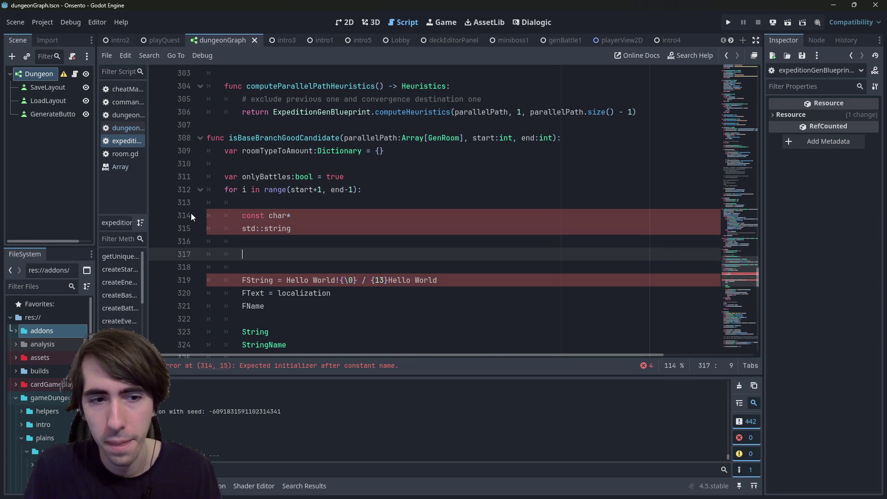
Check the FName and StringName lines, then select the const char* text.
{"action": "scroll", "coordinate": [254, 247], "scroll_direction": "down", "scroll_amount": 1}
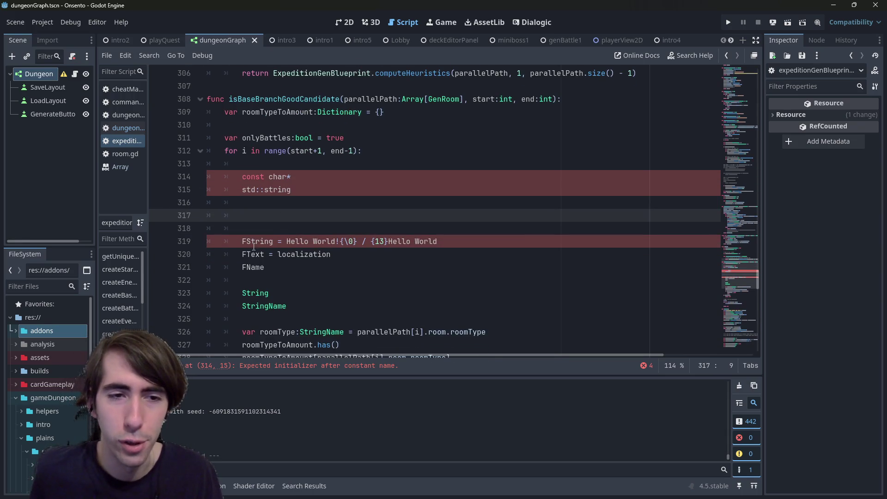
{"action": "left_click", "coordinate": [253, 267]}
{"action": "left_click", "coordinate": [264, 306]}
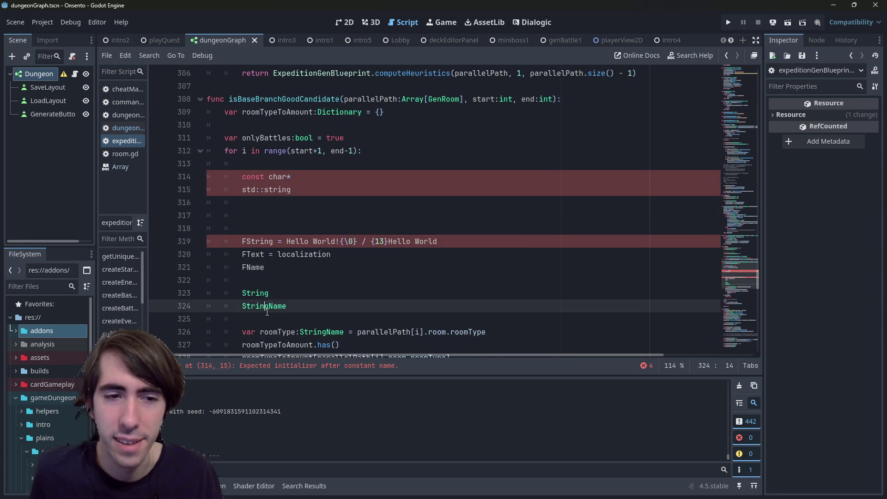
{"action": "left_click", "coordinate": [270, 214]}
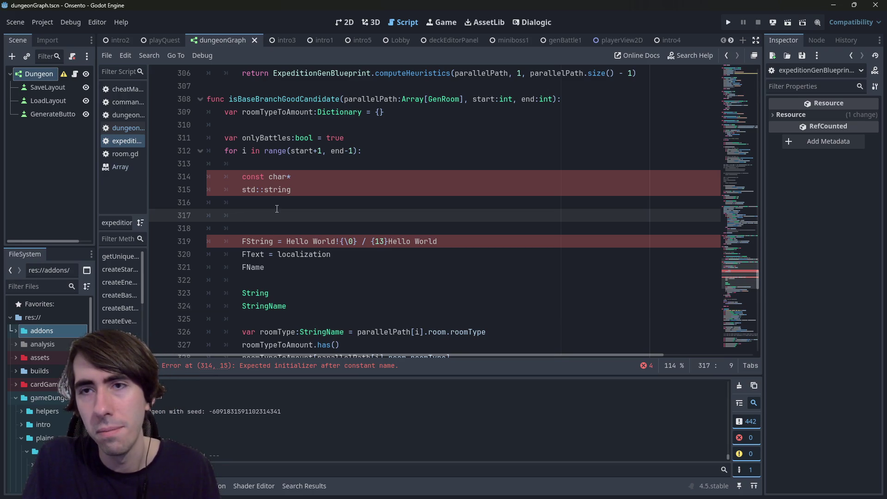
{"action": "key", "text": "Up"}
{"action": "key", "text": "Up"}
{"action": "key", "text": "Up"}
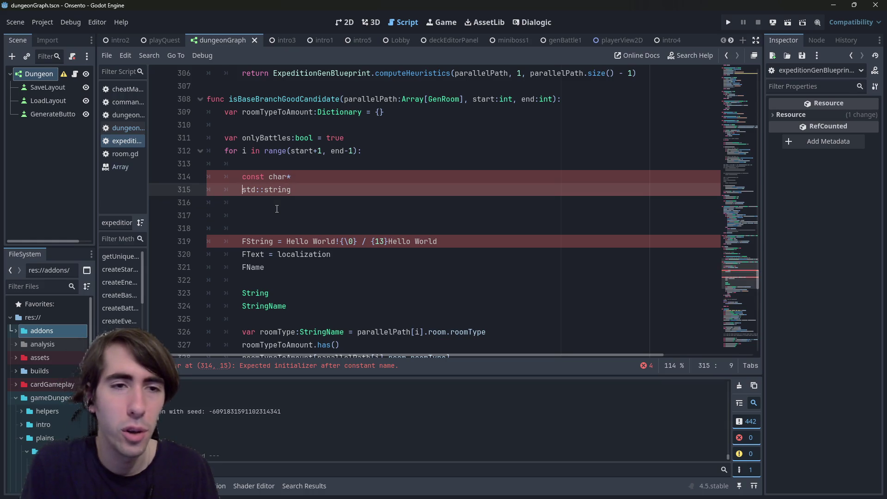
{"action": "key", "text": "shift+End"}
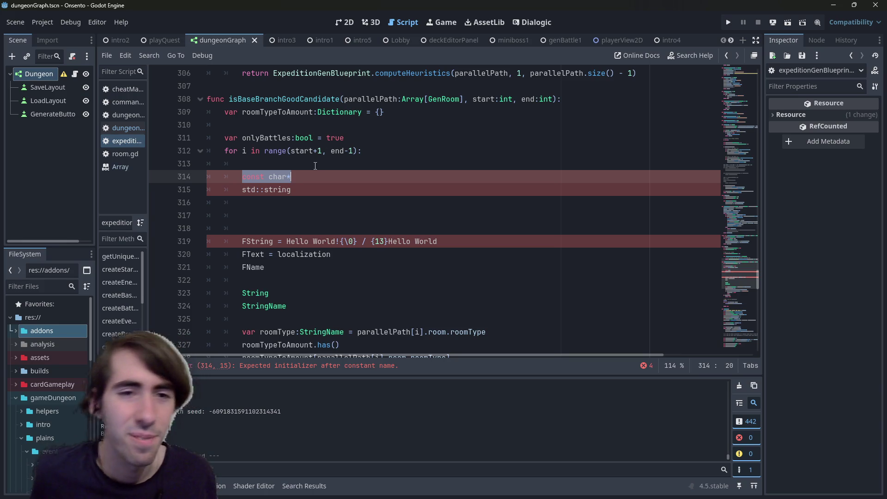
Highlight the const char* and std::string notes in turn.
{"action": "key", "text": "Up"}
{"action": "left_click_drag", "start_coordinate": [303, 176], "coordinate": [236, 176]}
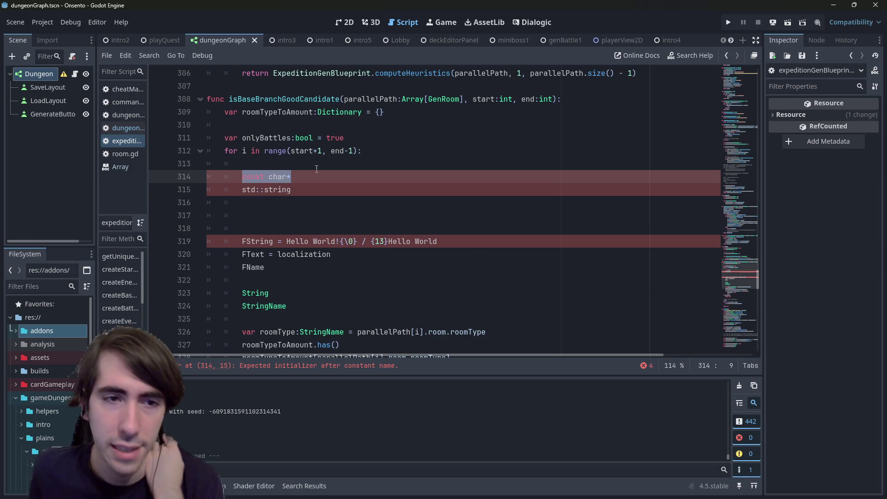
{"action": "left_click", "coordinate": [373, 190]}
{"action": "left_click_drag", "start_coordinate": [303, 193], "coordinate": [237, 194]}
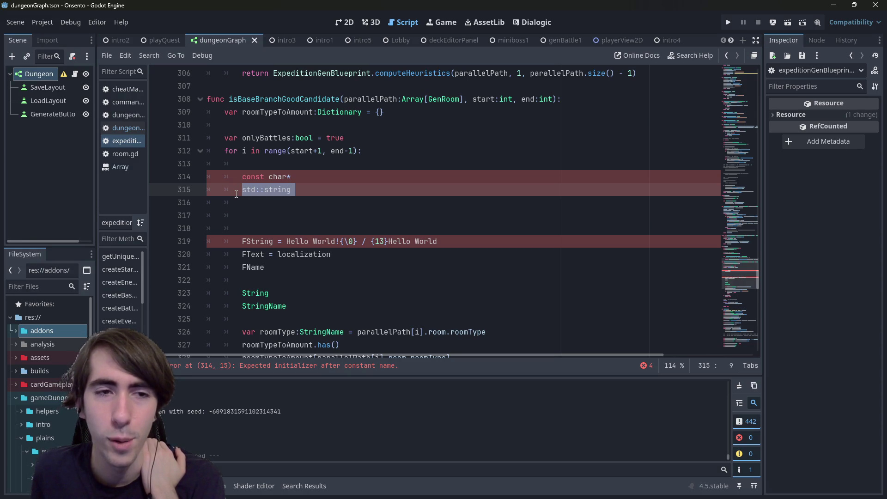
{"action": "double_click", "coordinate": [278, 177]}
{"action": "mouse_move", "coordinate": [292, 177]}
{"action": "left_mouse_down"}
{"action": "mouse_move", "coordinate": [242, 176]}
{"action": "mouse_move", "coordinate": [241, 164]}
{"action": "mouse_move", "coordinate": [242, 176]}
{"action": "left_mouse_up"}
{"action": "left_click", "coordinate": [292, 188]}
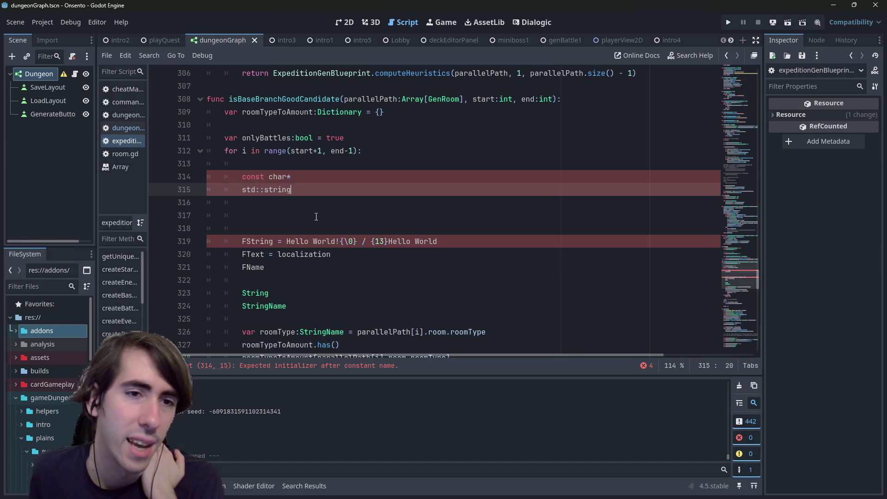
{"action": "left_click", "coordinate": [243, 203]}
{"action": "double_click", "coordinate": [277, 189]}
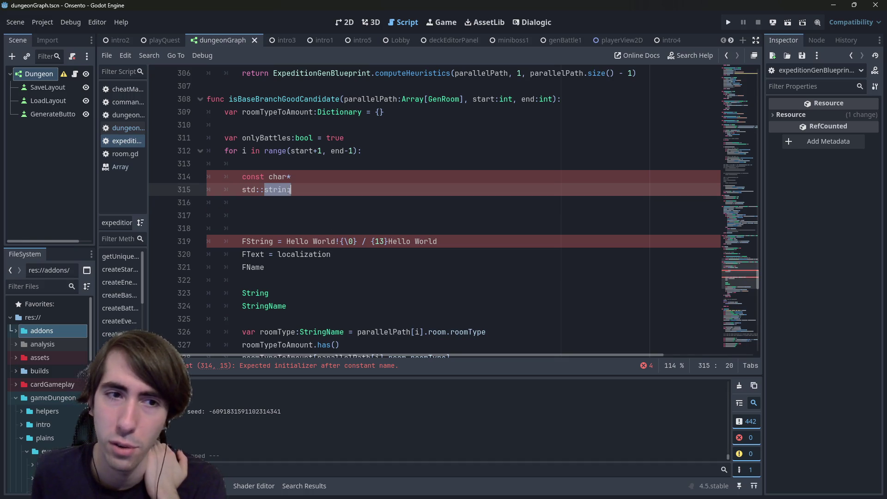
{"action": "left_click", "coordinate": [292, 208]}
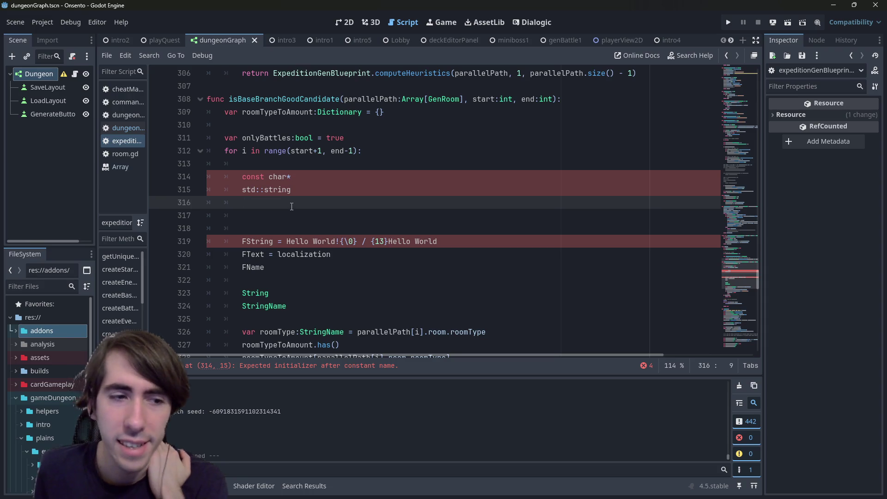
Insert another blank line below std::string and highlight the word FName.
{"action": "key", "text": "Return"}
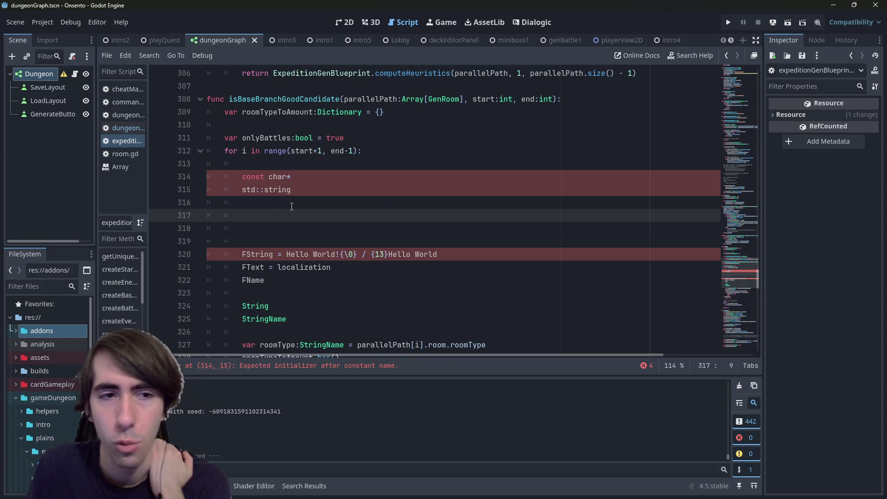
{"action": "key", "text": "Up"}
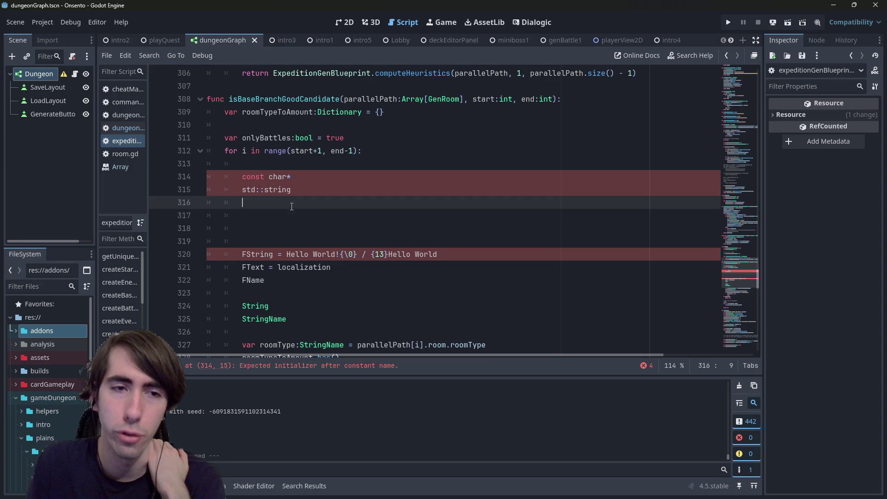
{"action": "key", "text": "Down"}
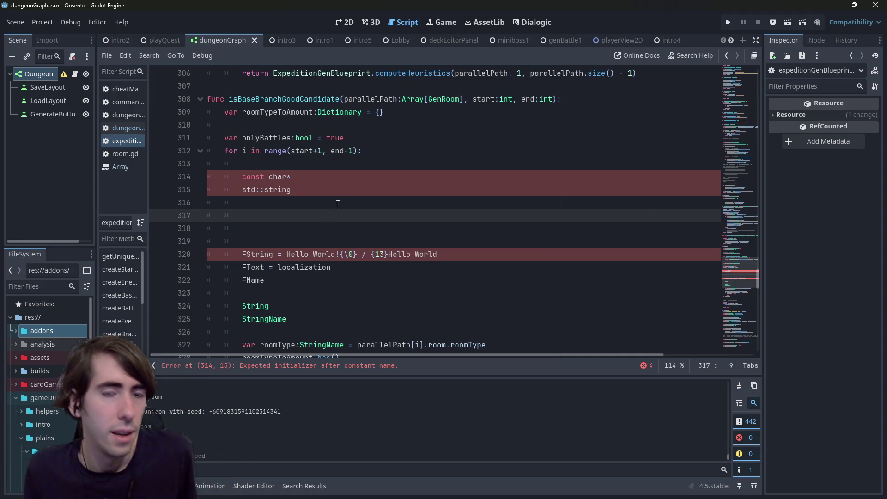
{"action": "scroll", "coordinate": [310, 220], "scroll_direction": "down", "scroll_amount": 1}
{"action": "double_click", "coordinate": [254, 240]}
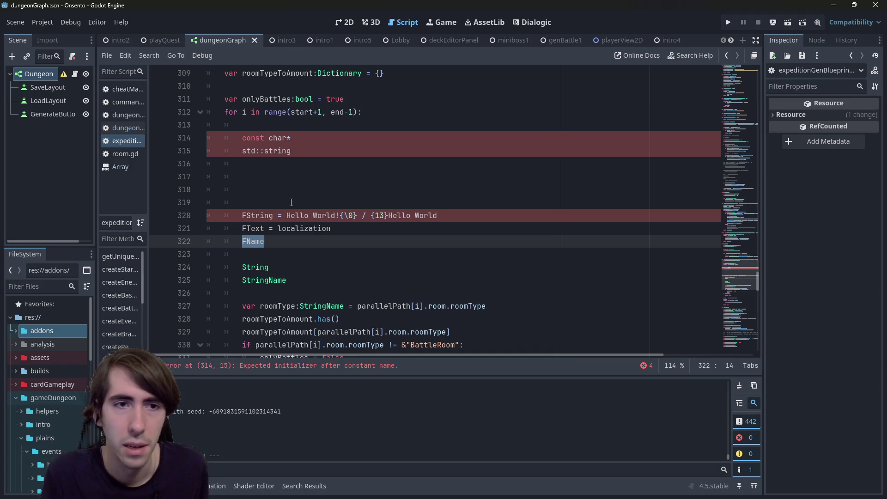
{"action": "left_click", "coordinate": [294, 180]}
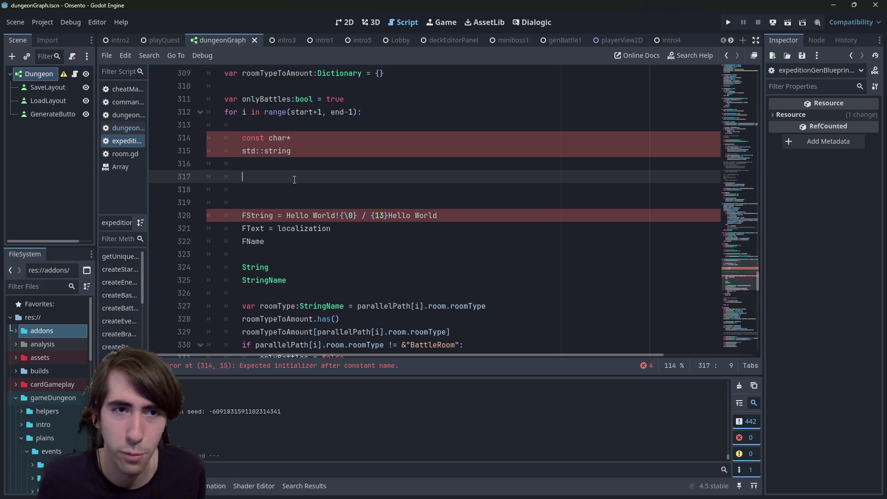
Delete the stray '=' line and surplus blank lines, leaving one blank line before FString.
{"action": "key", "text": "Return"}
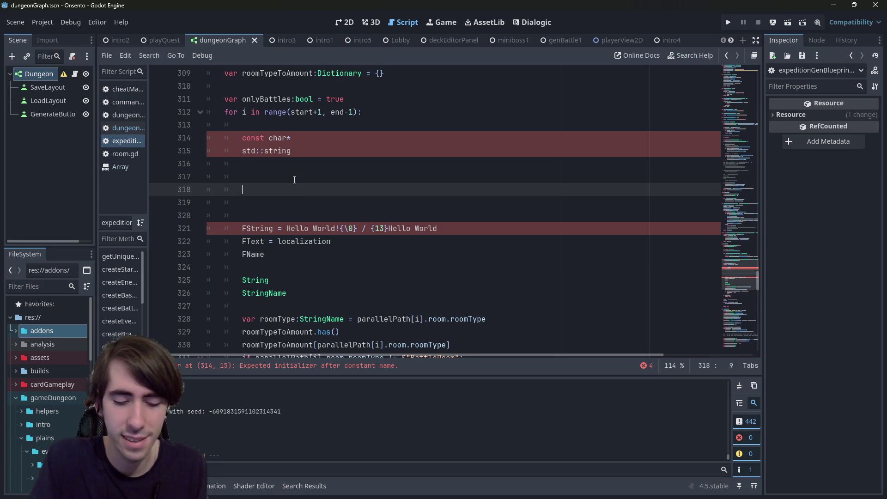
{"action": "type", "text": "const char"}
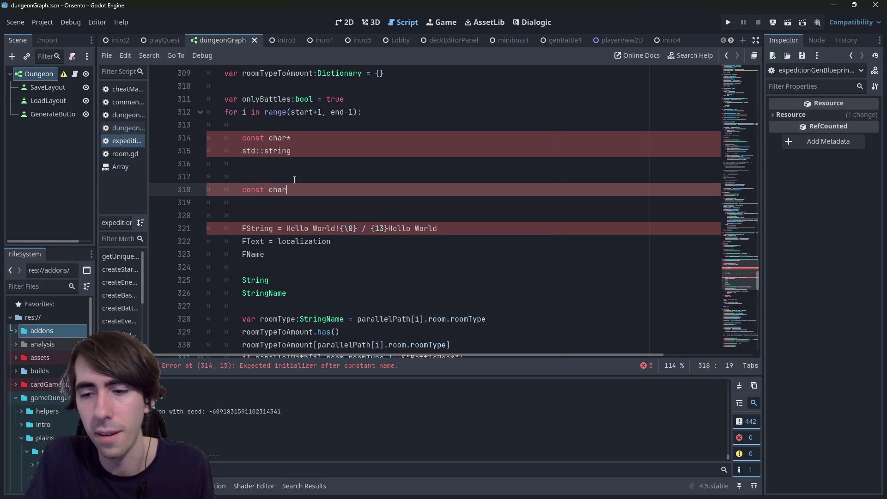
{"action": "key", "text": "ctrl+BackSpace"}
{"action": "key", "text": "ctrl+BackSpace"}
{"action": "type", "text": "="}
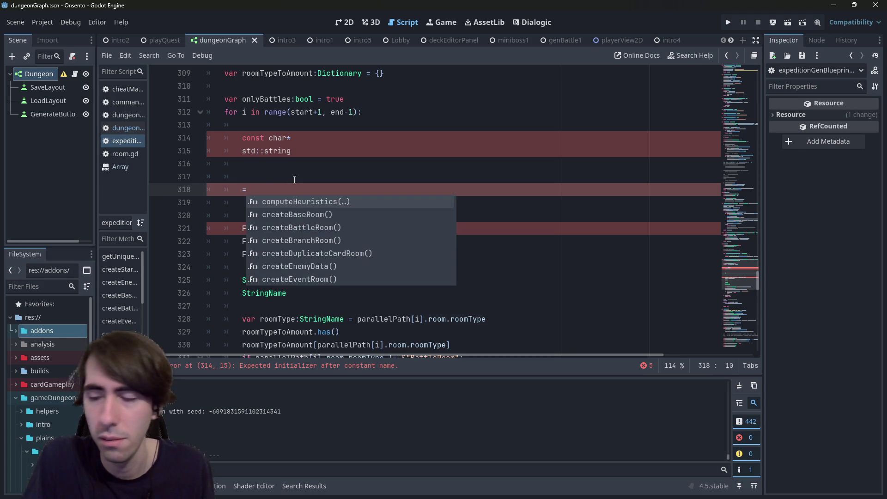
{"action": "key", "text": "Escape"}
{"action": "left_click_drag", "start_coordinate": [291, 138], "coordinate": [239, 141]}
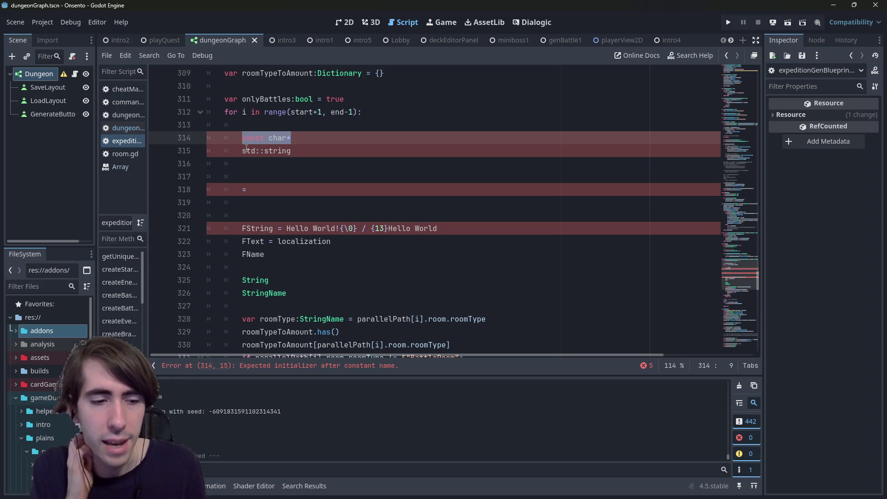
{"action": "mouse_move", "coordinate": [282, 196]}
{"action": "left_mouse_down"}
{"action": "mouse_move", "coordinate": [245, 163]}
{"action": "mouse_move", "coordinate": [173, 169]}
{"action": "left_mouse_up"}
{"action": "key", "text": "BackSpace"}
{"action": "key", "text": "BackSpace"}
{"action": "key", "text": "BackSpace"}
{"action": "key", "text": "BackSpace"}
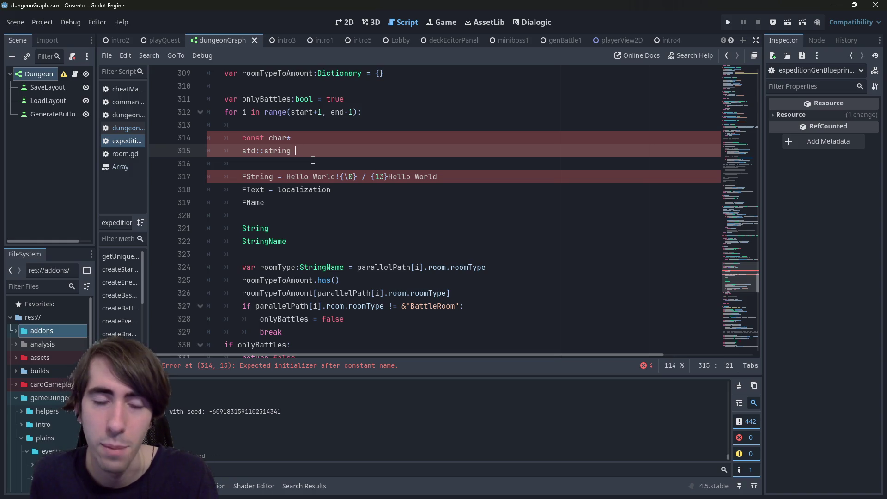
Trim std::string's trailing space and extend FName to read 'FName = O(1) comparison'.
{"action": "key", "text": "BackSpace"}
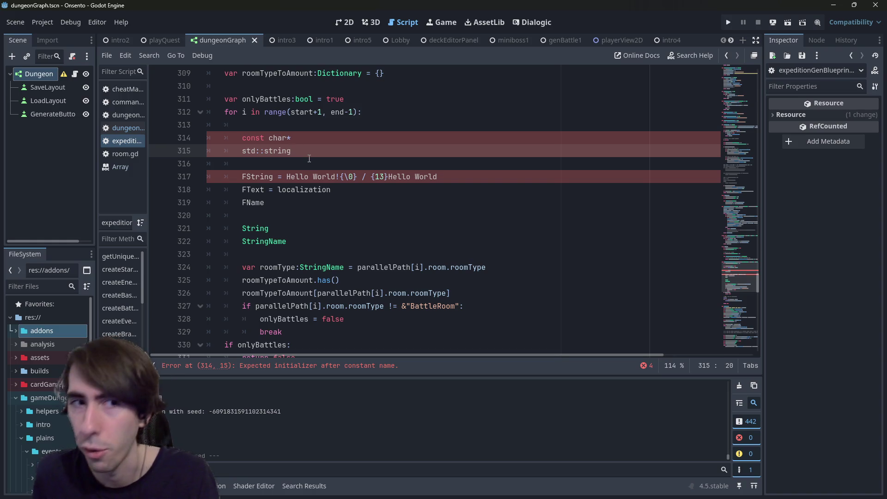
{"action": "left_click", "coordinate": [272, 198]}
{"action": "type", "text": "= 0"}
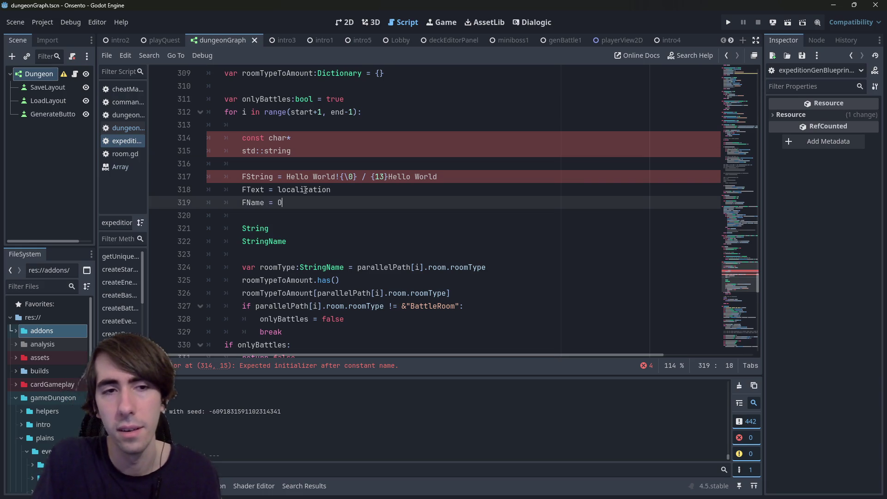
{"action": "type", "text": "(1) comparison"}
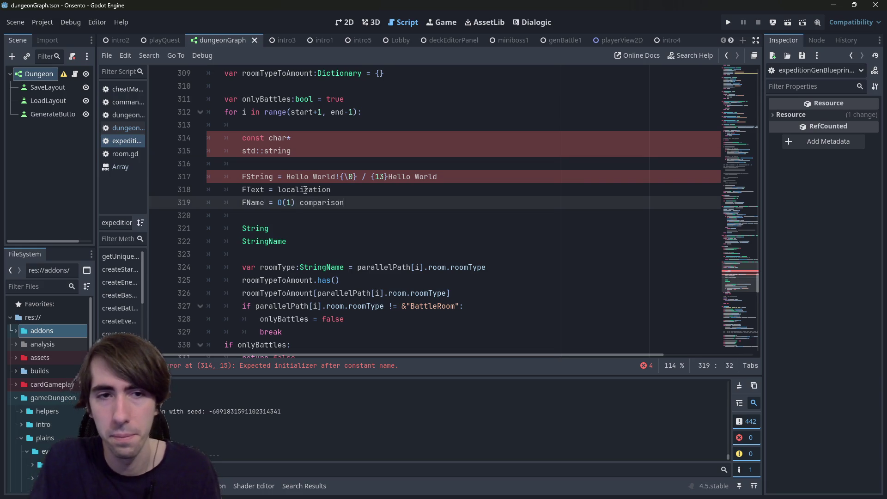
{"action": "key", "text": "Return"}
{"action": "key", "text": "BackSpace"}
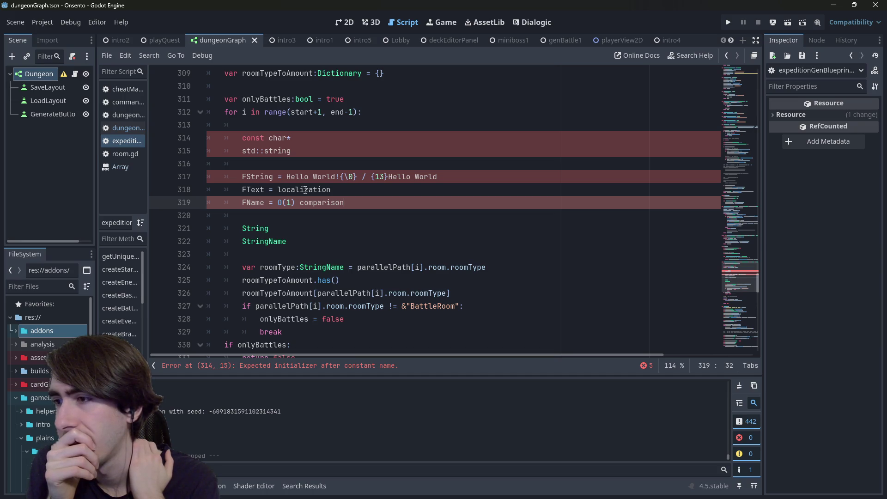
{"action": "key", "text": "Return"}
{"action": "key", "text": "Return"}
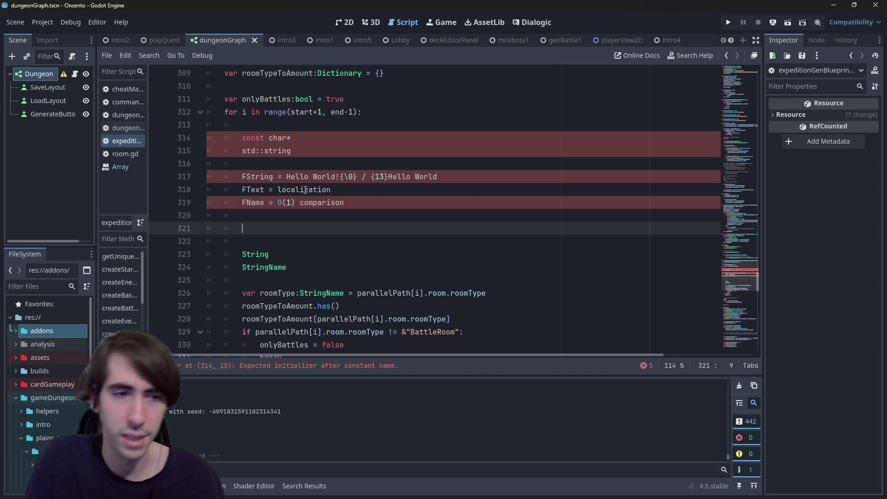
{"action": "type", "text": "i == j"}
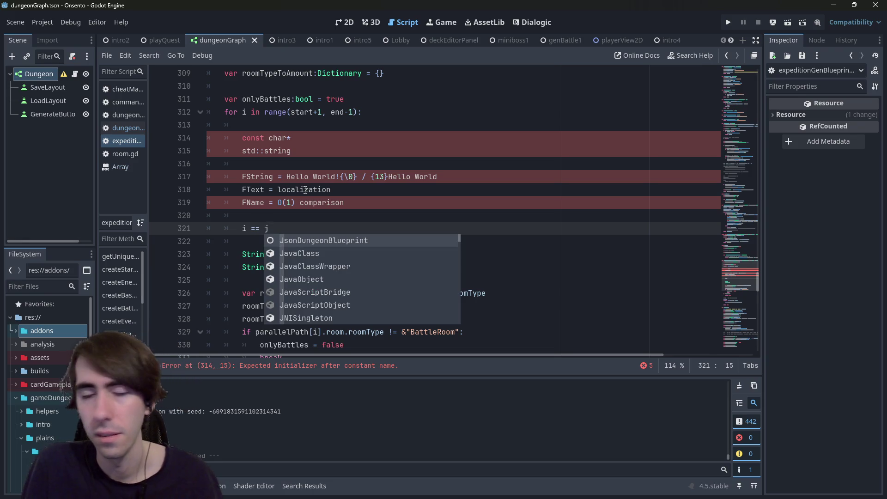
{"action": "key", "text": "Escape"}
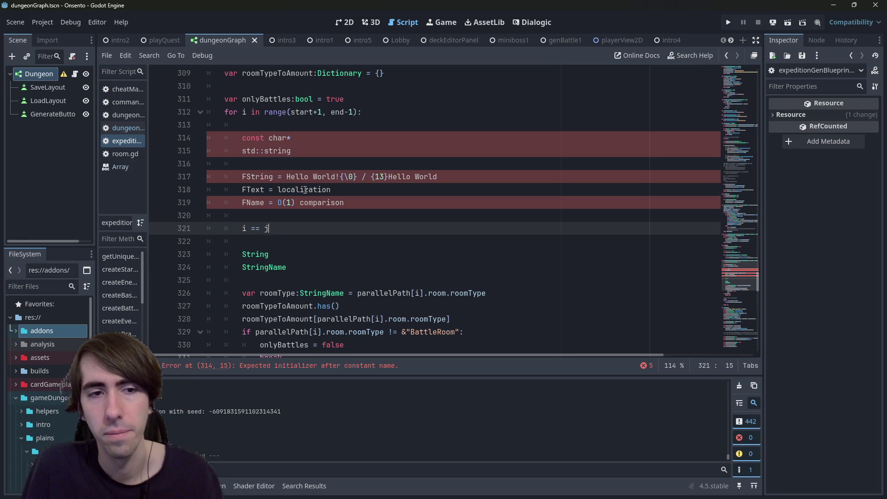
{"action": "key", "text": "BackSpace"}
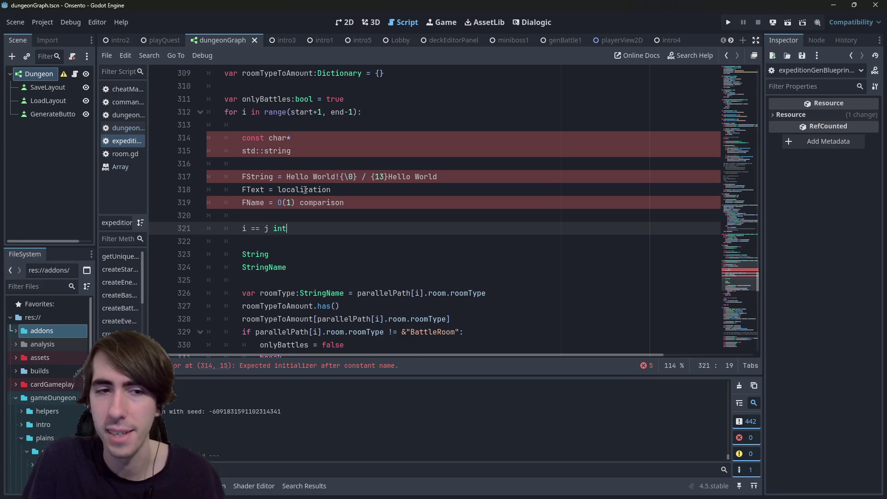
{"action": "key", "text": "BackSpace"}
{"action": "key", "text": "BackSpace"}
{"action": "key", "text": "BackSpace"}
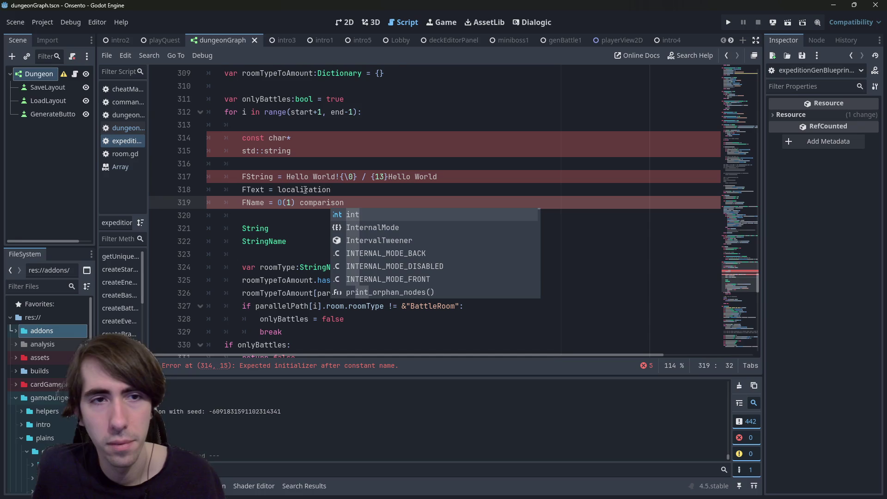
{"action": "left_click", "coordinate": [348, 177]}
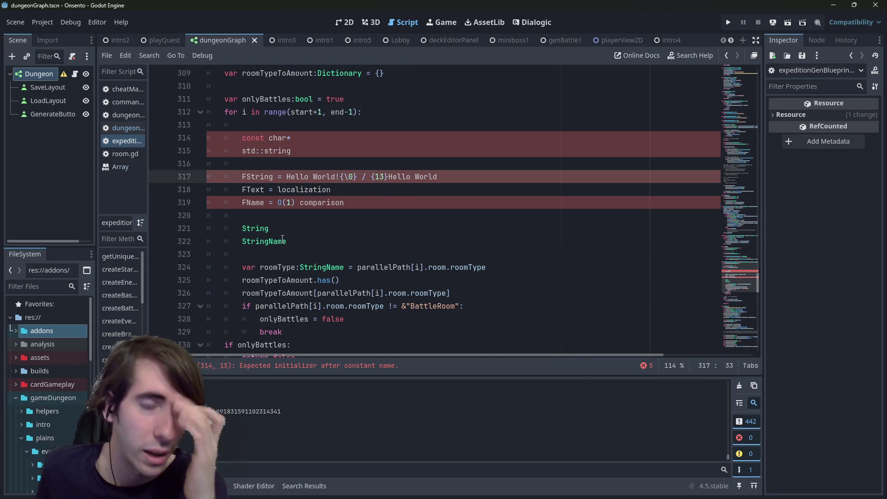
{"action": "double_click", "coordinate": [256, 230]}
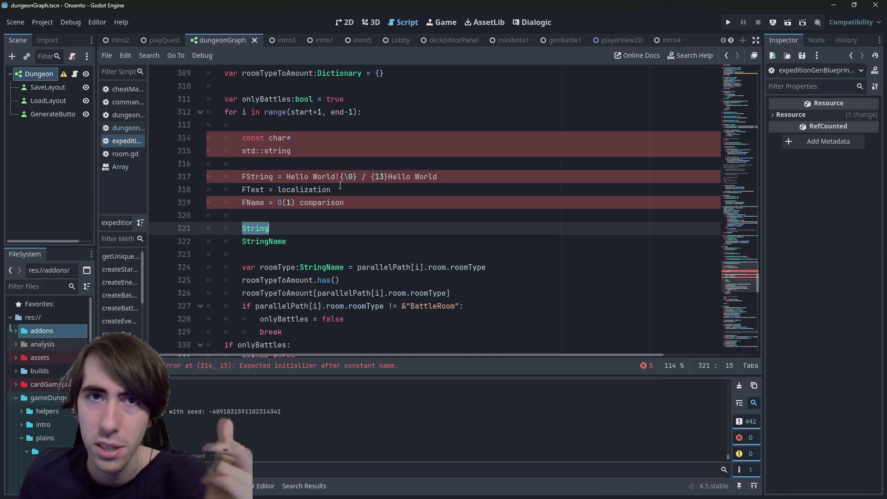
{"action": "double_click", "coordinate": [310, 238]}
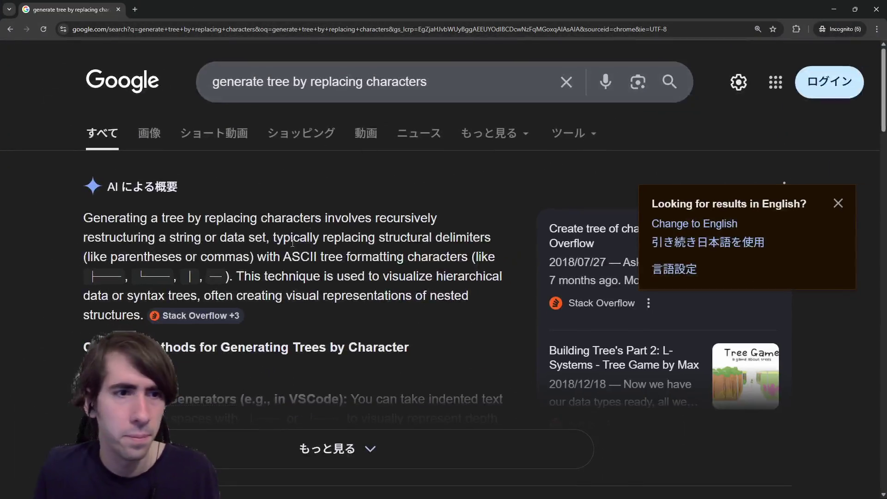
{"action": "scroll", "coordinate": [272, 177], "scroll_direction": "down", "scroll_amount": 2}
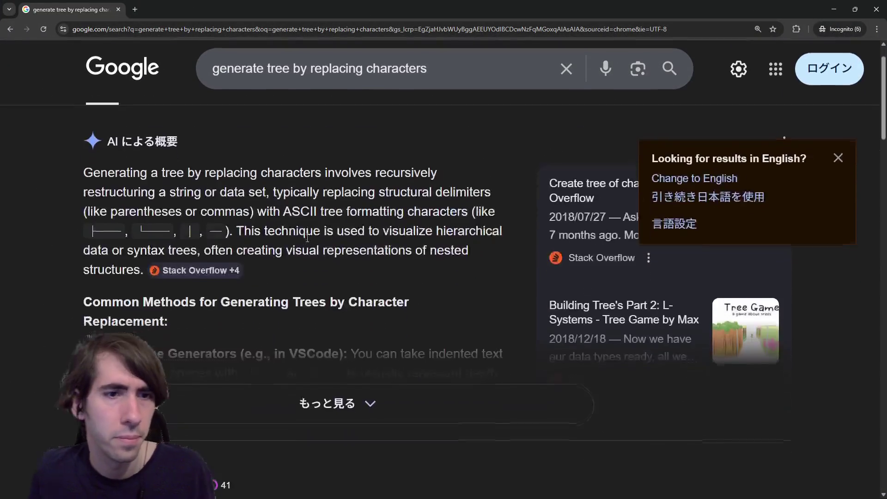
Expand Google's AI overview on tree generation, highlight 'L-Systems', and return to Godot.
{"action": "scroll", "coordinate": [272, 176], "scroll_direction": "up", "scroll_amount": 1}
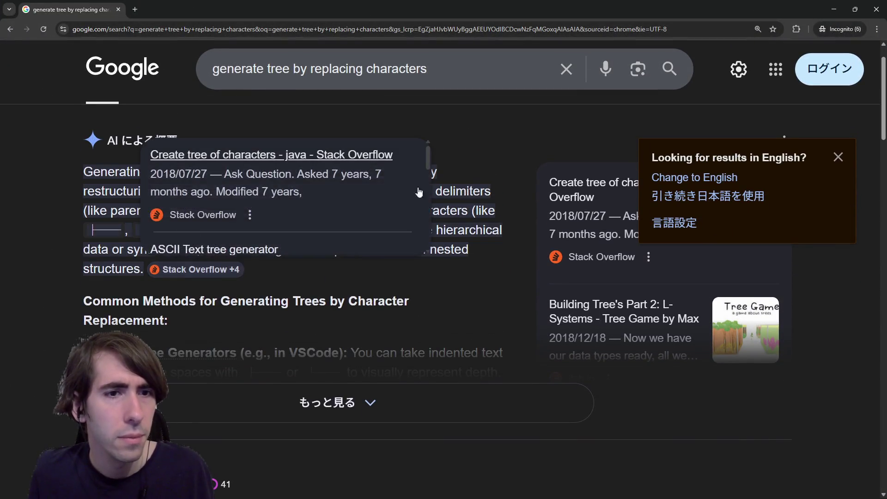
{"action": "left_click", "coordinate": [266, 402]}
{"action": "scroll", "coordinate": [266, 363], "scroll_direction": "down", "scroll_amount": 3}
{"action": "scroll", "coordinate": [236, 304], "scroll_direction": "down", "scroll_amount": 2}
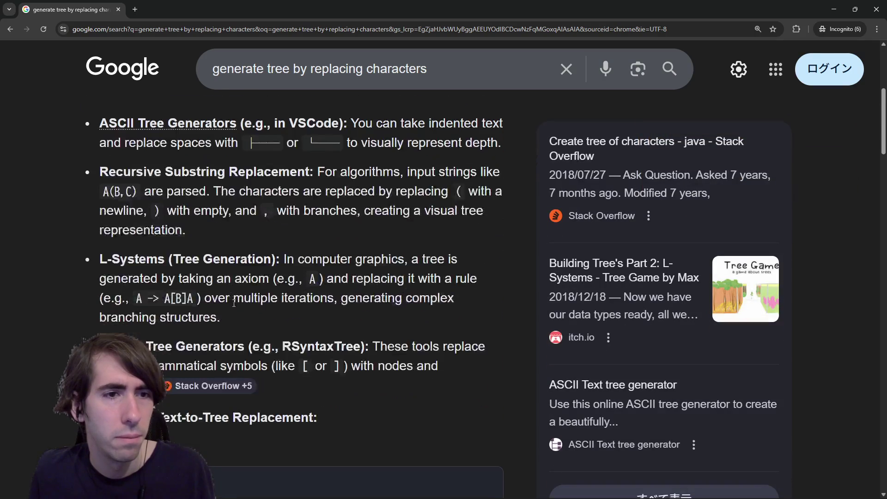
{"action": "left_click_drag", "start_coordinate": [189, 170], "coordinate": [319, 170]}
{"action": "mouse_move", "coordinate": [79, 249]}
{"action": "left_mouse_down"}
{"action": "mouse_move", "coordinate": [76, 242]}
{"action": "mouse_move", "coordinate": [165, 257]}
{"action": "left_mouse_up"}
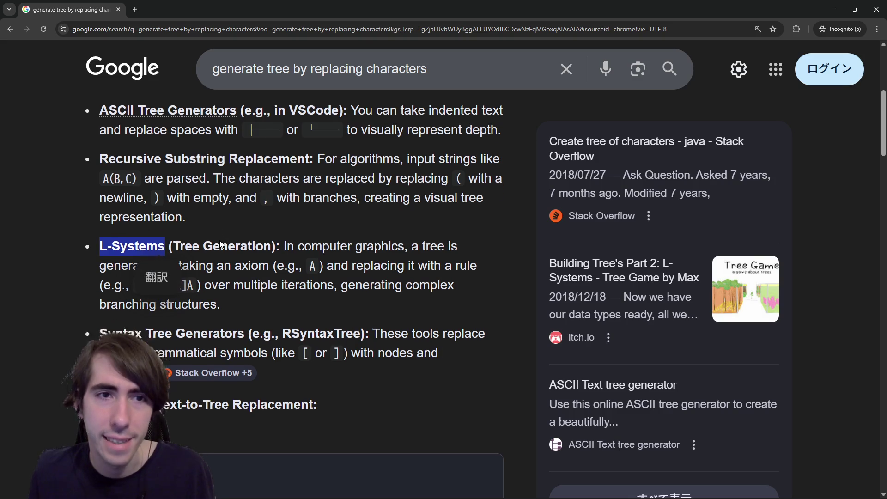
{"action": "scroll", "coordinate": [220, 240], "scroll_direction": "down", "scroll_amount": 3}
{"action": "scroll", "coordinate": [220, 240], "scroll_direction": "up", "scroll_amount": 8}
{"action": "scroll", "coordinate": [220, 179], "scroll_direction": "down", "scroll_amount": 4}
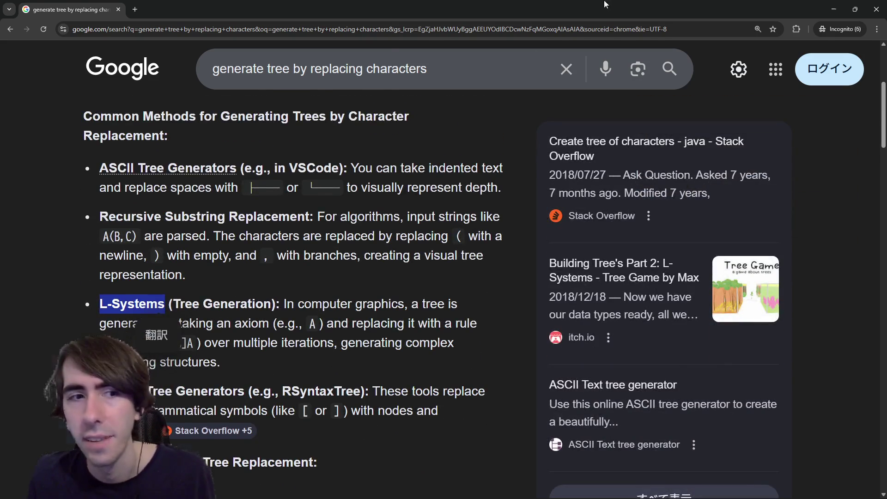
{"action": "key", "text": "alt+Tab"}
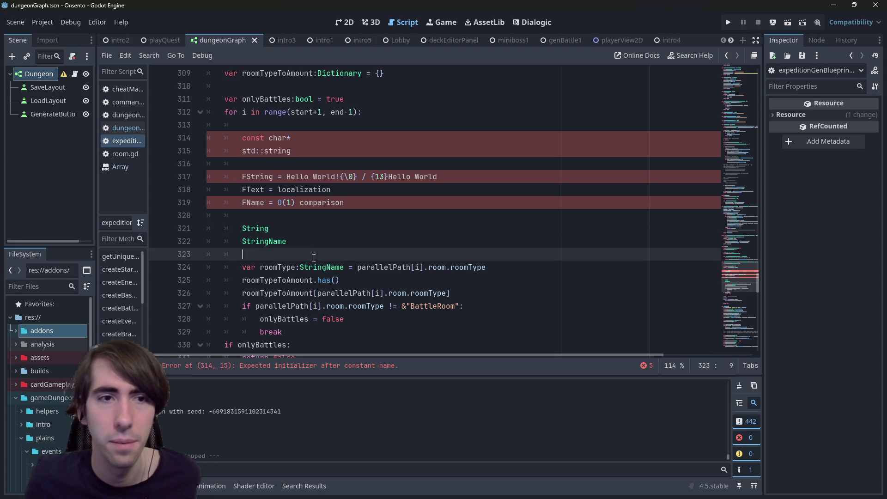
Delete scratch lines 314–323, save, and test-run then stop the scene.
{"action": "mouse_move", "coordinate": [243, 255]}
{"action": "left_mouse_down"}
{"action": "mouse_move", "coordinate": [203, 149]}
{"action": "mouse_move", "coordinate": [146, 135]}
{"action": "left_mouse_up"}
{"action": "key", "text": "BackSpace"}
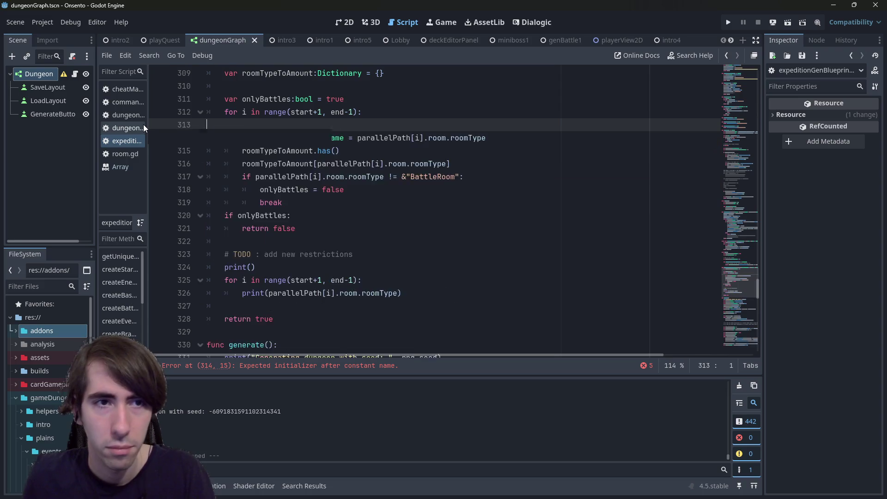
{"action": "key", "text": "ctrl+s"}
{"action": "left_click", "coordinate": [786, 24]}
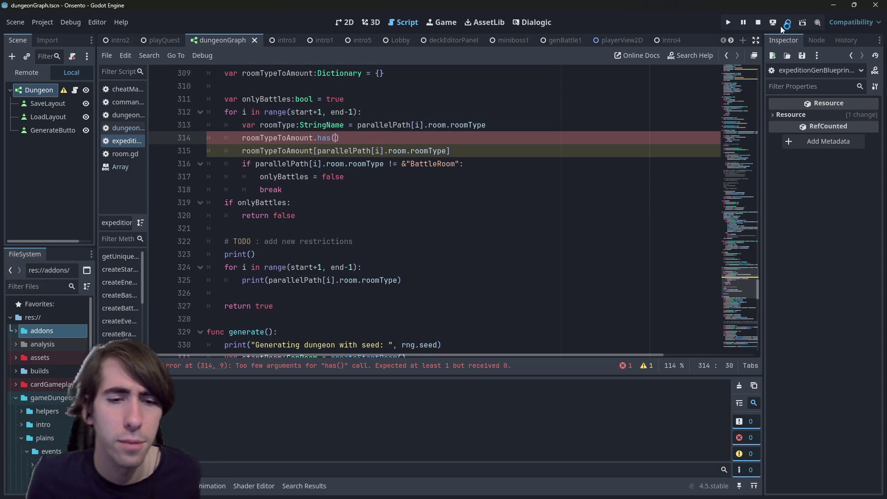
{"action": "key", "text": "F8"}
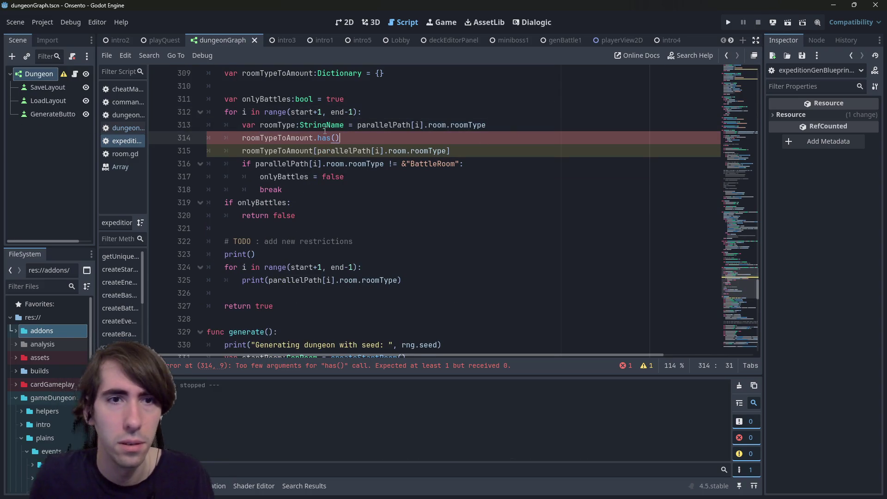
Comment out the roomTypeToAmount.has() line, save, rerun and generate a dungeon.
{"action": "key", "text": "ctrl+k"}
{"action": "key", "text": "ctrl+s"}
{"action": "left_click", "coordinate": [788, 22]}
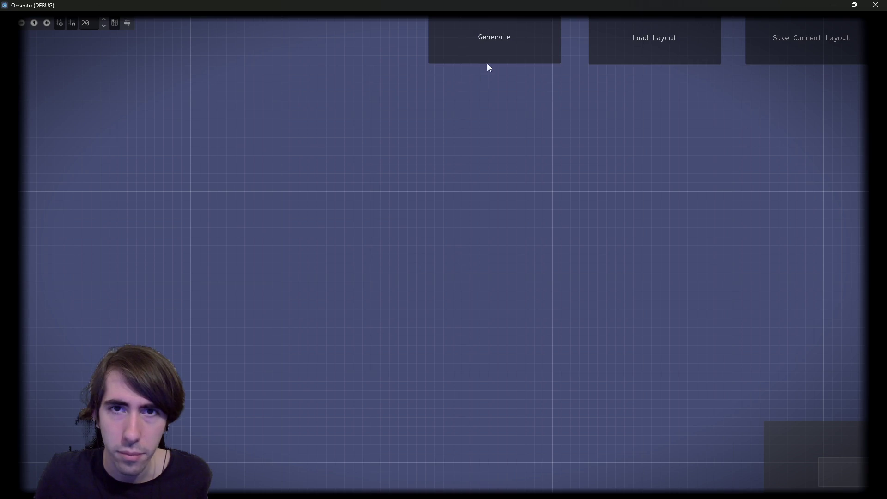
{"action": "left_click", "coordinate": [488, 60]}
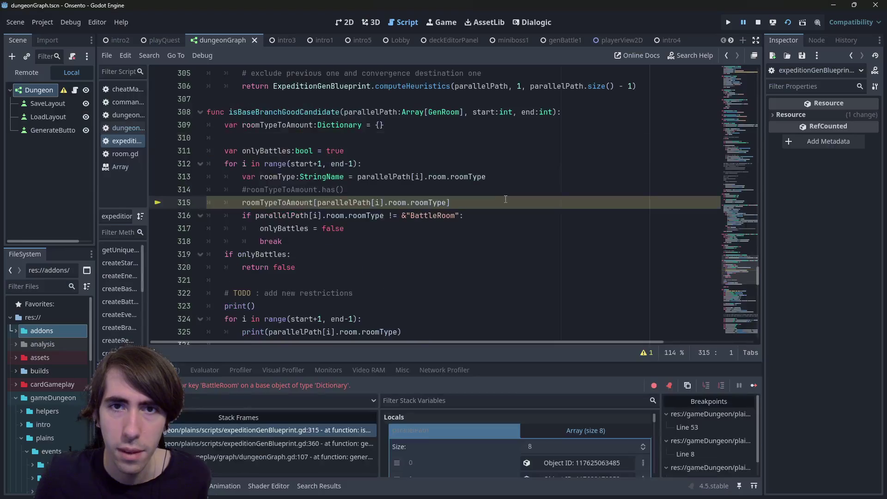
Comment out the roomTypeToAmount lookup line, save, and relaunch the game with F6.
{"action": "left_click", "coordinate": [394, 202]}
{"action": "key", "text": "ctrl+k"}
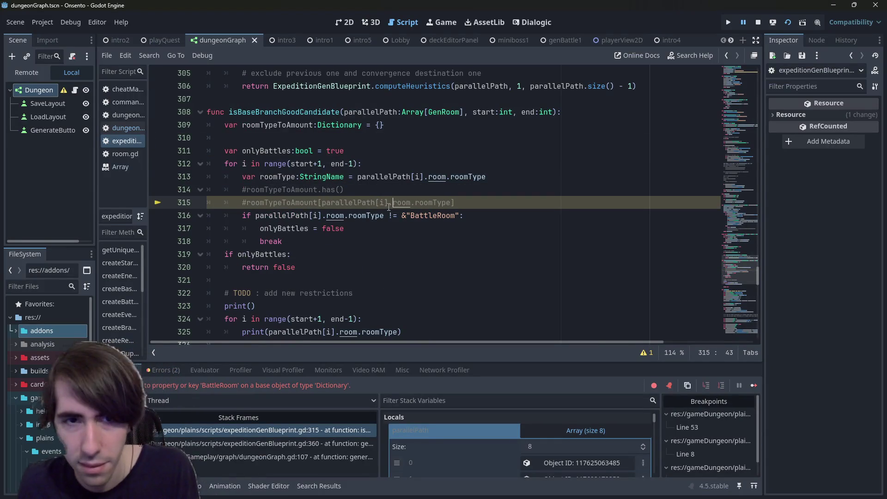
{"action": "key", "text": "ctrl+s"}
{"action": "left_click", "coordinate": [759, 23]}
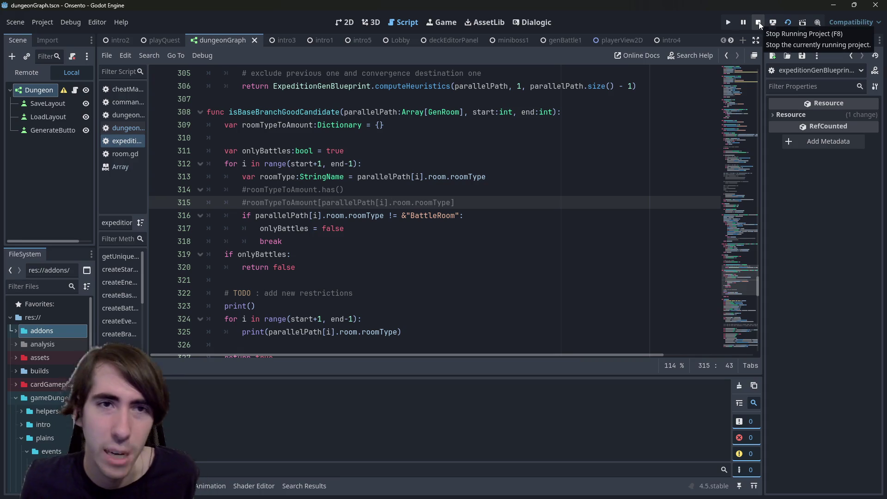
{"action": "key", "text": "F6"}
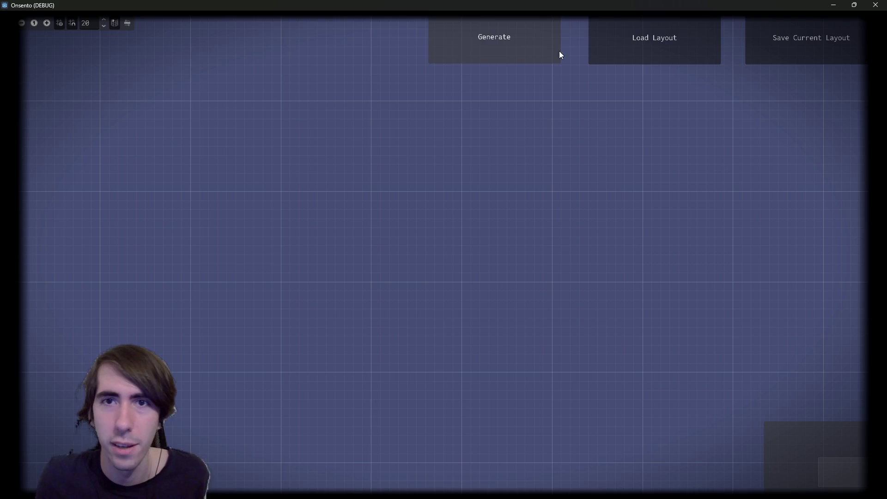
Generate a new dungeon graph and add outputs to the BranchRoom node up to Output7.
{"action": "left_click", "coordinate": [559, 52]}
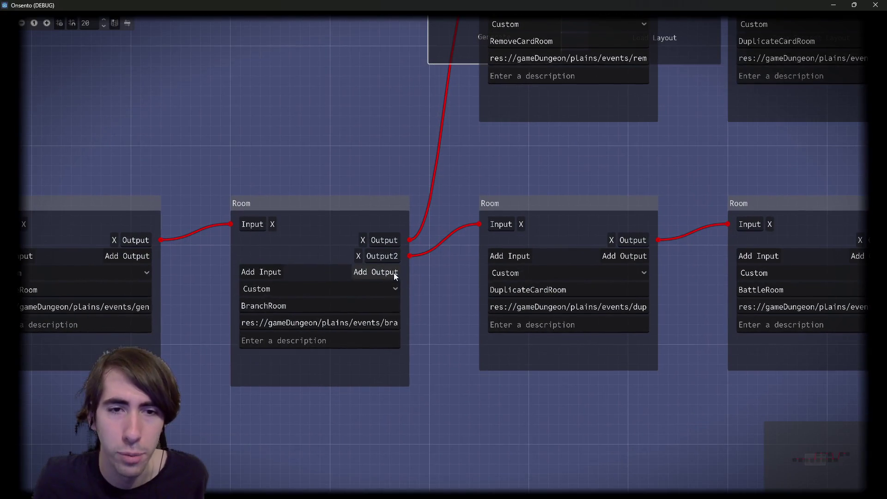
{"action": "left_click", "coordinate": [394, 272]}
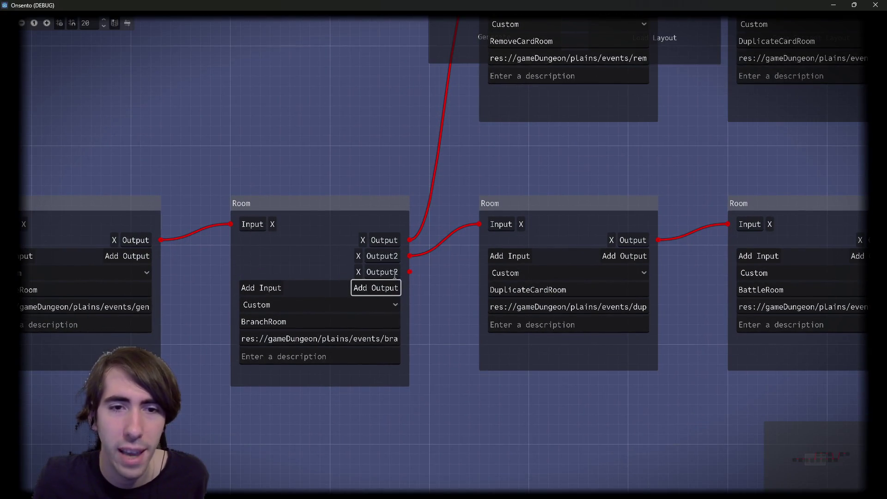
{"action": "left_click", "coordinate": [393, 288]}
{"action": "left_click", "coordinate": [394, 304]}
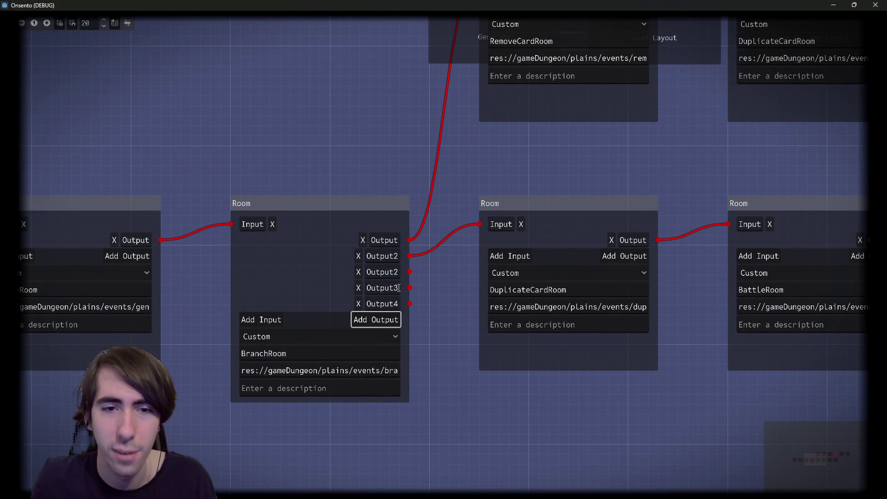
{"action": "left_click", "coordinate": [394, 320]}
{"action": "left_click", "coordinate": [392, 337]}
{"action": "left_click", "coordinate": [391, 351]}
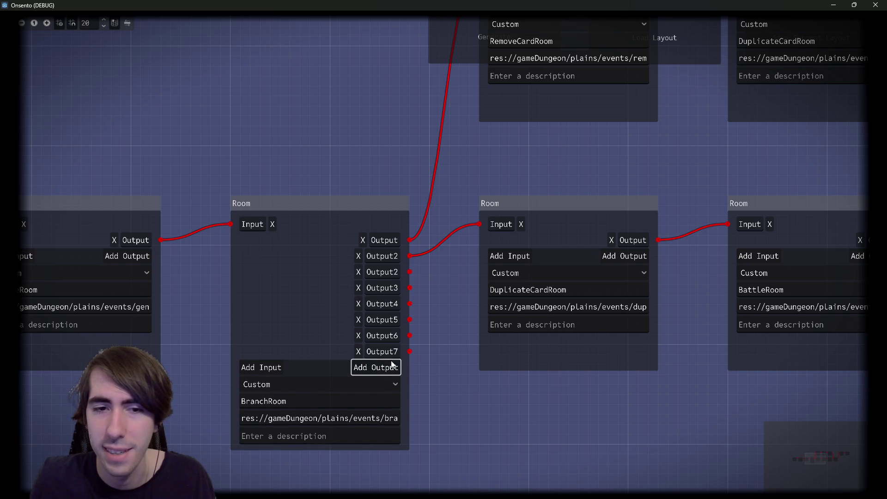
Try renaming Output7 to Output2, then restore the name Output7.
{"action": "double_click", "coordinate": [391, 352]}
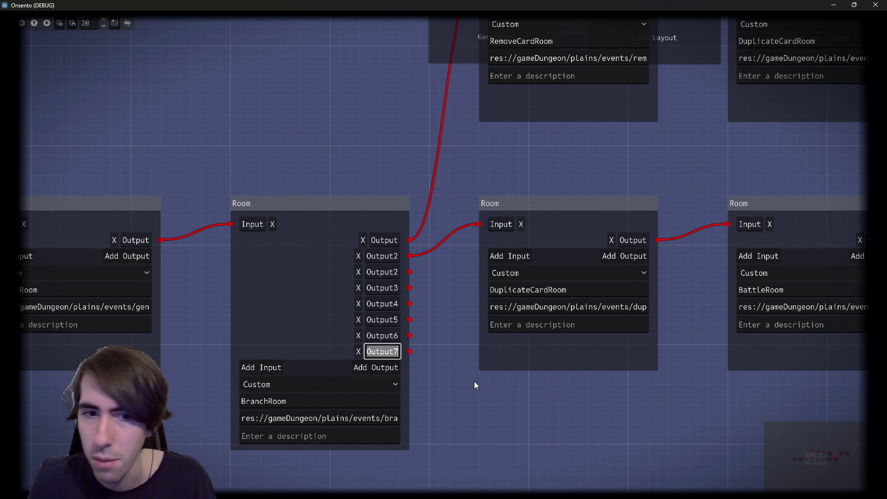
{"action": "left_click_drag", "start_coordinate": [475, 382], "coordinate": [513, 333]}
{"action": "left_click", "coordinate": [437, 303]}
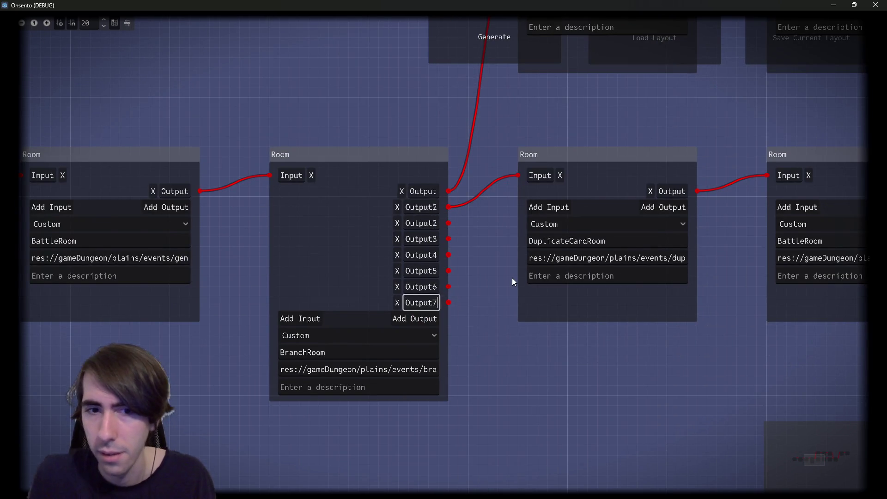
{"action": "key", "text": "BackSpace"}
{"action": "type", "text": "2"}
{"action": "key", "text": "BackSpace"}
{"action": "type", "text": "7"}
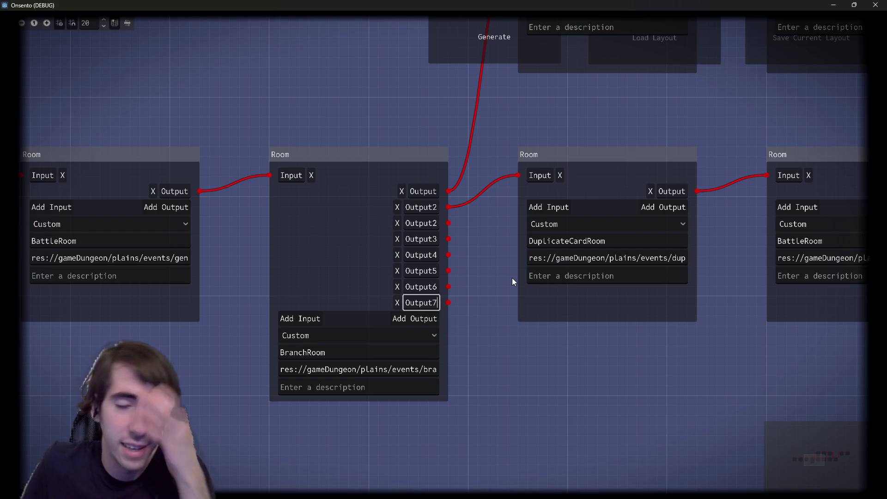
Close the Onsento debug window and relaunch the dungeon graph scene with Run Current Scene.
{"action": "left_click", "coordinate": [875, 5]}
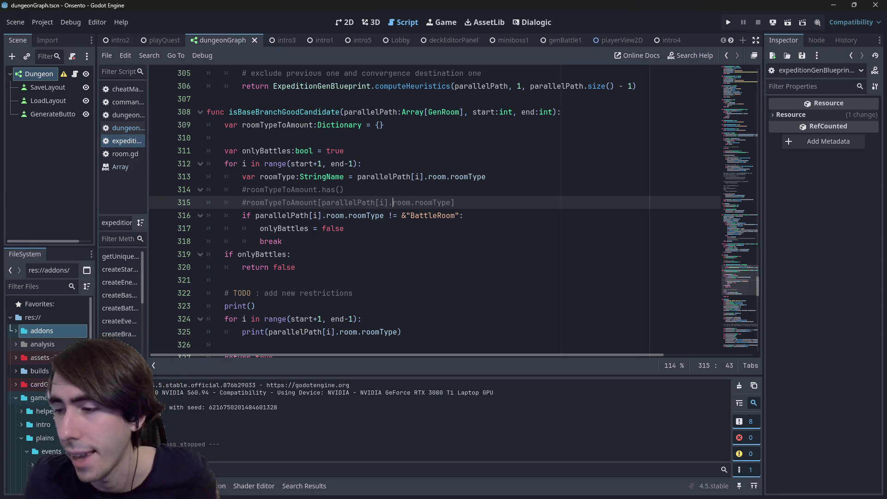
{"action": "left_click", "coordinate": [788, 23]}
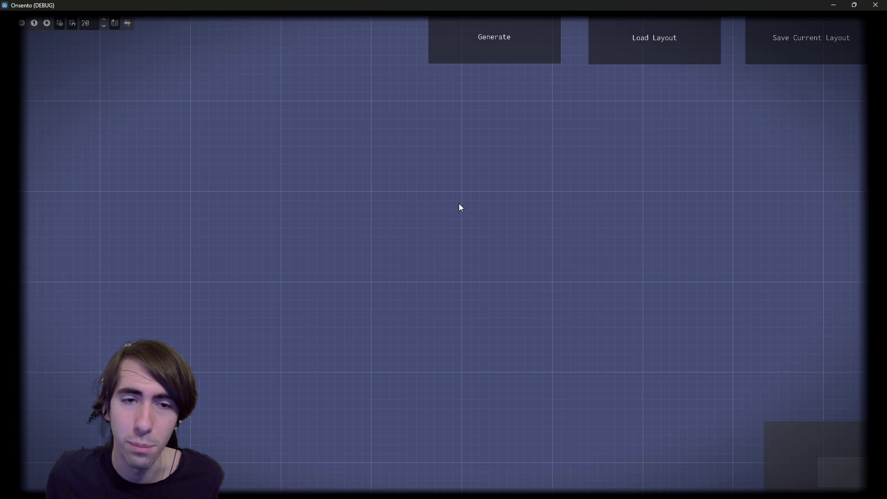
Generate a new Room chain and add Output1 through Output5 to the second Room node.
{"action": "left_click", "coordinate": [493, 53]}
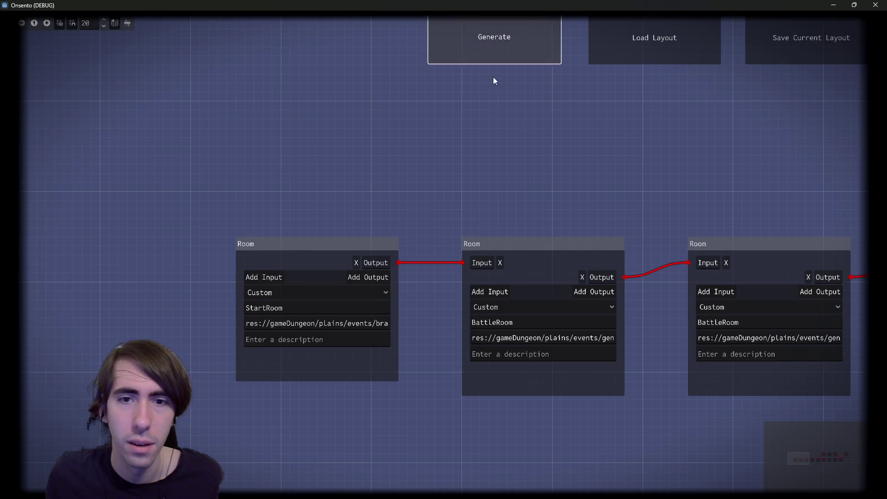
{"action": "left_click", "coordinate": [440, 255]}
{"action": "left_click", "coordinate": [440, 274]}
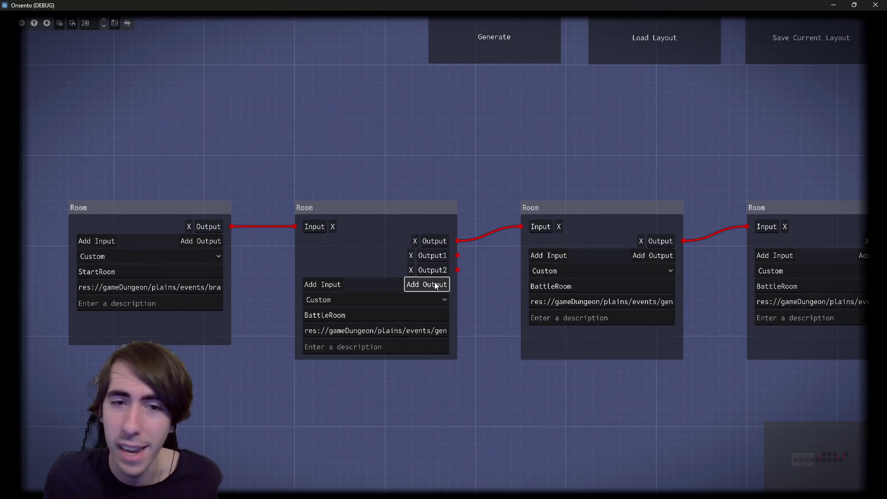
{"action": "left_click", "coordinate": [438, 285]}
{"action": "left_click", "coordinate": [437, 299]}
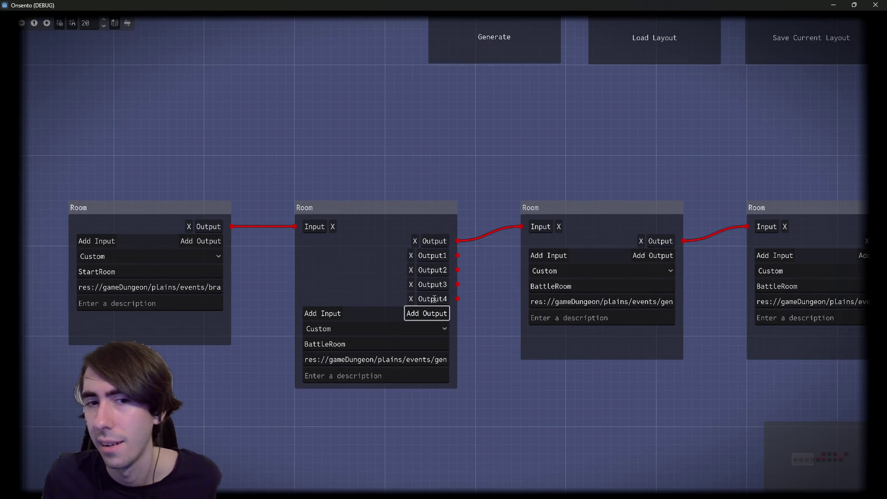
{"action": "left_click", "coordinate": [438, 314]}
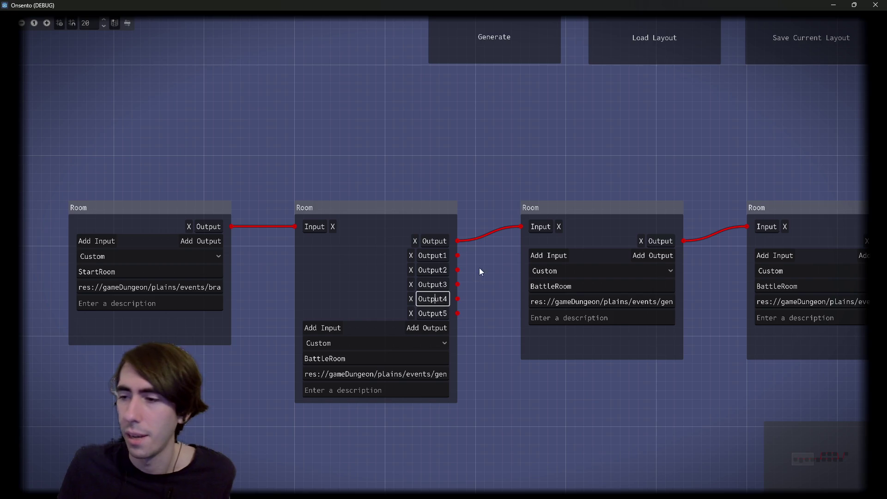
Pan and zoom along the Room chain to inspect it, then close the graph tool window.
{"action": "left_click_drag", "start_coordinate": [491, 231], "coordinate": [442, 231]}
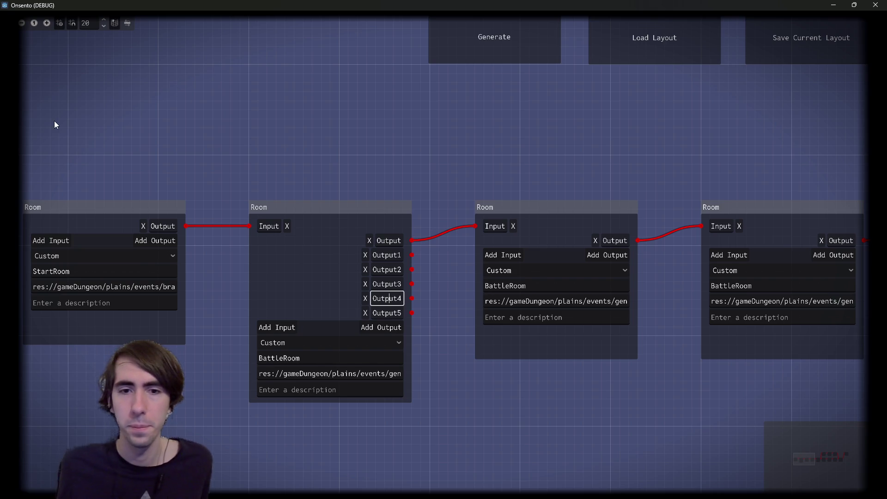
{"action": "left_click_drag", "start_coordinate": [496, 139], "coordinate": [431, 147]}
{"action": "left_click", "coordinate": [431, 152]}
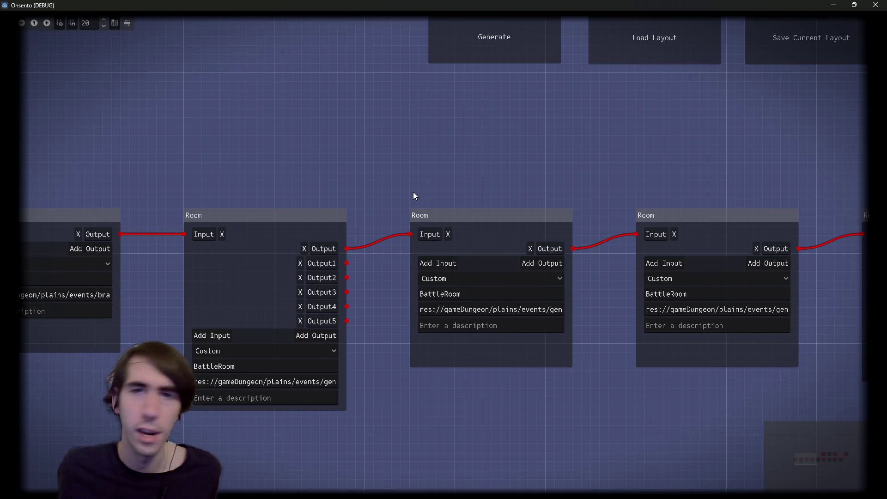
{"action": "scroll", "coordinate": [395, 137], "scroll_direction": "down", "scroll_amount": 1}
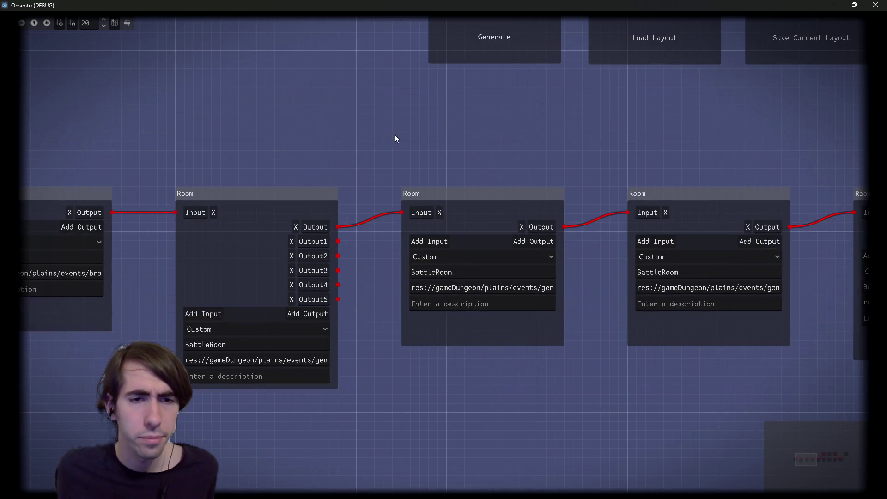
{"action": "scroll", "coordinate": [338, 298], "scroll_direction": "up", "scroll_amount": 4}
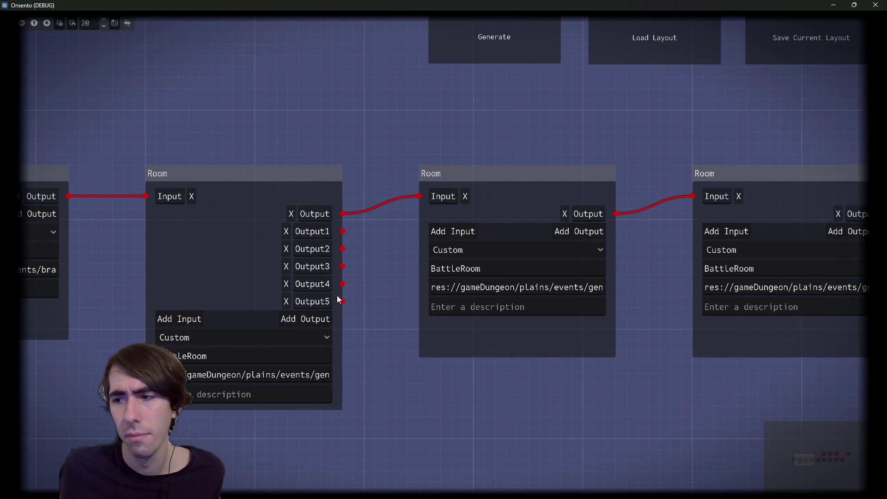
{"action": "scroll", "coordinate": [510, 265], "scroll_direction": "up", "scroll_amount": 1}
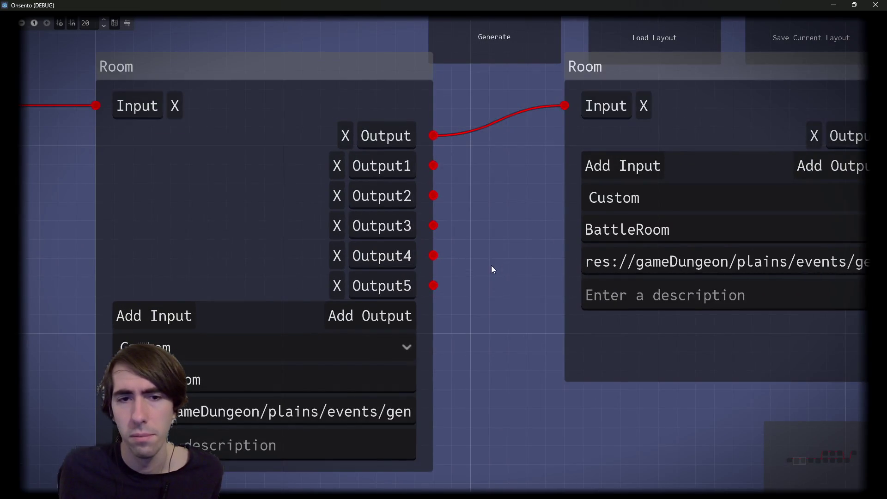
{"action": "scroll", "coordinate": [488, 267], "scroll_direction": "down", "scroll_amount": 2}
{"action": "scroll", "coordinate": [439, 287], "scroll_direction": "down", "scroll_amount": 2}
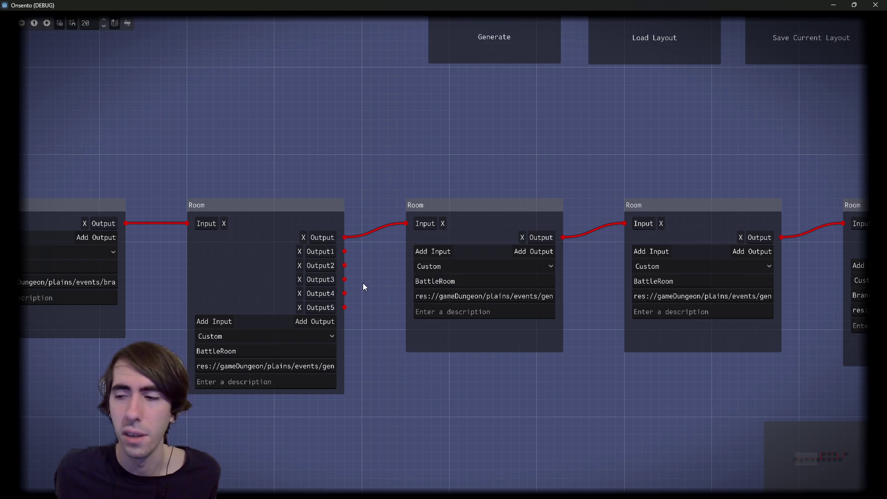
{"action": "scroll", "coordinate": [437, 143], "scroll_direction": "up", "scroll_amount": 1}
{"action": "scroll", "coordinate": [417, 149], "scroll_direction": "down", "scroll_amount": 1}
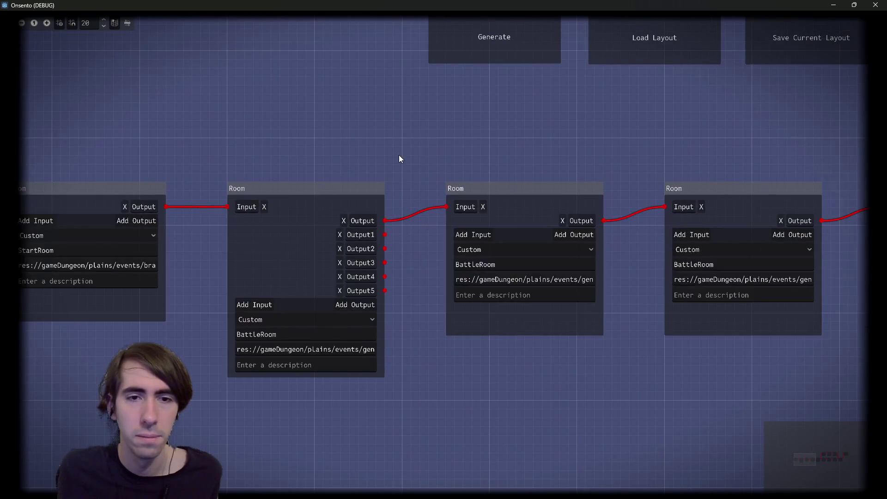
{"action": "scroll", "coordinate": [399, 159], "scroll_direction": "down", "scroll_amount": 1}
{"action": "left_click_drag", "start_coordinate": [398, 166], "coordinate": [370, 182]}
{"action": "scroll", "coordinate": [369, 282], "scroll_direction": "up", "scroll_amount": 2}
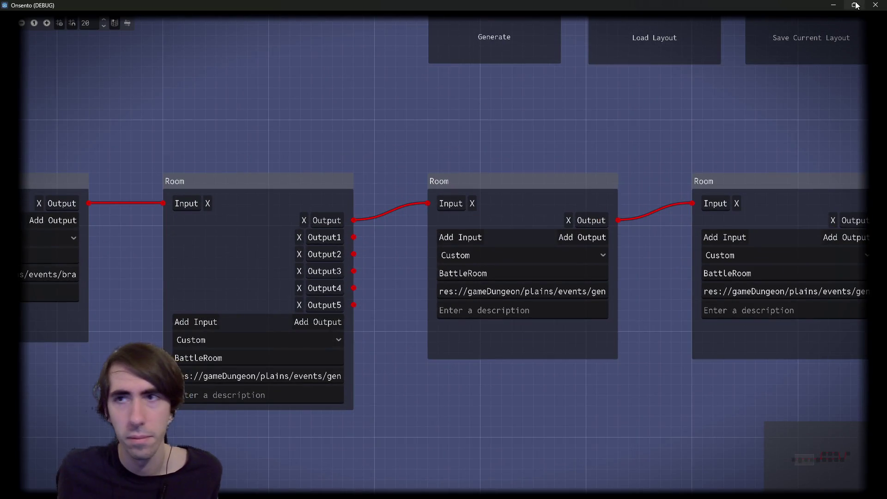
{"action": "left_click", "coordinate": [876, 5]}
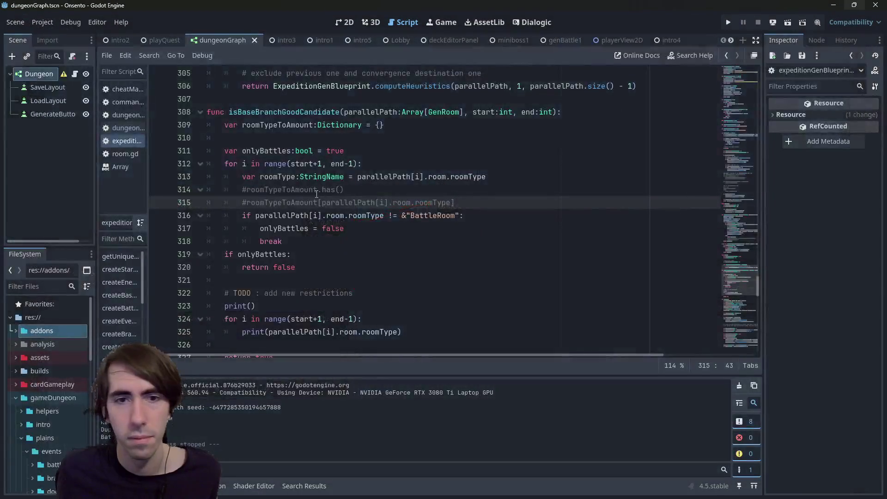
Uncomment the roomTypeToAmount.has line 314 and delete the has method name.
{"action": "left_click", "coordinate": [483, 189]}
{"action": "key", "text": "ctrl+k"}
{"action": "key", "text": "Home"}
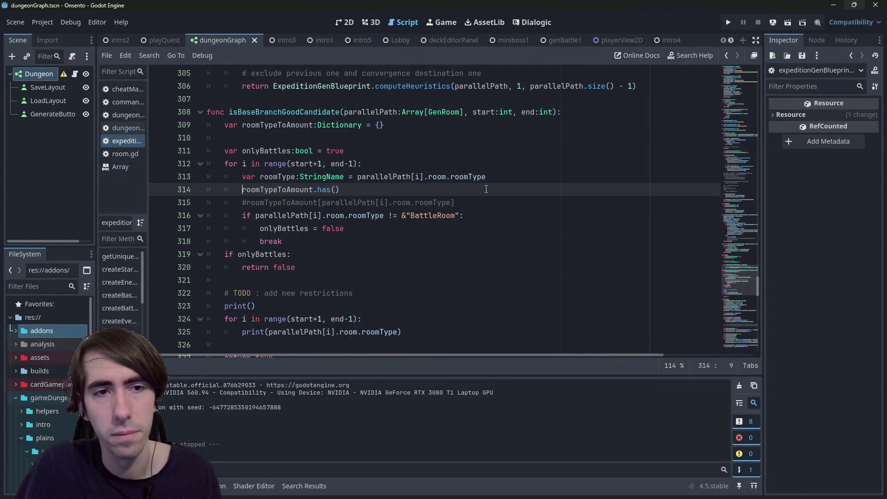
{"action": "type", "text": "if"}
{"action": "key", "text": "BackSpace"}
{"action": "key", "text": "BackSpace"}
{"action": "key", "text": "BackSpace"}
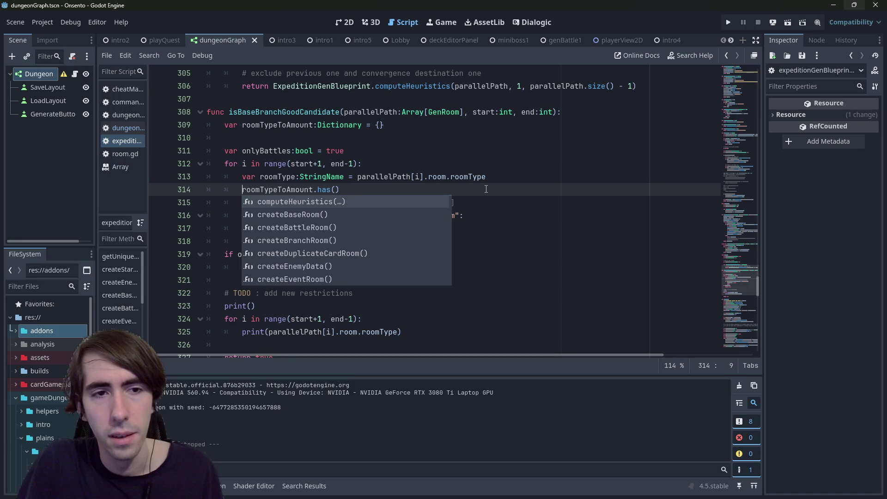
{"action": "key", "text": "End"}
{"action": "key", "text": "Left"}
{"action": "key", "text": "Left"}
{"action": "key", "text": "BackSpace"}
{"action": "key", "text": "BackSpace"}
{"action": "key", "text": "BackSpace"}
Change the method called on line 314 to get_or_add.
{"action": "type", "text": "try"}
{"action": "key", "text": "Escape"}
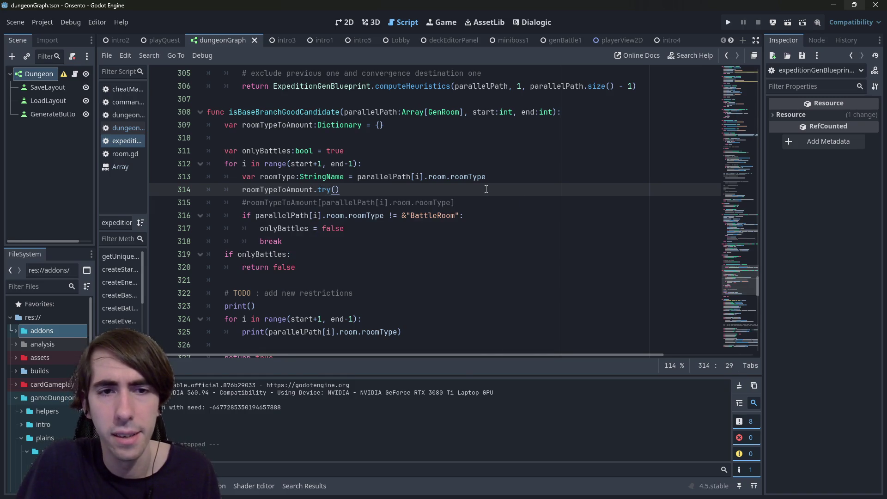
{"action": "key", "text": "BackSpace"}
{"action": "key", "text": "BackSpace"}
{"action": "key", "text": "BackSpace"}
{"action": "key", "text": "ctrl+space"}
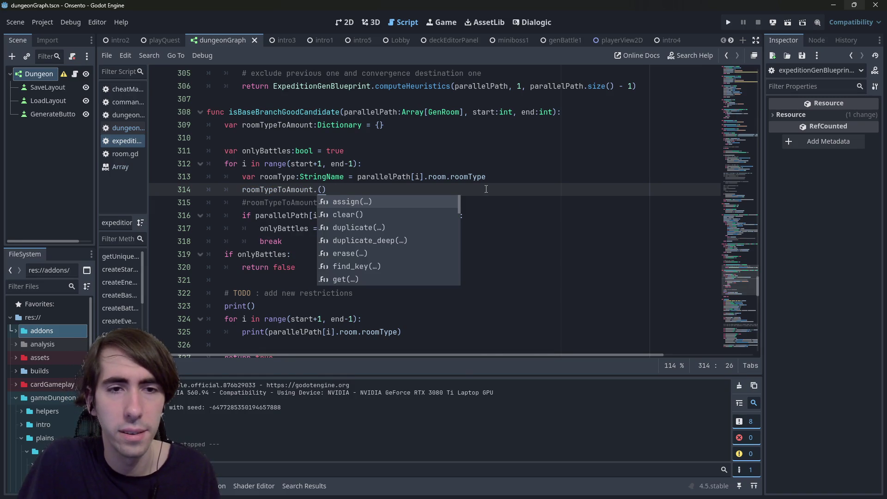
{"action": "key", "text": "Down"}
{"action": "key", "text": "Down"}
{"action": "key", "text": "Down"}
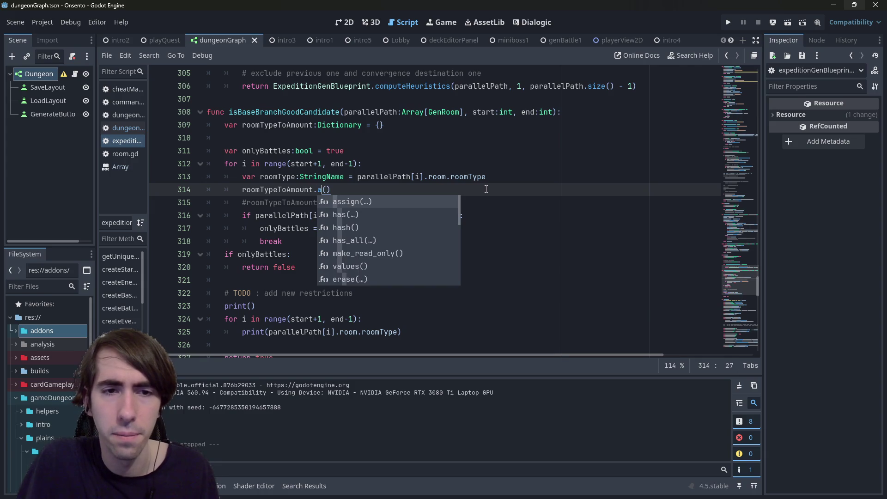
{"action": "key", "text": "Escape"}
{"action": "key", "text": "BackSpace"}
{"action": "type", "text": ".get"}
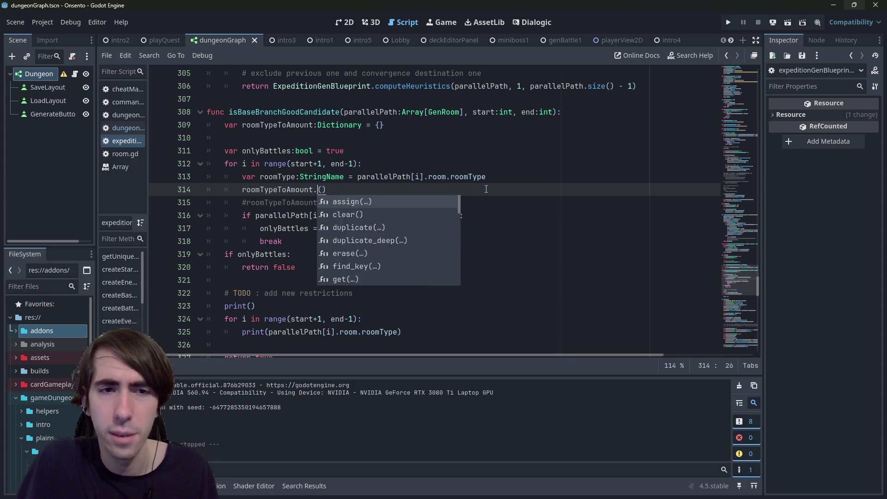
{"action": "key", "text": "Down"}
{"action": "key", "text": "Return"}
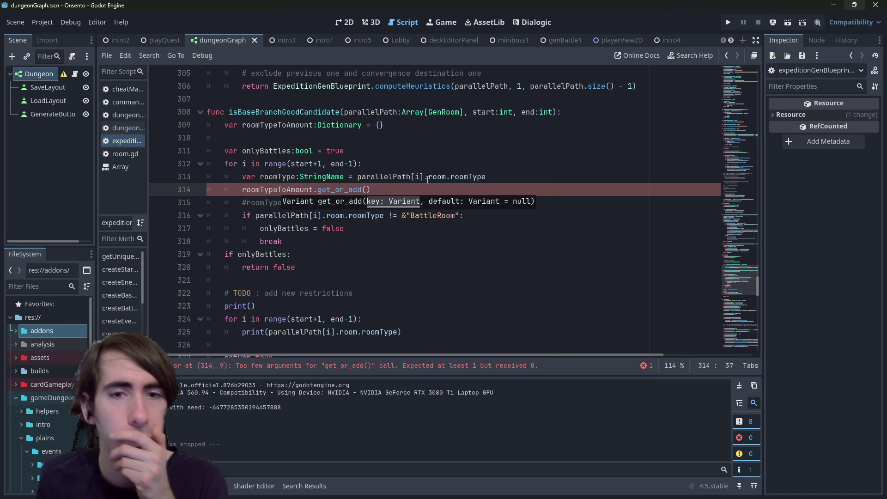
Pass (roomType, 0) to get_or_add and type line 309 as Dictionary[StringName, int].
{"action": "double_click", "coordinate": [278, 177]}
{"action": "key", "text": "ctrl+c"}
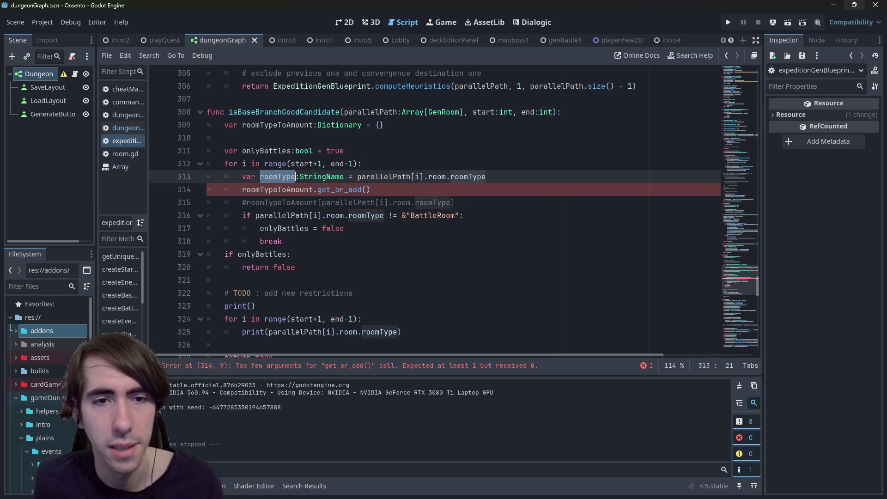
{"action": "left_click", "coordinate": [367, 190]}
{"action": "key", "text": "ctrl+v"}
{"action": "type", "text": ", 0"}
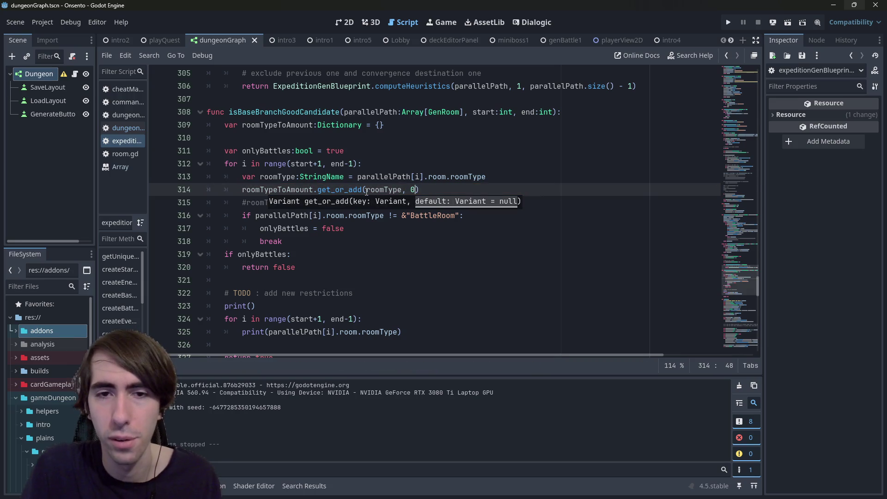
{"action": "key", "text": "End"}
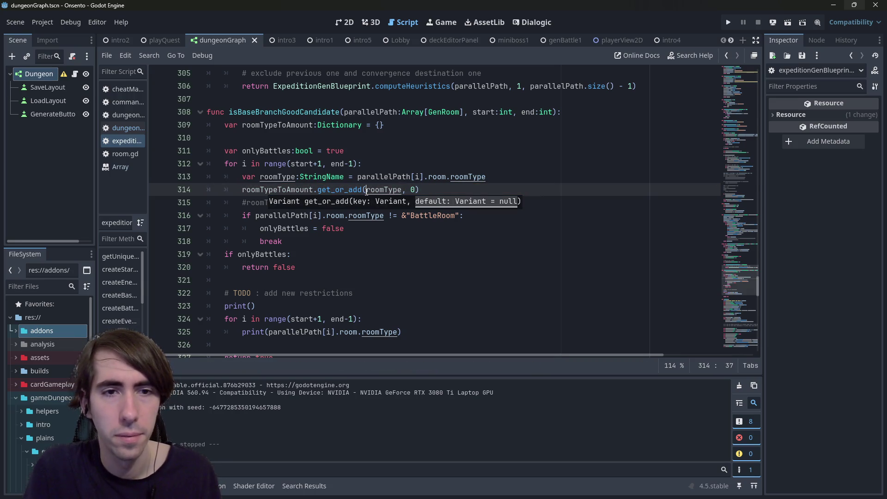
{"action": "key", "text": "Home"}
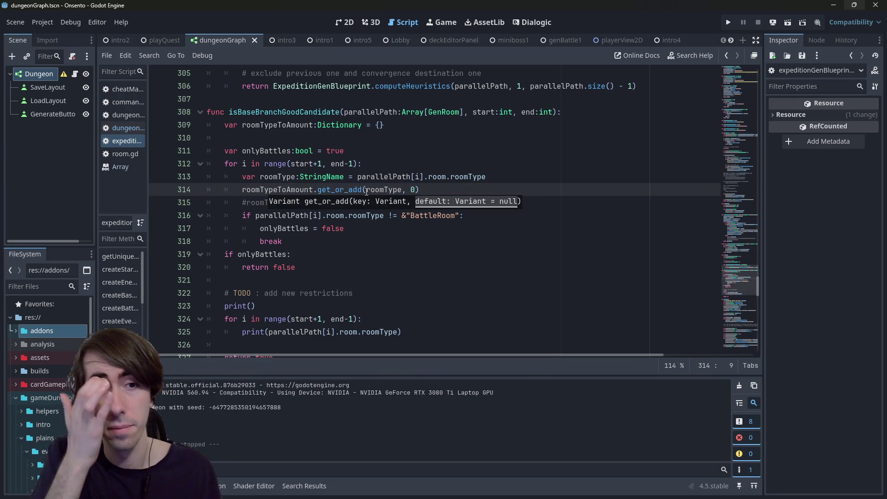
{"action": "left_click", "coordinate": [363, 124]}
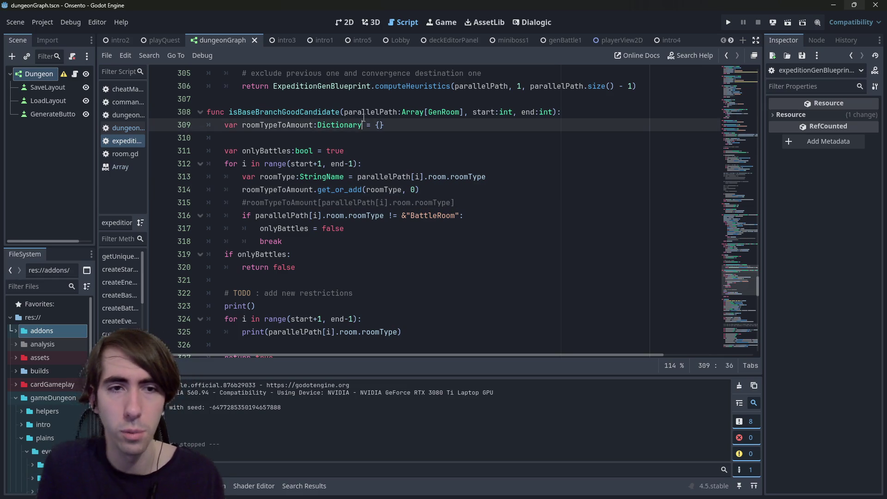
{"action": "type", "text": "[S"}
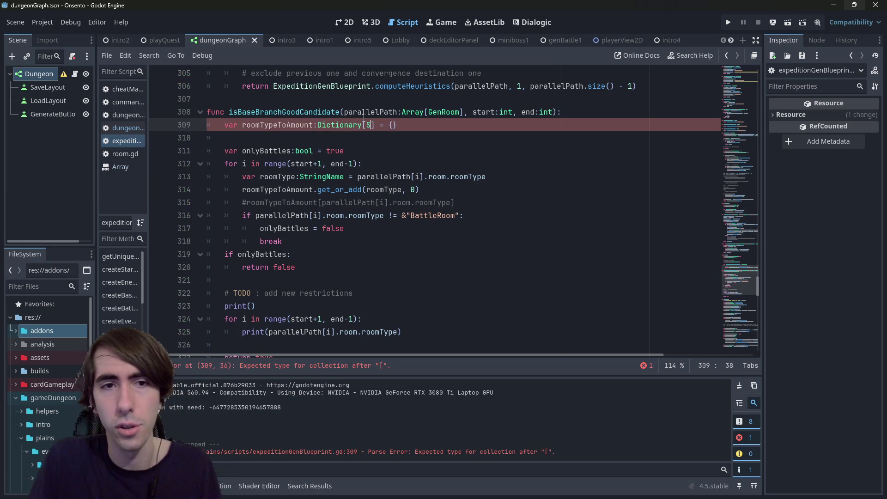
{"action": "type", "text": "tringName, in"}
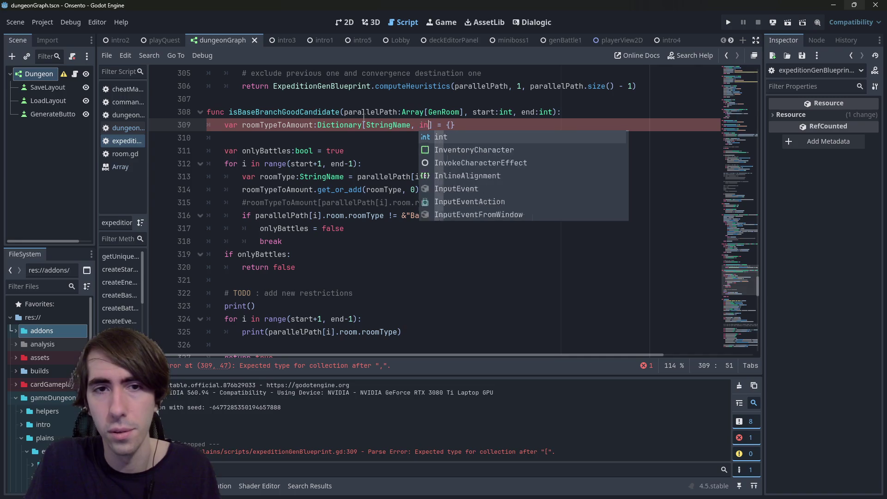
{"action": "type", "text": "t"}
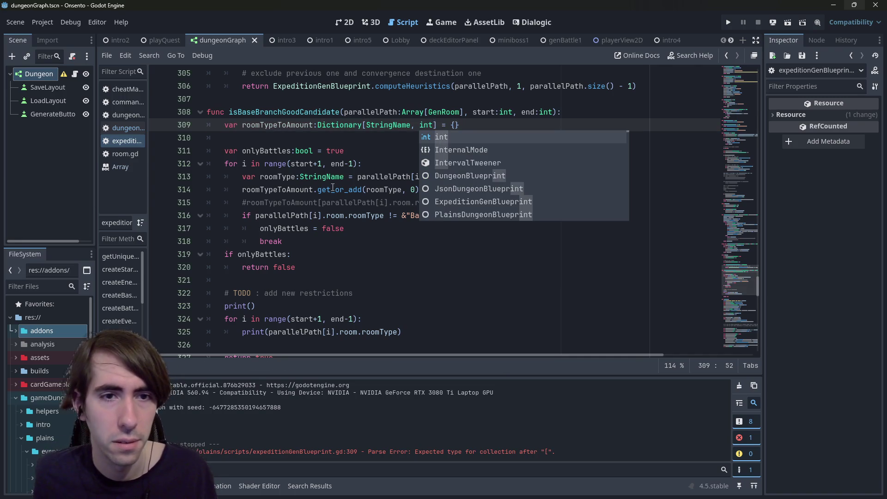
Prefix line 314 with 'var amount:int =' to store the looked-up count.
{"action": "double_click", "coordinate": [332, 189]}
{"action": "left_click", "coordinate": [243, 189]}
{"action": "type", "text": "var amount ="}
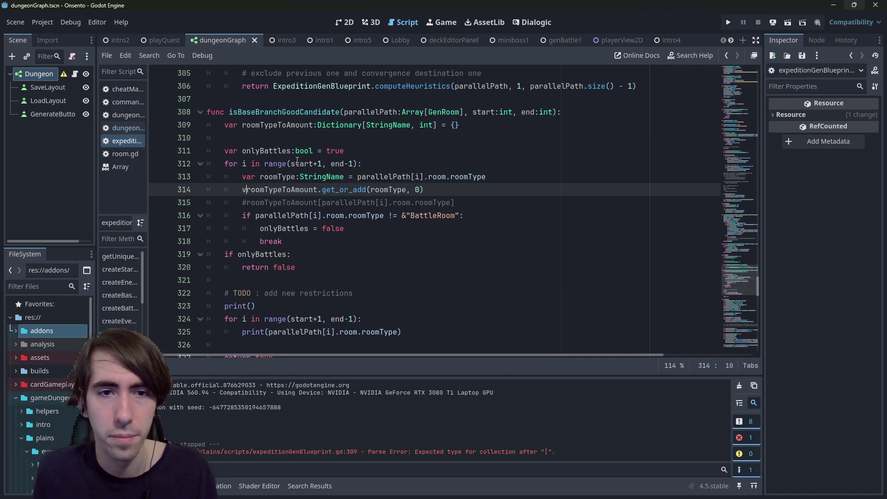
{"action": "key", "text": "Left"}
{"action": "key", "text": "Left"}
{"action": "key", "text": "Left"}
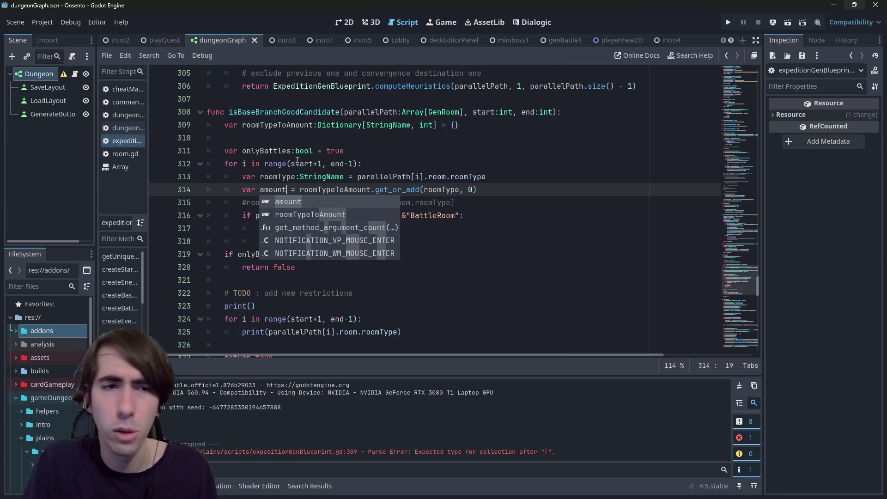
{"action": "type", "text": ":"}
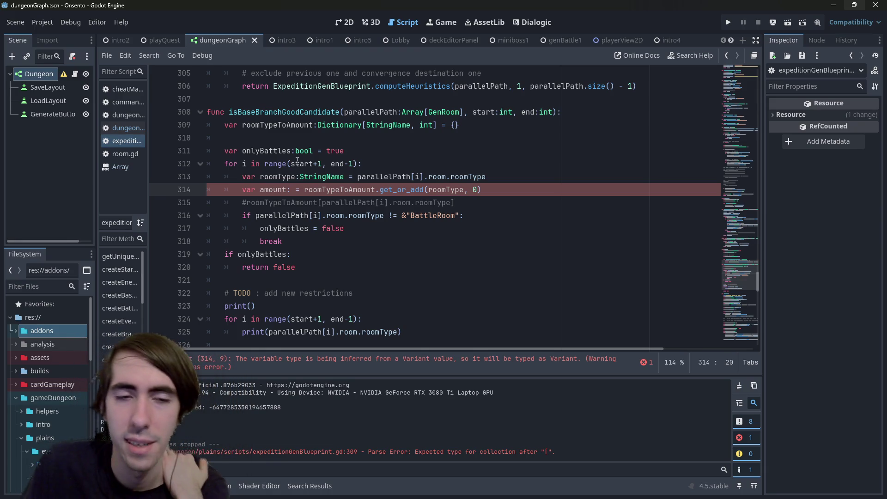
{"action": "type", "text": "int"}
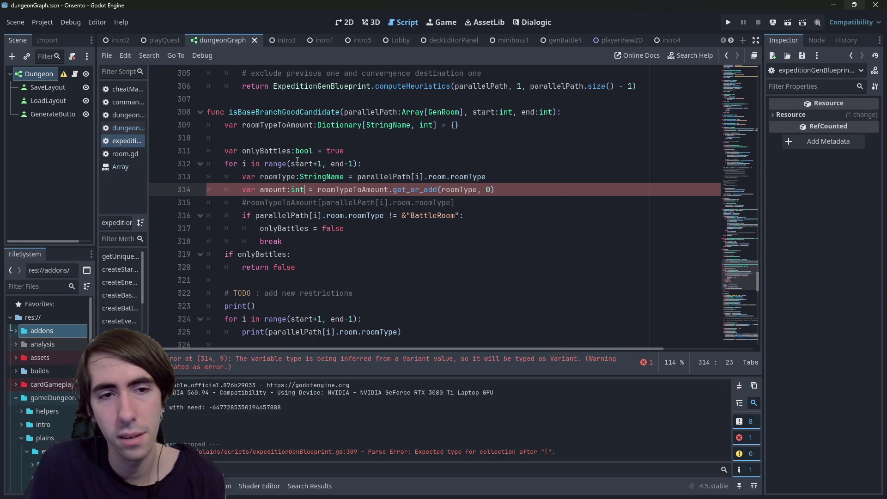
{"action": "key", "text": "Left"}
{"action": "key", "text": "ctrl+shift+Left"}
{"action": "key", "text": "BackSpace"}
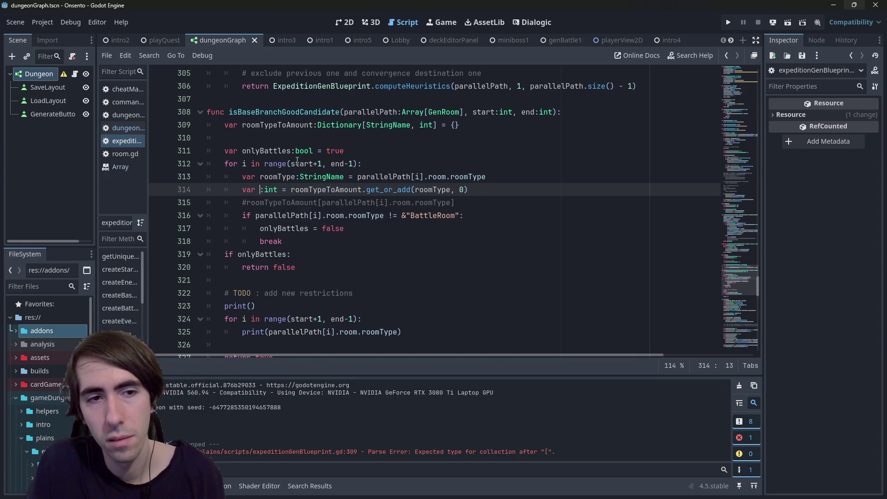
{"action": "type", "text": "amount"}
Open a new empty line below line 314.
{"action": "key", "text": "Down"}
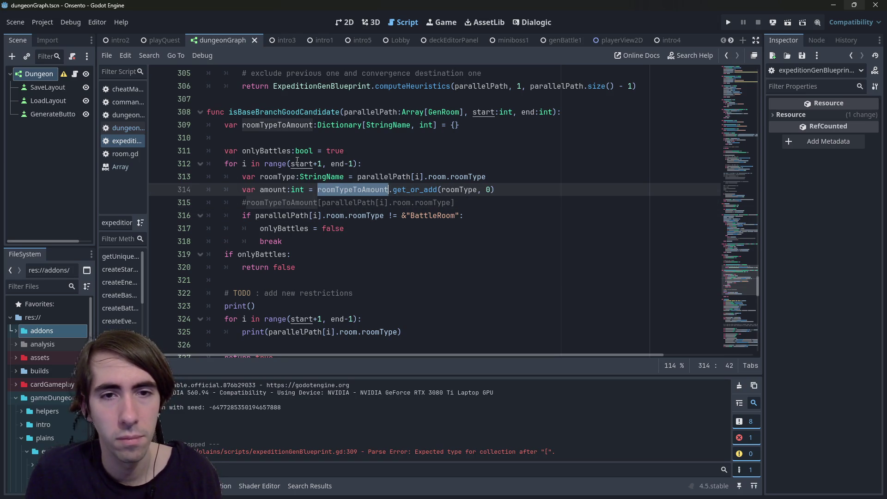
{"action": "key", "text": "ctrl+Right"}
{"action": "key", "text": "ctrl+Right"}
{"action": "key", "text": "ctrl+Right"}
{"action": "key", "text": "Up"}
{"action": "key", "text": "End"}
{"action": "key", "text": "Return"}
Begin line 315 with roomTypeToAmount[roomType].
{"action": "type", "text": "roomTypeToAmount"}
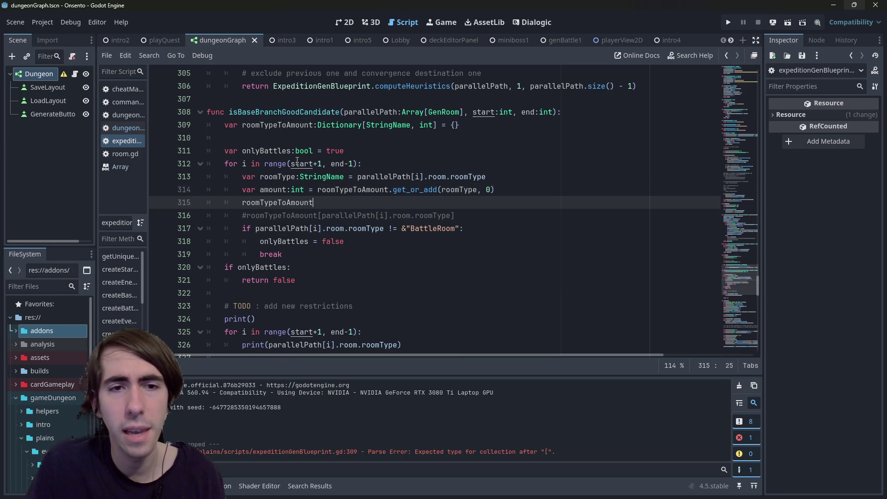
{"action": "type", "text": "["}
{"action": "key", "text": "shift+Home"}
{"action": "key", "text": "ctrl+c"}
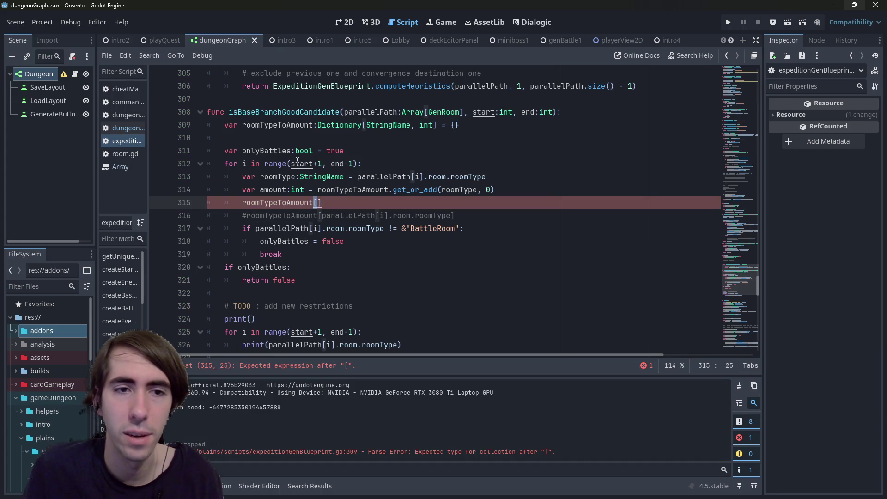
{"action": "double_click", "coordinate": [408, 188]}
{"action": "left_click", "coordinate": [314, 202]}
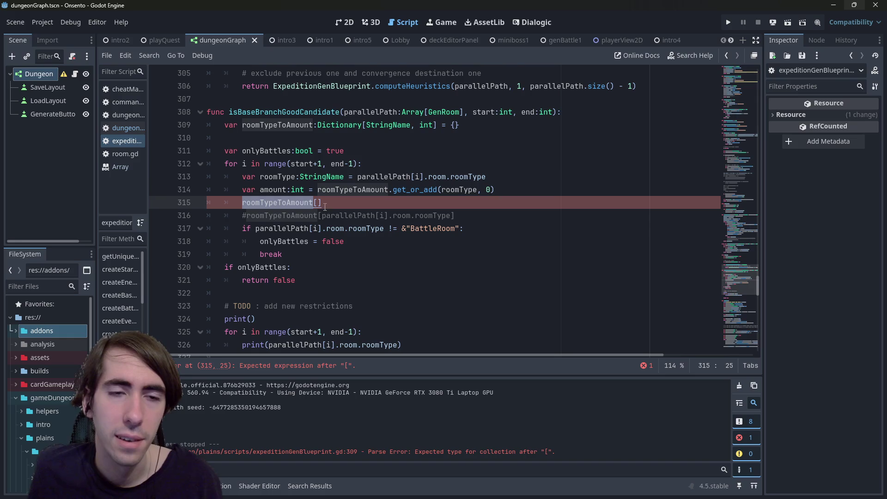
{"action": "left_click", "coordinate": [293, 180]}
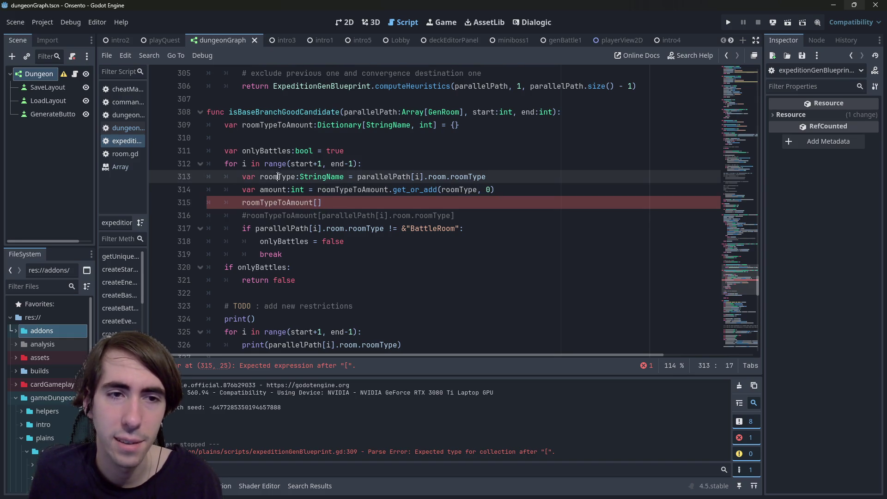
{"action": "left_click", "coordinate": [319, 202]}
{"action": "type", "text": "roomType"}
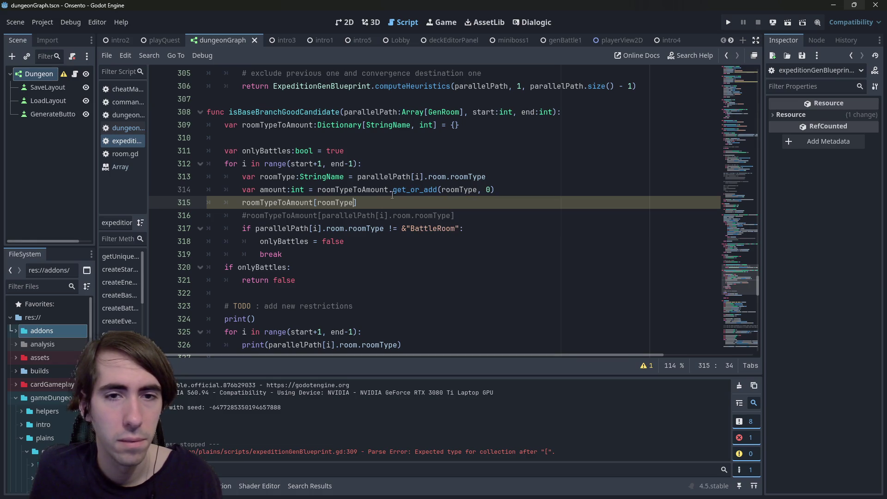
Shorten line 314's get_or_add call to get.
{"action": "left_click_drag", "start_coordinate": [405, 193], "coordinate": [429, 192]}
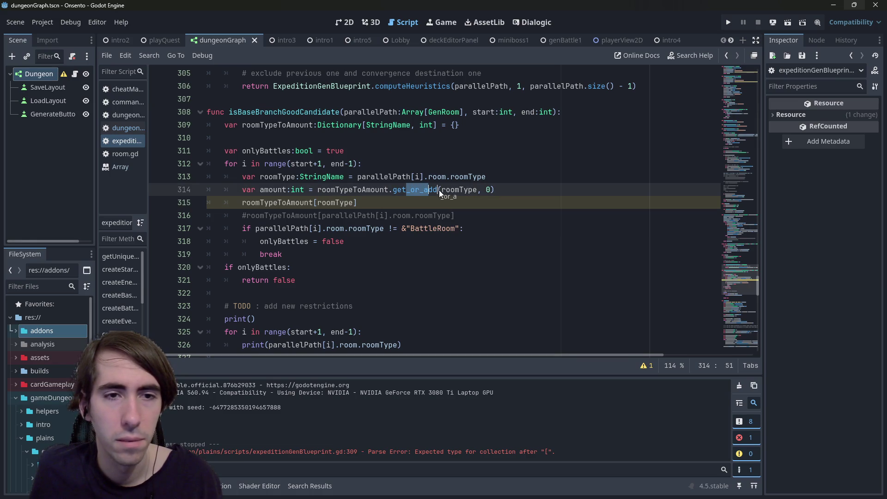
{"action": "left_click", "coordinate": [439, 190]}
{"action": "key", "text": "BackSpace"}
{"action": "key", "text": "BackSpace"}
{"action": "key", "text": "BackSpace"}
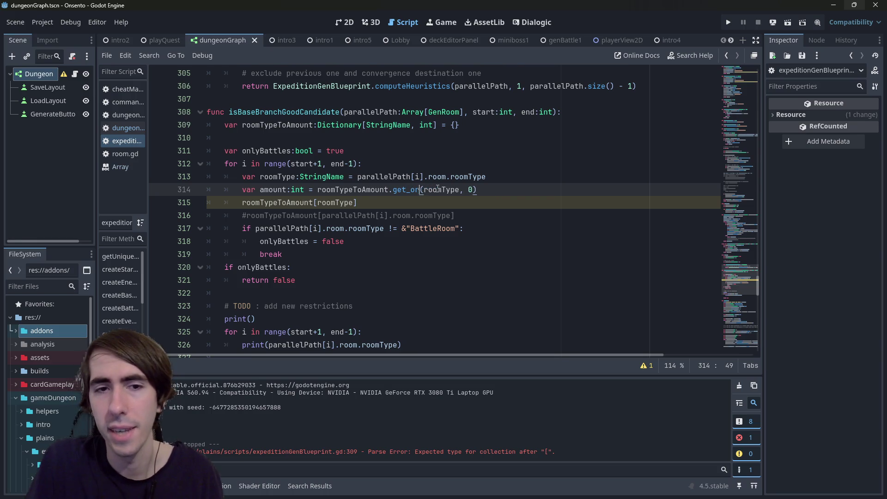
{"action": "key", "text": "BackSpace"}
{"action": "key", "text": "BackSpace"}
{"action": "key", "text": "BackSpace"}
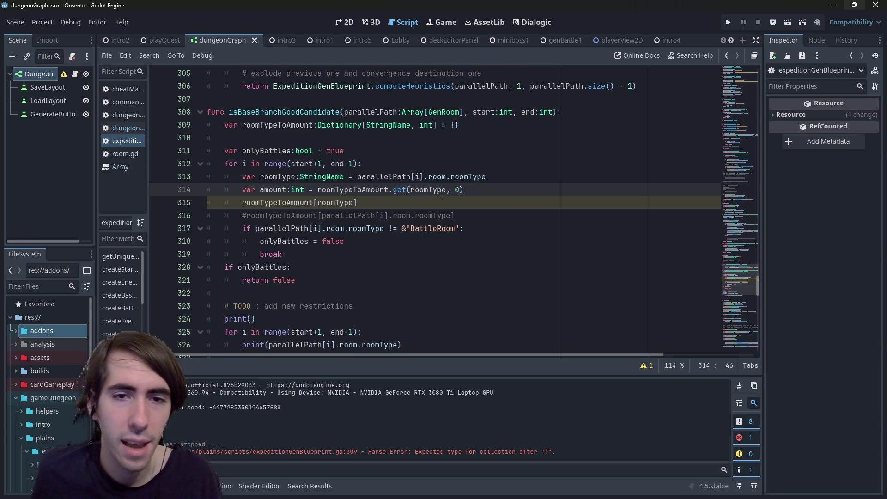
Complete line 315 so it assigns amount + 1.
{"action": "left_click", "coordinate": [444, 204]}
{"action": "type", "text": "="}
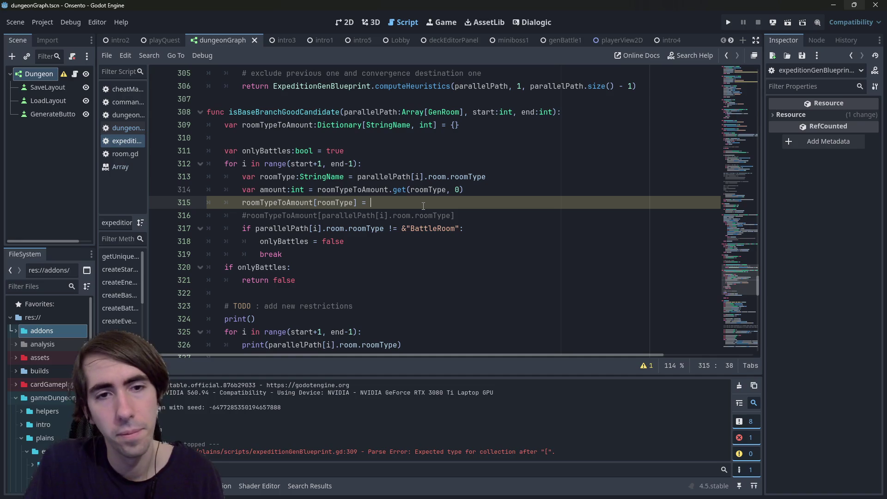
{"action": "type", "text": "amount += 1"}
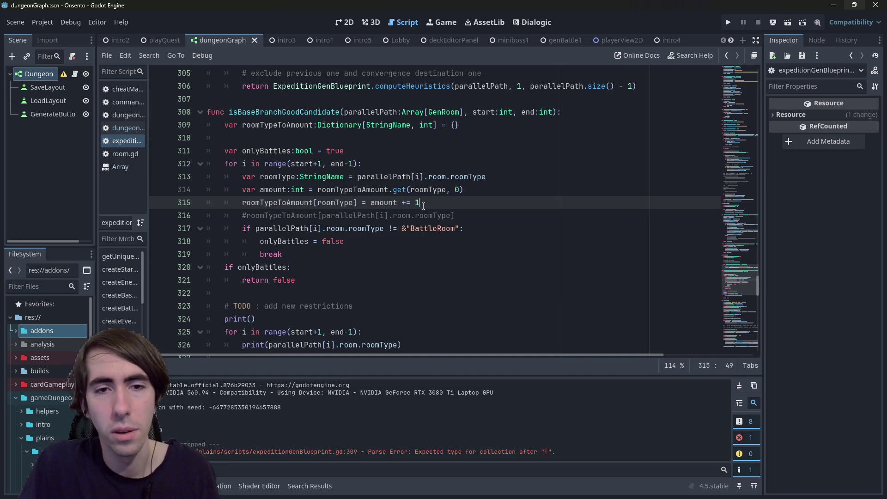
{"action": "key", "text": "Left"}
{"action": "key", "text": "Left"}
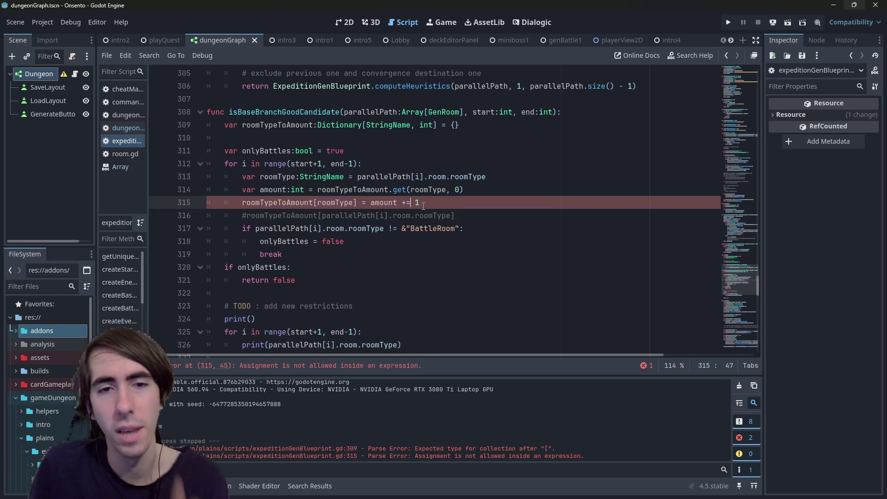
{"action": "key", "text": "BackSpace"}
{"action": "key", "text": "Escape"}
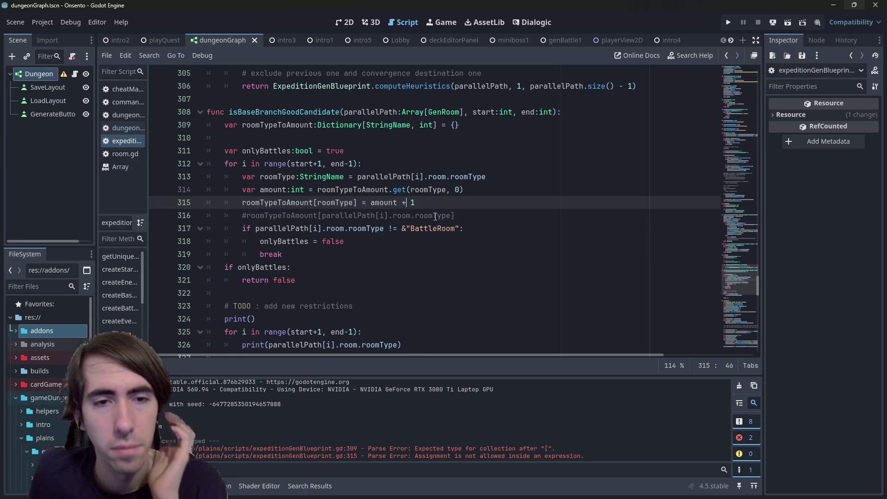
{"action": "mouse_move", "coordinate": [296, 280]}
{"action": "left_mouse_down"}
{"action": "mouse_move", "coordinate": [240, 228]}
{"action": "mouse_move", "coordinate": [207, 216]}
{"action": "left_mouse_up"}
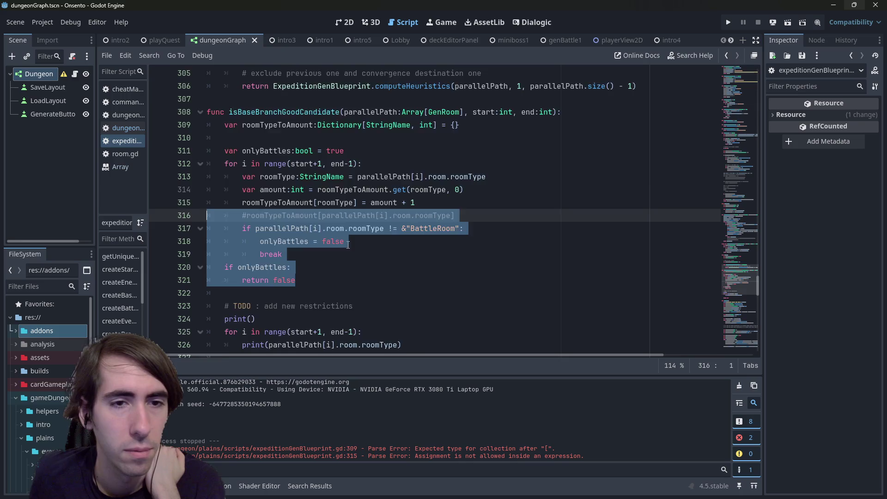
Add blank lines after the onlyBattles return false line and after break.
{"action": "scroll", "coordinate": [348, 245], "scroll_direction": "down", "scroll_amount": 2}
{"action": "left_click", "coordinate": [340, 215]}
{"action": "scroll", "coordinate": [340, 216], "scroll_direction": "down", "scroll_amount": 1}
{"action": "scroll", "coordinate": [339, 217], "scroll_direction": "up", "scroll_amount": 2}
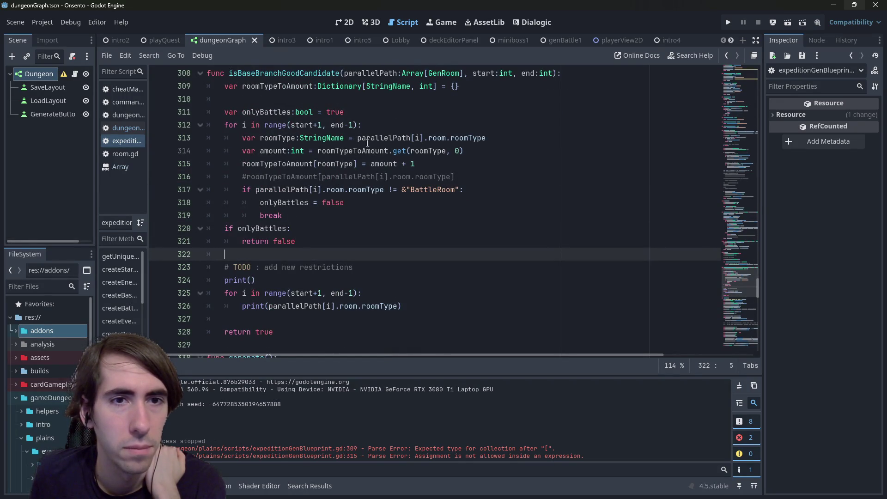
{"action": "key", "text": "Return"}
{"action": "key", "text": "Return"}
{"action": "key", "text": "Up"}
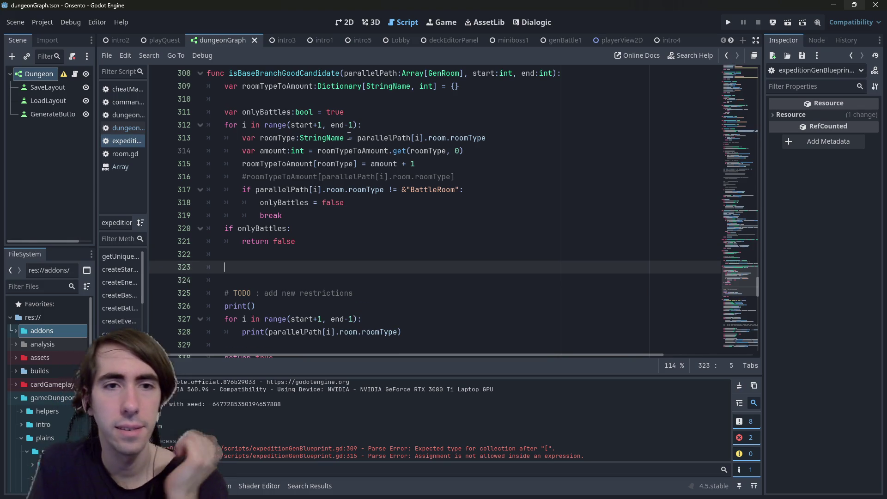
{"action": "scroll", "coordinate": [350, 135], "scroll_direction": "down", "scroll_amount": 1}
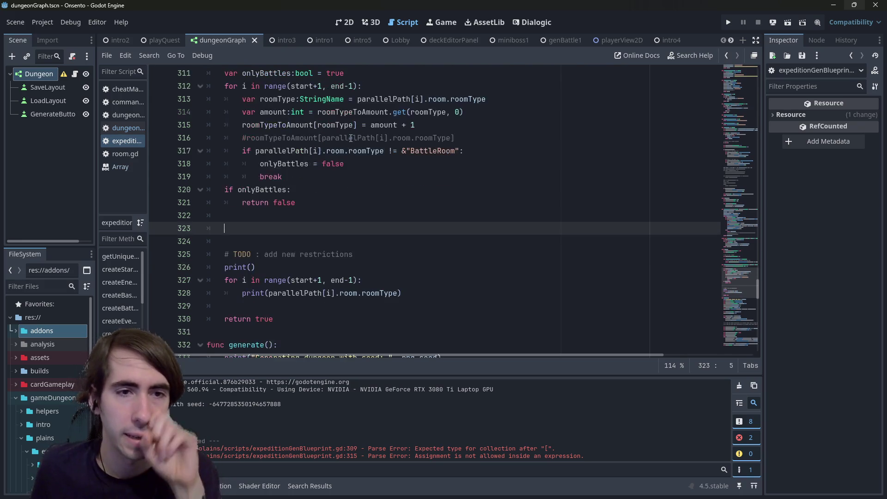
{"action": "left_click", "coordinate": [289, 177]}
{"action": "key", "text": "Return"}
{"action": "key", "text": "BackSpace"}
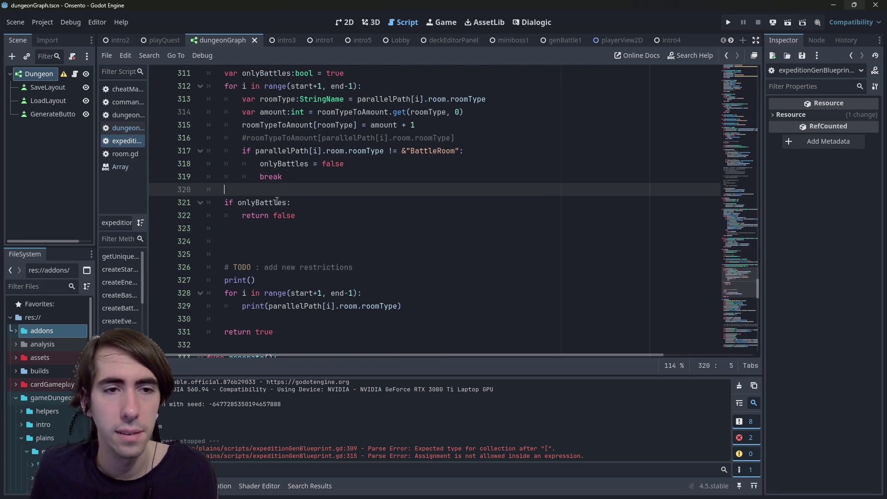
Replace the onlyBattles condition with roomTypeToAmount[&"BattleRoom"].
{"action": "double_click", "coordinate": [277, 202]}
{"action": "scroll", "coordinate": [347, 142], "scroll_direction": "up", "scroll_amount": 1}
{"action": "left_click", "coordinate": [277, 86]}
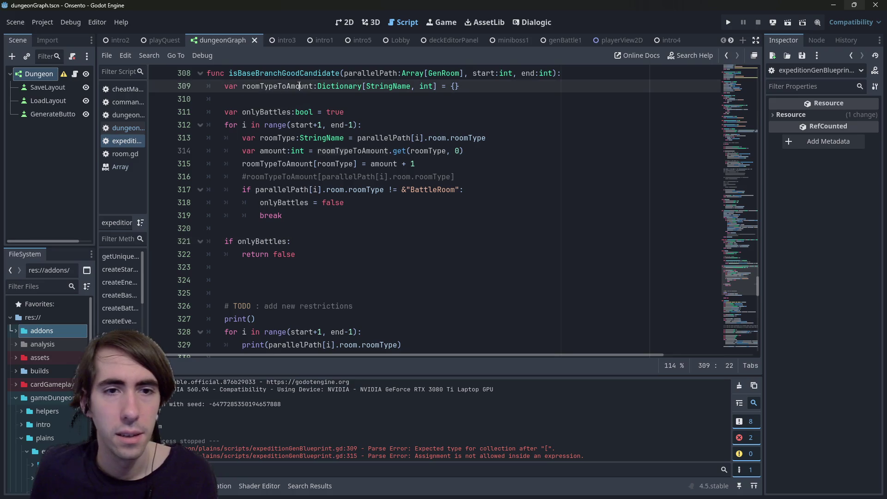
{"action": "double_click", "coordinate": [280, 241]}
{"action": "key", "text": "ctrl+v"}
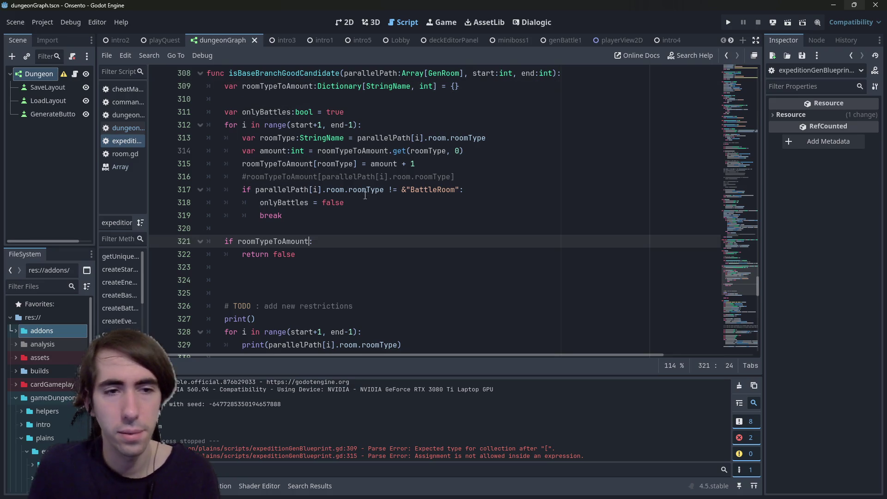
{"action": "type", "text": "["}
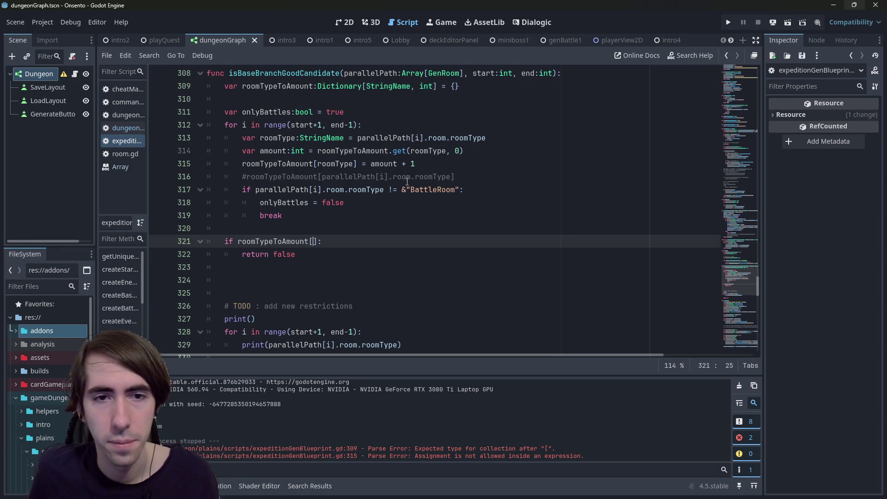
{"action": "left_click_drag", "start_coordinate": [402, 189], "coordinate": [460, 189]}
{"action": "key", "text": "ctrl+c"}
{"action": "left_click", "coordinate": [312, 241]}
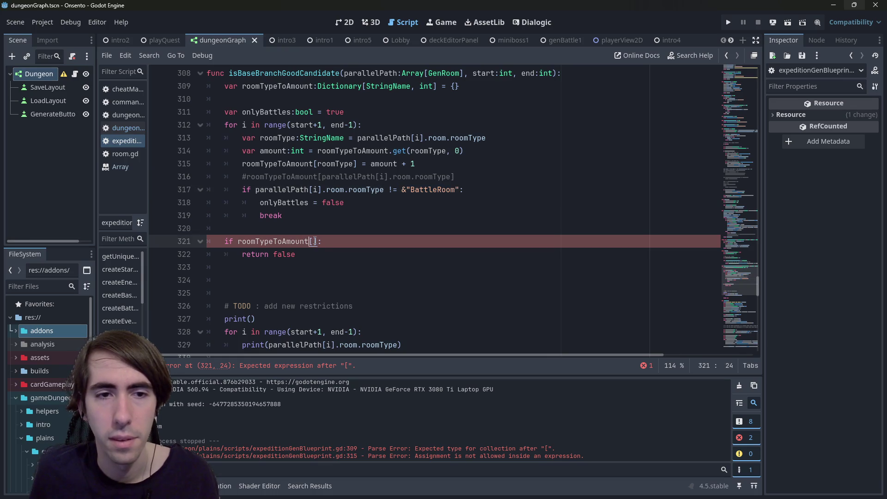
{"action": "key", "text": "ctrl+v"}
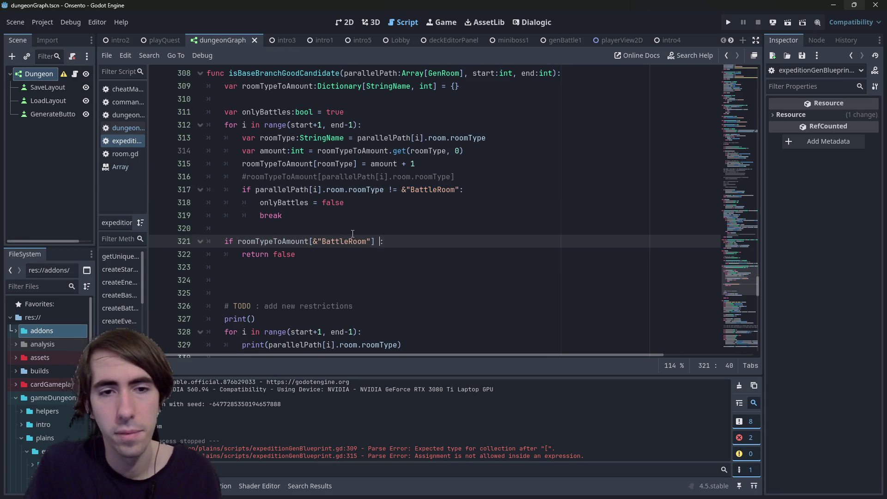
Compare the BattleRoom count with '== end - start - 2'.
{"action": "type", "text": "=="}
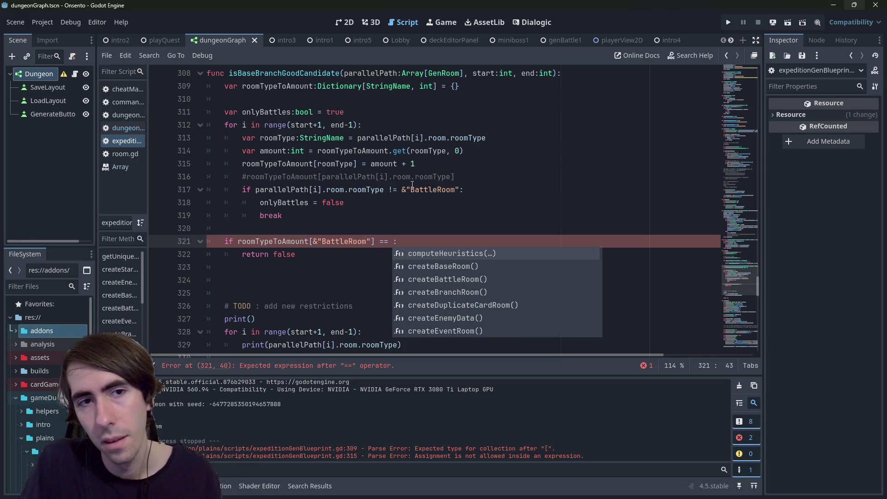
{"action": "type", "text": " end-1 - (st"}
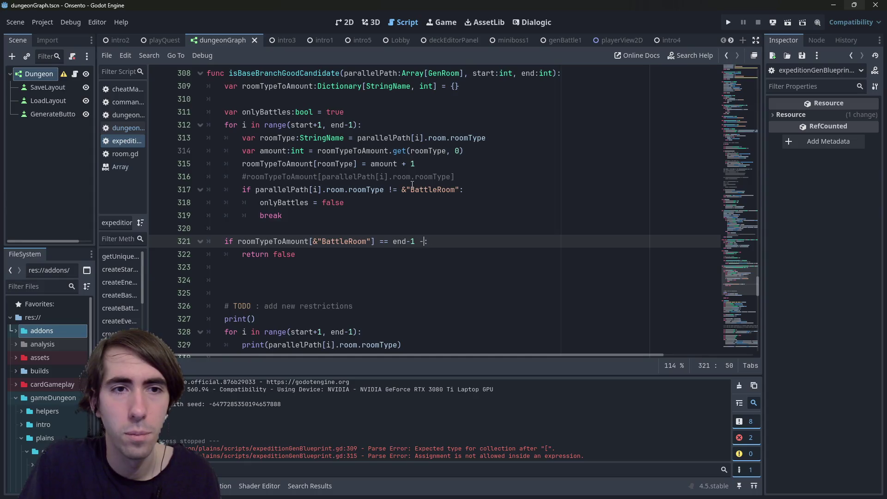
{"action": "type", "text": "art + 1"}
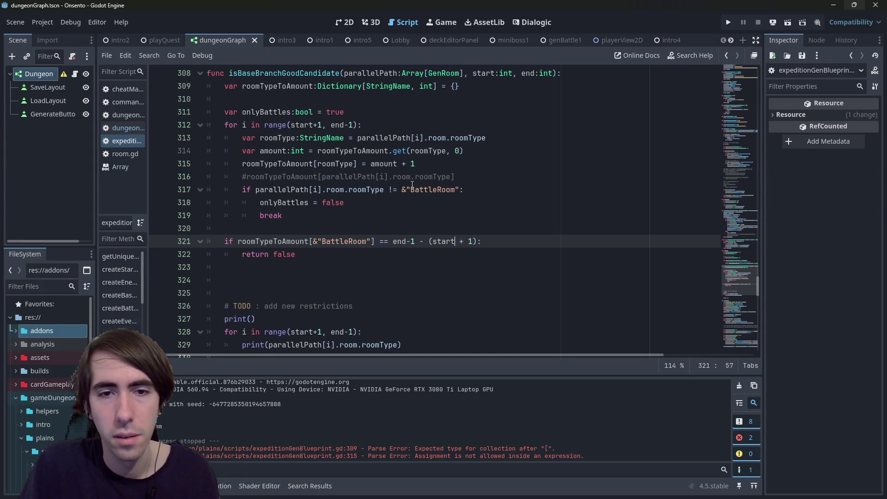
{"action": "key", "text": "BackSpace"}
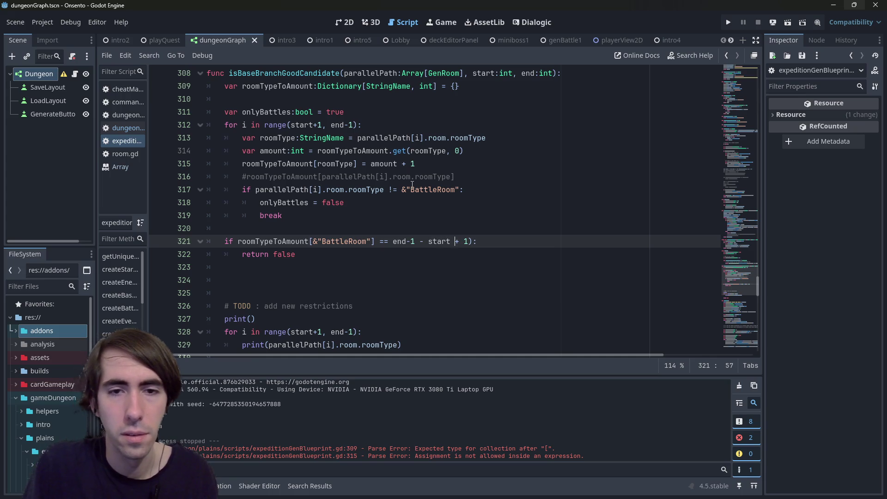
{"action": "key", "text": "Delete"}
{"action": "type", "text": "-"}
{"action": "key", "text": "Delete"}
{"action": "key", "text": "BackSpace"}
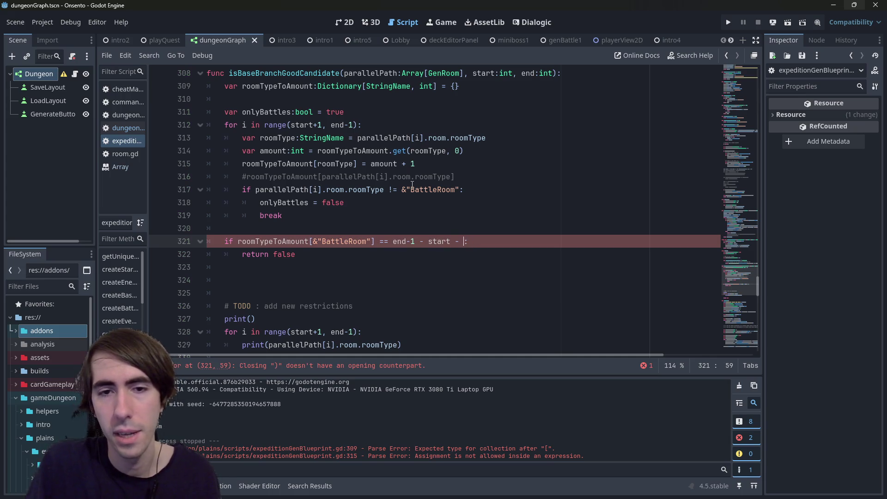
{"action": "type", "text": "2"}
{"action": "key", "text": "Left"}
{"action": "key", "text": "Left"}
{"action": "key", "text": "Left"}
{"action": "key", "text": "BackSpace"}
{"action": "key", "text": "BackSpace"}
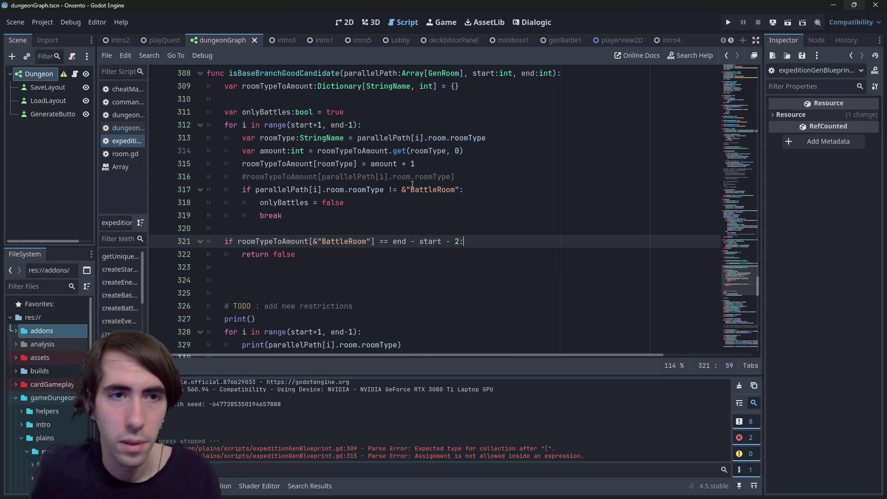
Open a new line above the if check and begin a var declaration.
{"action": "left_click", "coordinate": [507, 82]}
{"action": "key", "text": "Return"}
{"action": "type", "text": "va"}
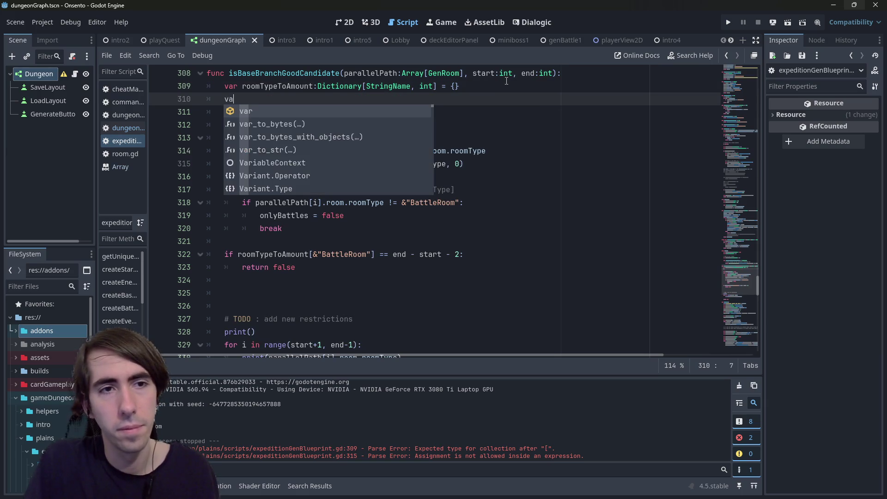
{"action": "key", "text": "BackSpace"}
{"action": "key", "text": "BackSpace"}
{"action": "left_click", "coordinate": [255, 227]}
{"action": "key", "text": "Return"}
{"action": "type", "text": "var nbNodes"}
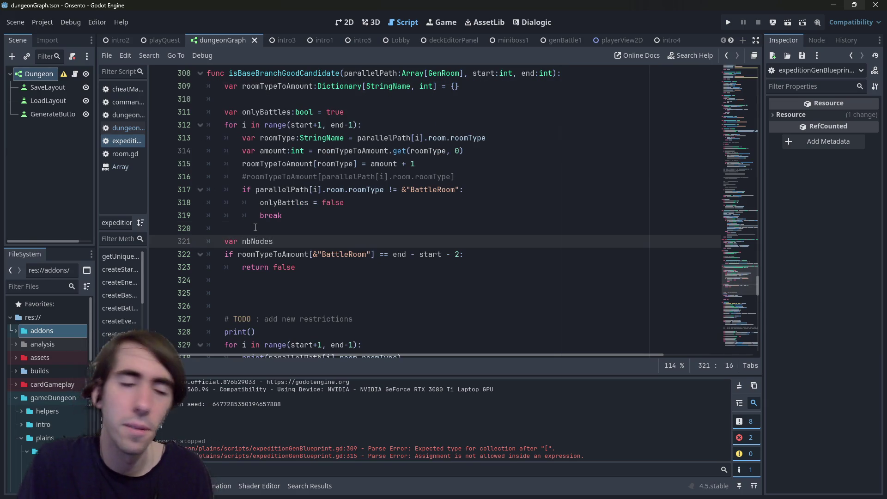
{"action": "key", "text": "ctrl+BackSpace"}
{"action": "type", "text": "nbRooms ="}
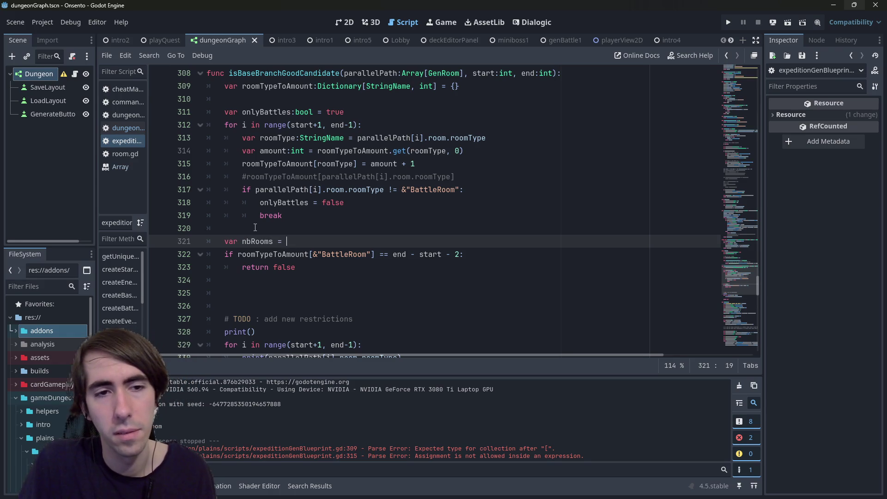
{"action": "type", "text": ":"}
{"action": "key", "text": "ctrl+BackSpace"}
{"action": "key", "text": "ctrl+BackSpace"}
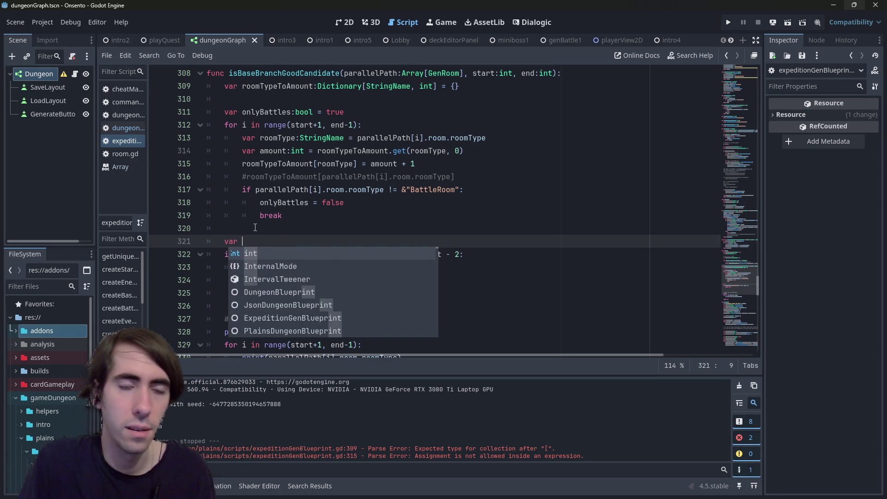
Declare 'var branchLength:int = end - start - 2' above the BattleRoom check.
{"action": "type", "text": "branchLength"}
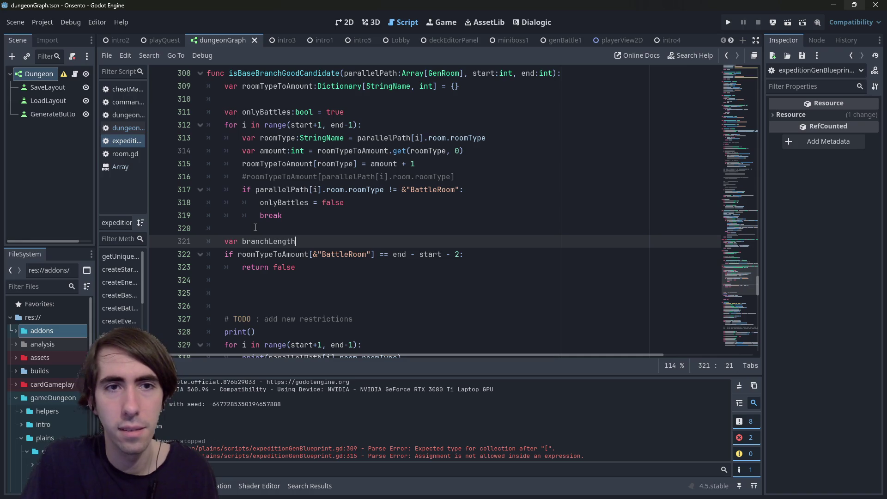
{"action": "key", "text": "ctrl+BackSpace"}
{"action": "type", "text": "length ="}
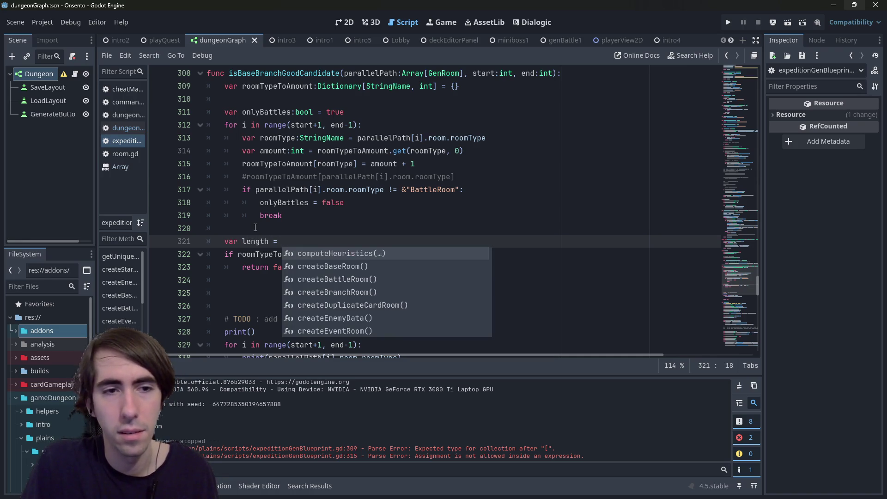
{"action": "key", "text": "Escape"}
{"action": "key", "text": "Down"}
{"action": "key", "text": "ctrl+Right"}
{"action": "key", "text": "ctrl+Right"}
{"action": "key", "text": "ctrl+Right"}
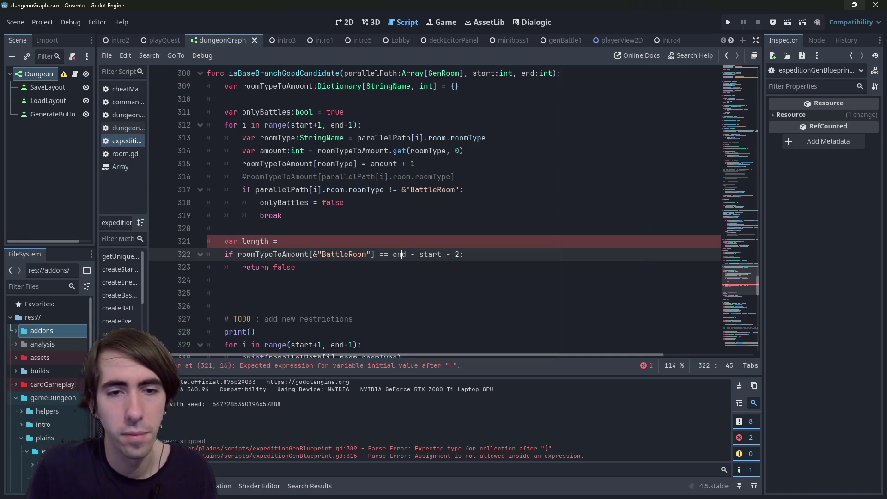
{"action": "key", "text": "ctrl+Left"}
{"action": "key", "text": "ctrl+shift+Right"}
{"action": "key", "text": "ctrl+shift+Right"}
{"action": "key", "text": "ctrl+shift+Right"}
{"action": "key", "text": "ctrl+c"}
{"action": "key", "text": "Up"}
{"action": "key", "text": "ctrl+v"}
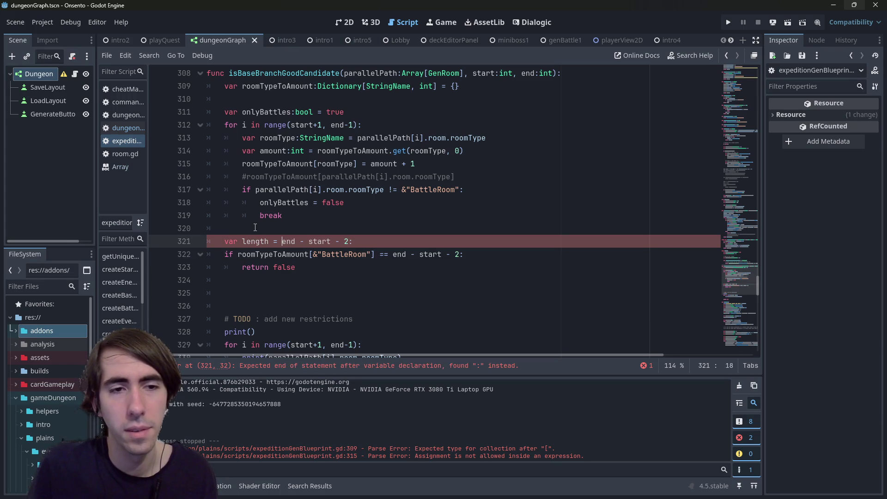
{"action": "key", "text": "Home"}
{"action": "key", "text": "ctrl+shift+Right"}
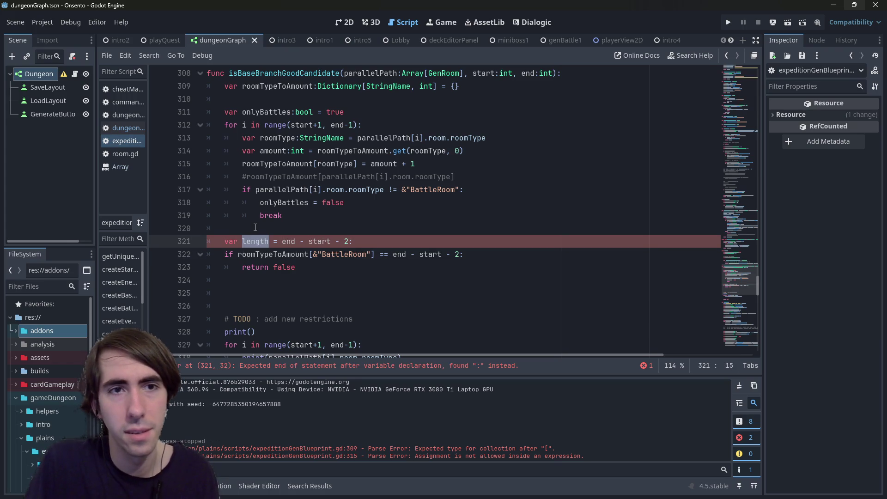
{"action": "type", "text": "branchLength"}
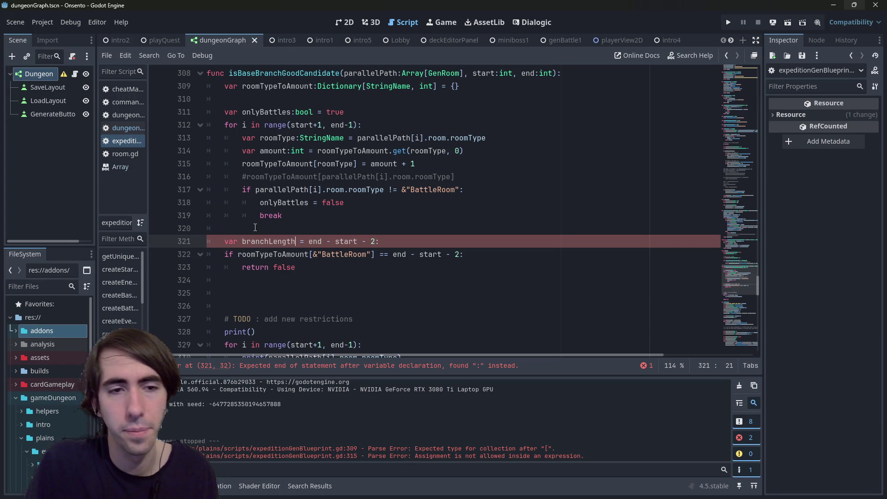
{"action": "type", "text": ":int"}
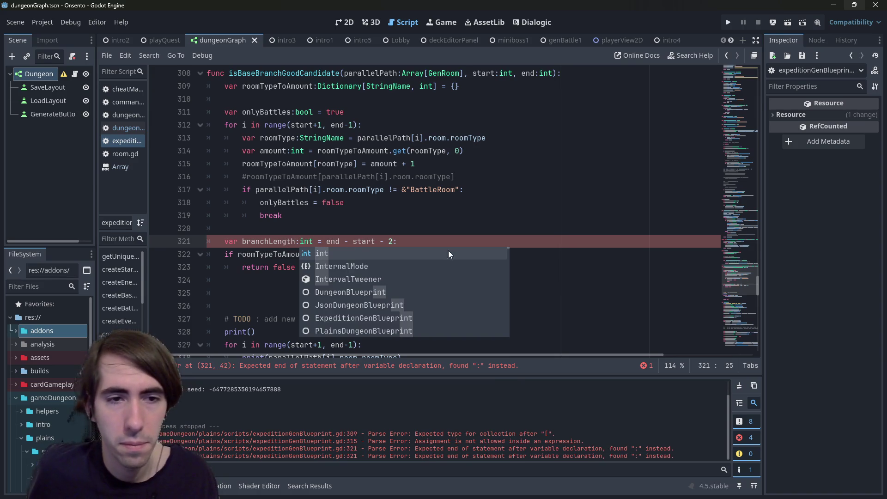
{"action": "key", "text": "Escape"}
{"action": "key", "text": "Up"}
Remove the stray colon and replace the if's end - start - 2 with branchLength.
{"action": "left_click", "coordinate": [291, 243]}
{"action": "left_click", "coordinate": [464, 242]}
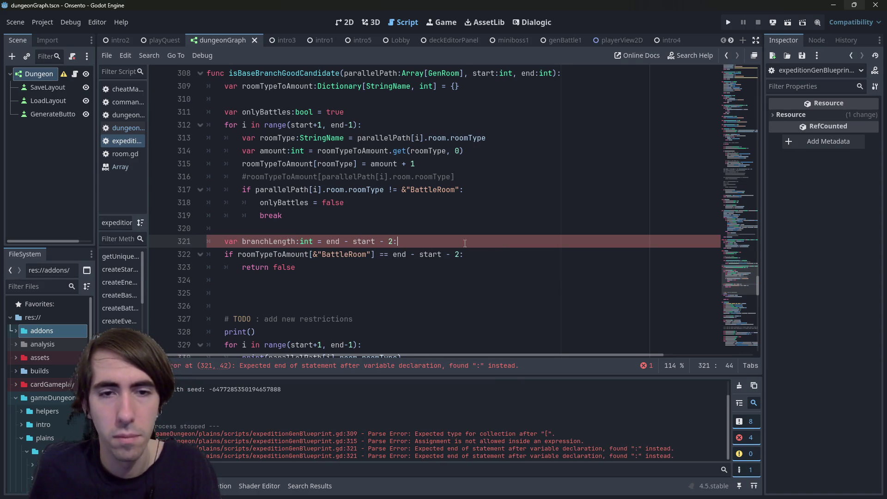
{"action": "key", "text": "BackSpace"}
{"action": "left_click_drag", "start_coordinate": [460, 254], "coordinate": [392, 254]}
{"action": "type", "text": "br"}
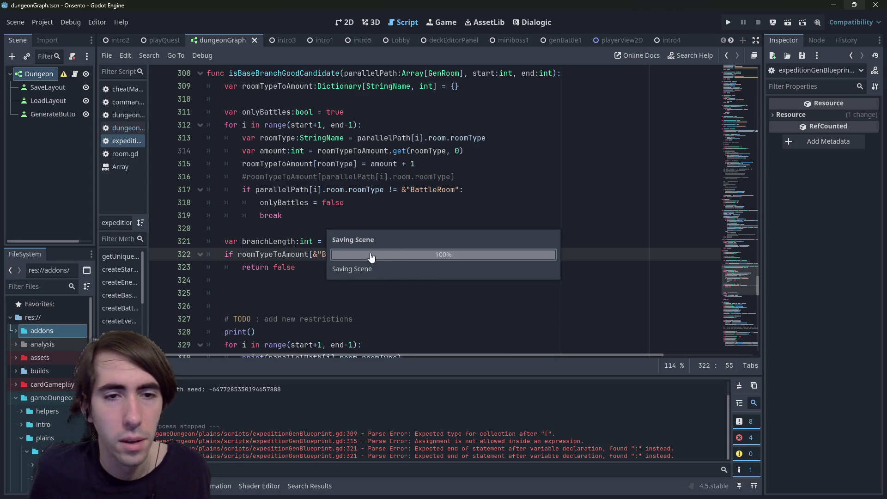
{"action": "key", "text": "Return"}
{"action": "left_click_drag", "start_coordinate": [323, 267], "coordinate": [202, 241]}
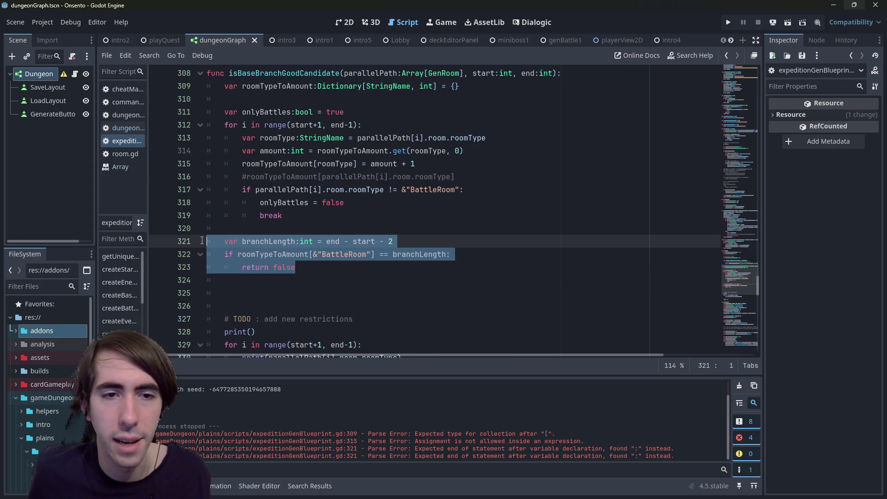
Delete the onlyBattles declaration and its obsolete check in the loop, then save.
{"action": "left_click", "coordinate": [341, 112]}
{"action": "key", "text": "ctrl+x"}
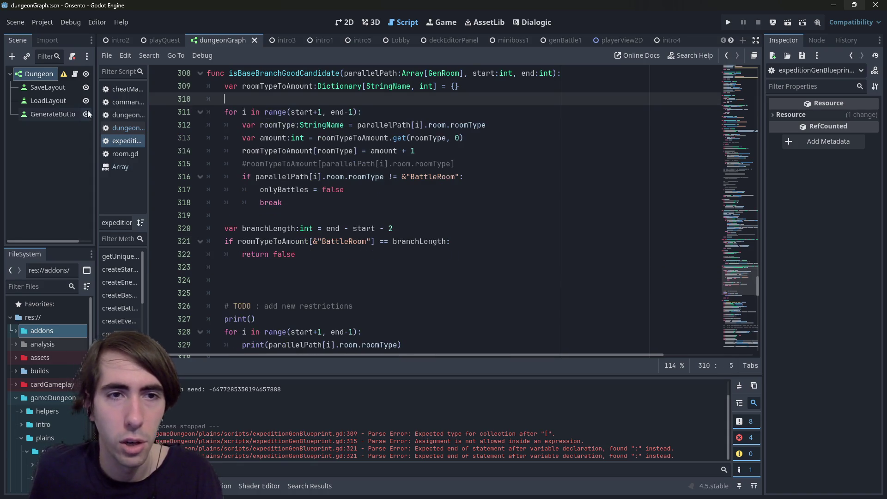
{"action": "left_click_drag", "start_coordinate": [283, 202], "coordinate": [135, 171]}
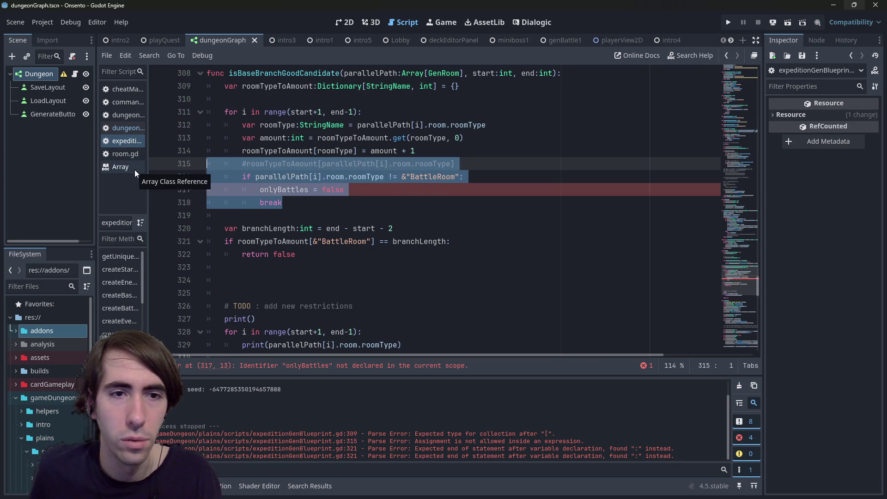
{"action": "key", "text": "BackSpace"}
{"action": "key", "text": "BackSpace"}
{"action": "key", "text": "ctrl+s"}
Remove the extra blank lines after return false and comment out the TODO print lines.
{"action": "left_click", "coordinate": [246, 168]}
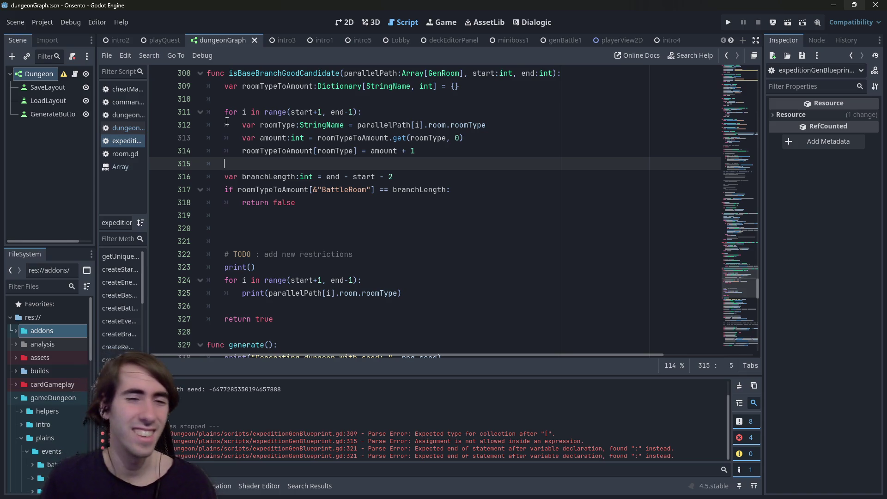
{"action": "left_click_drag", "start_coordinate": [225, 242], "coordinate": [175, 216]}
{"action": "key", "text": "BackSpace"}
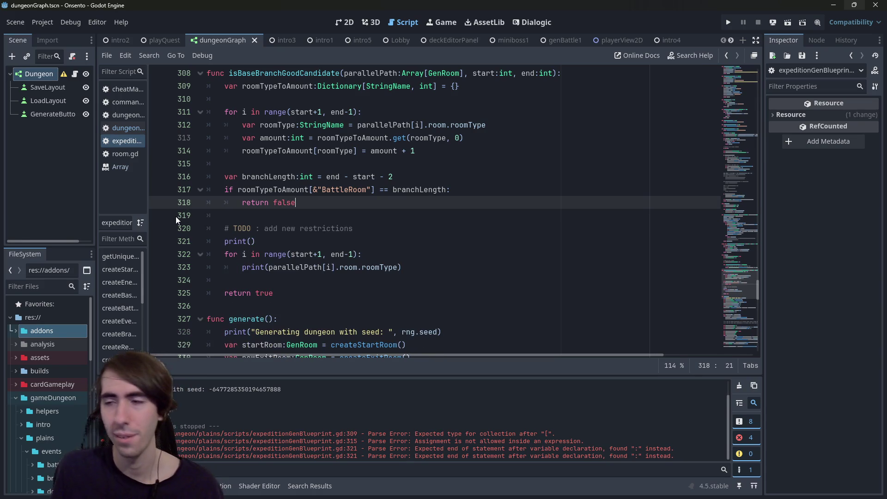
{"action": "left_click_drag", "start_coordinate": [416, 268], "coordinate": [123, 235]}
{"action": "key", "text": "ctrl+z"}
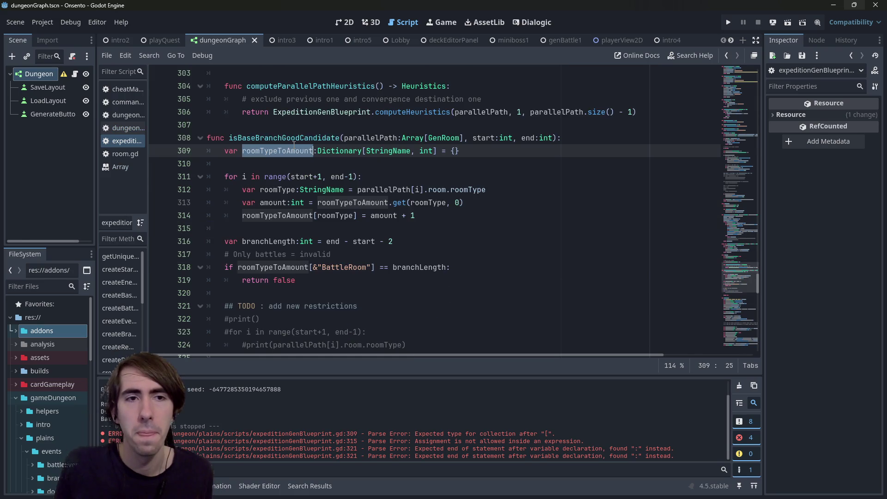
{"action": "left_click_drag", "start_coordinate": [415, 216], "coordinate": [127, 157]}
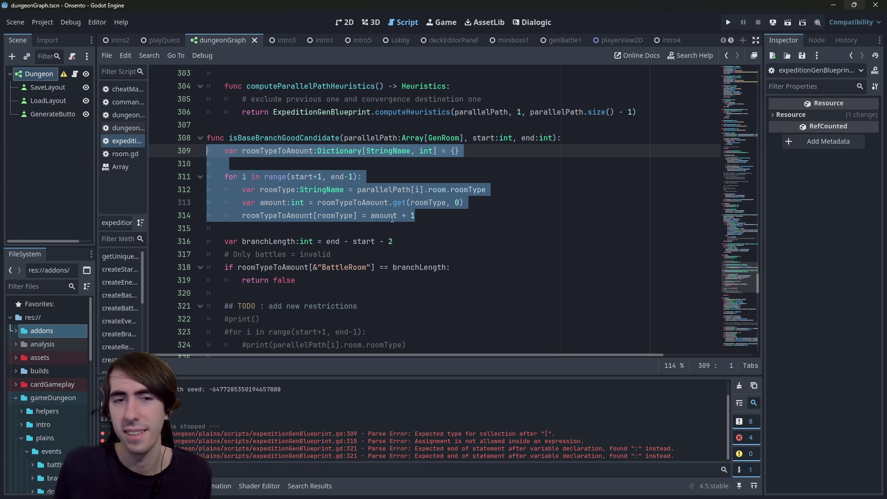
{"action": "scroll", "coordinate": [353, 185], "scroll_direction": "down", "scroll_amount": 1}
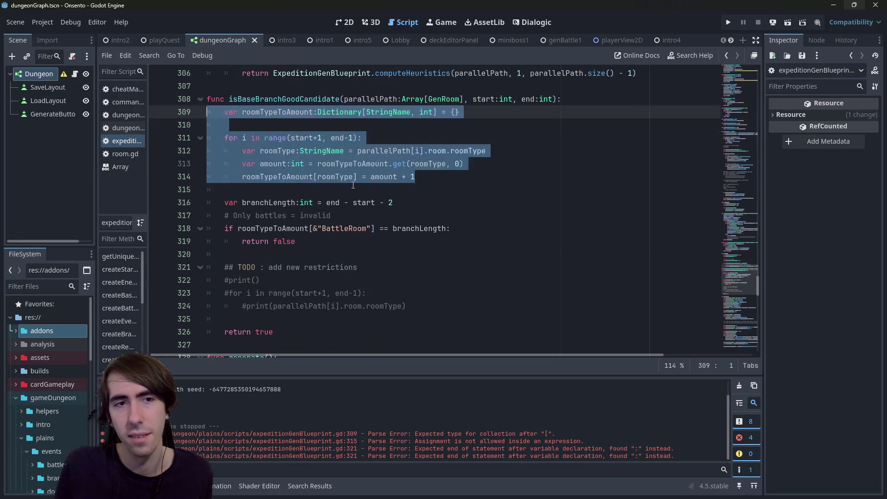
Start line 376 in the while loop as 'isBranchPathValid = isSubBranch', reusing the copied variable name.
{"action": "scroll", "coordinate": [347, 192], "scroll_direction": "down", "scroll_amount": 19}
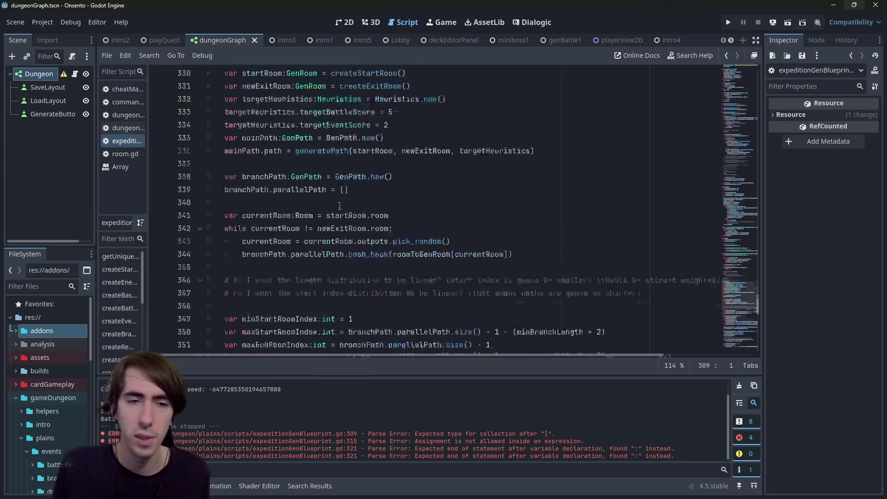
{"action": "left_click", "coordinate": [317, 240]}
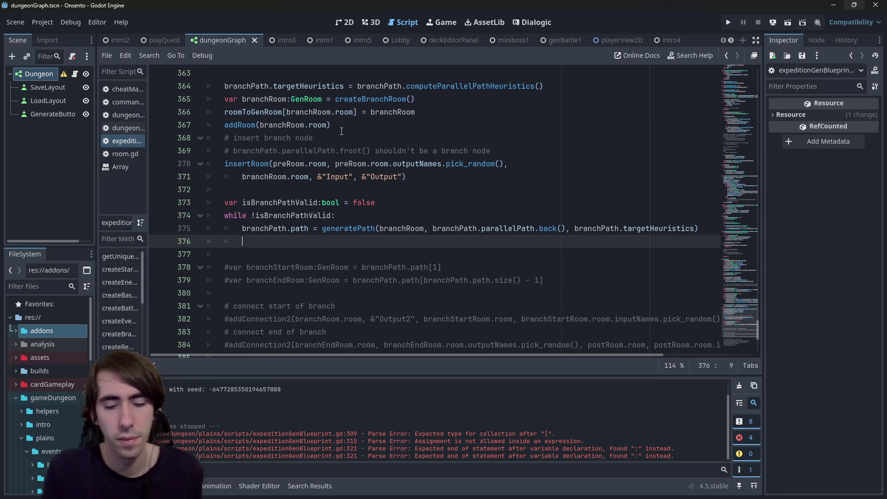
{"action": "type", "text": "if"}
{"action": "key", "text": "BackSpace"}
{"action": "key", "text": "BackSpace"}
{"action": "key", "text": "BackSpace"}
{"action": "key", "text": "Up"}
{"action": "key", "text": "Up"}
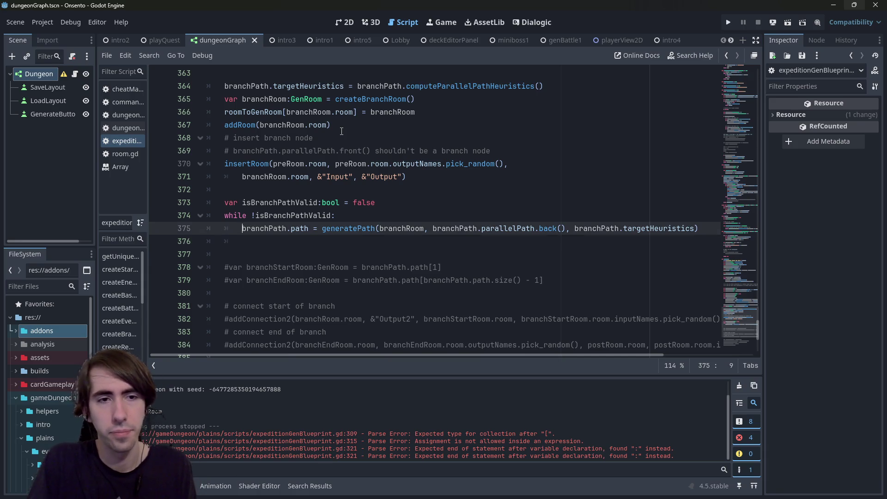
{"action": "key", "text": "ctrl+d"}
{"action": "key", "text": "ctrl+c"}
{"action": "key", "text": "Down"}
{"action": "key", "text": "Down"}
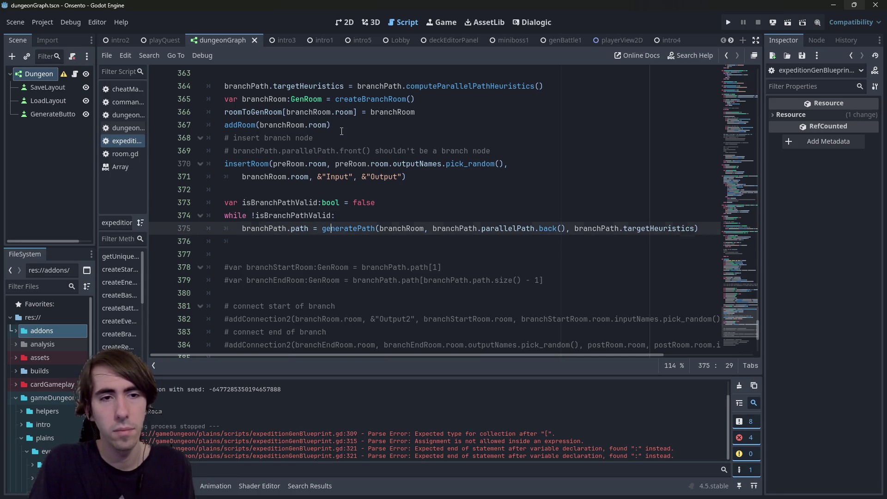
{"action": "key", "text": "ctrl+v"}
{"action": "type", "text": "= isSub"}
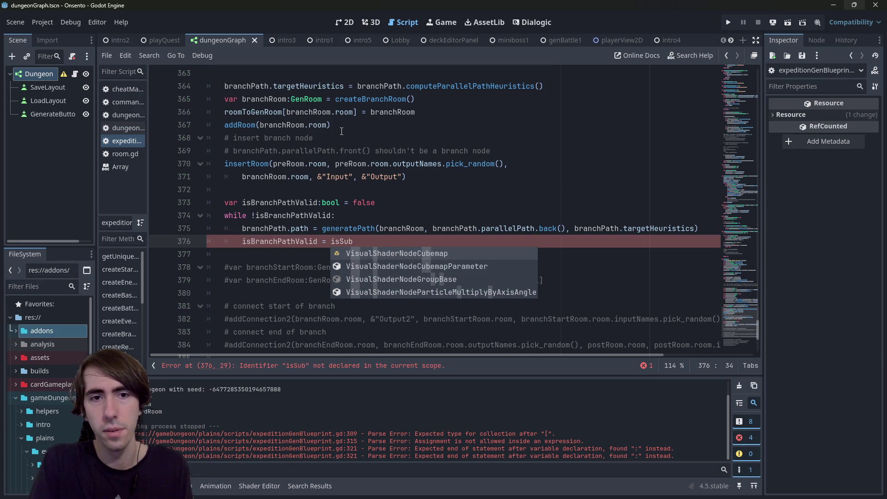
{"action": "type", "text": "Bran"}
{"action": "type", "text": "chValid"}
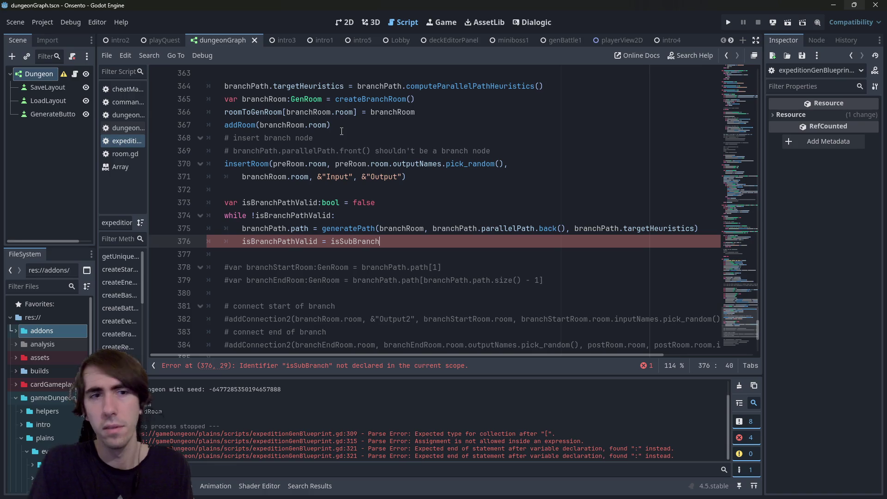
{"action": "scroll", "coordinate": [344, 129], "scroll_direction": "up", "scroll_amount": 10}
Complete the assigned call as isSubBranchGoodCandidate().
{"action": "scroll", "coordinate": [356, 122], "scroll_direction": "up", "scroll_amount": 11}
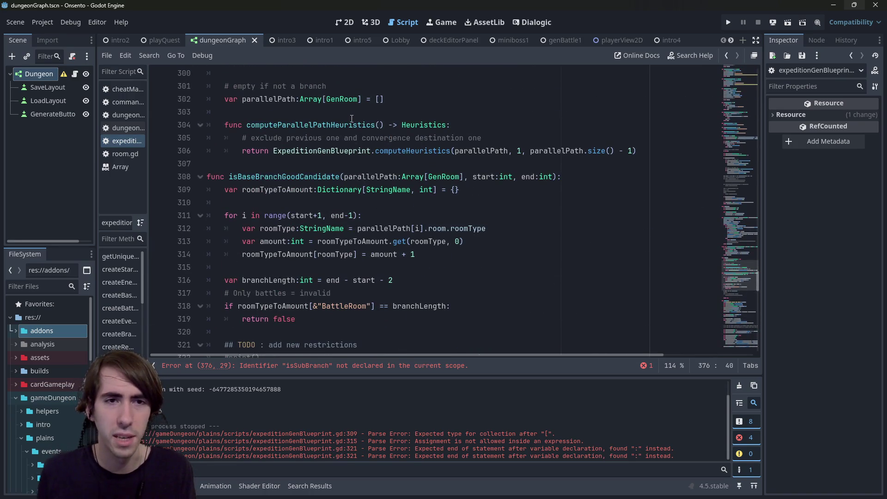
{"action": "type", "text": "Good"}
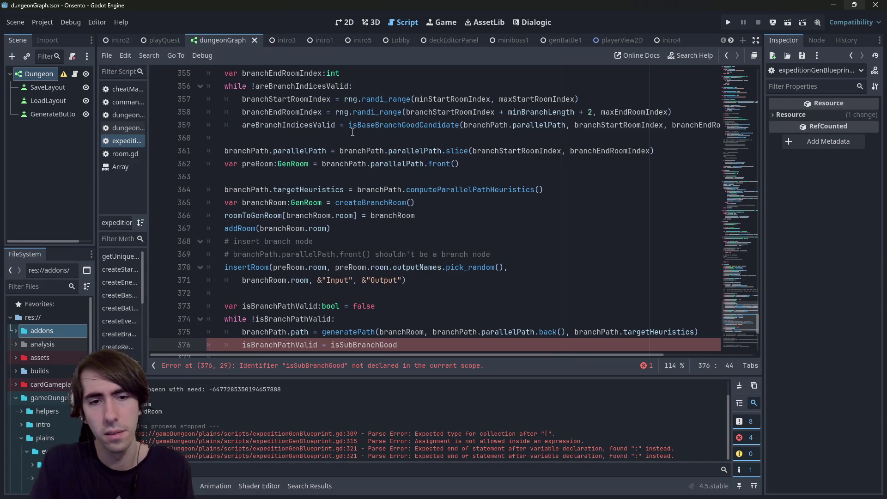
{"action": "type", "text": "Candidate()"}
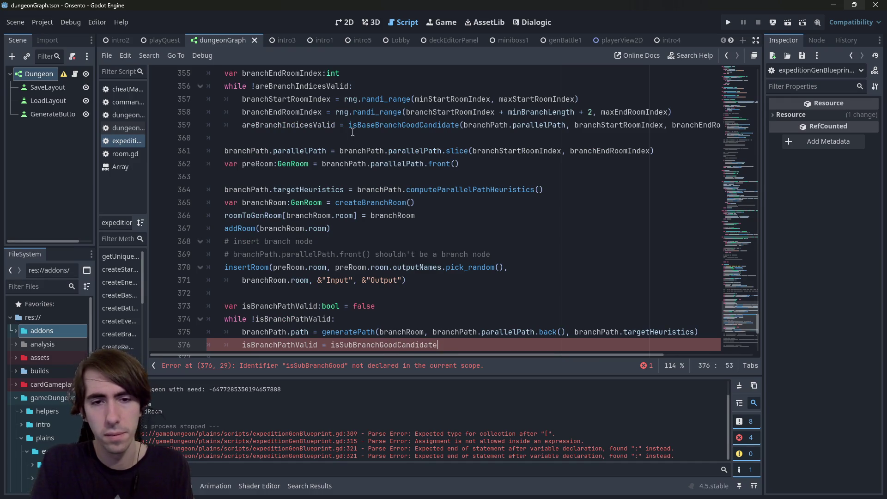
{"action": "scroll", "coordinate": [338, 138], "scroll_direction": "up", "scroll_amount": 8}
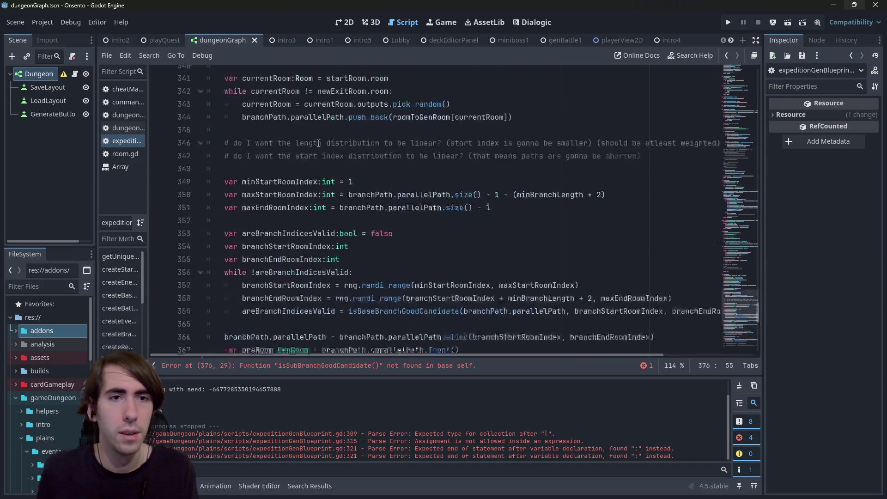
Review how currentRoom, parallelPath and branchPath are used in the base-branch check.
{"action": "double_click", "coordinate": [266, 229]}
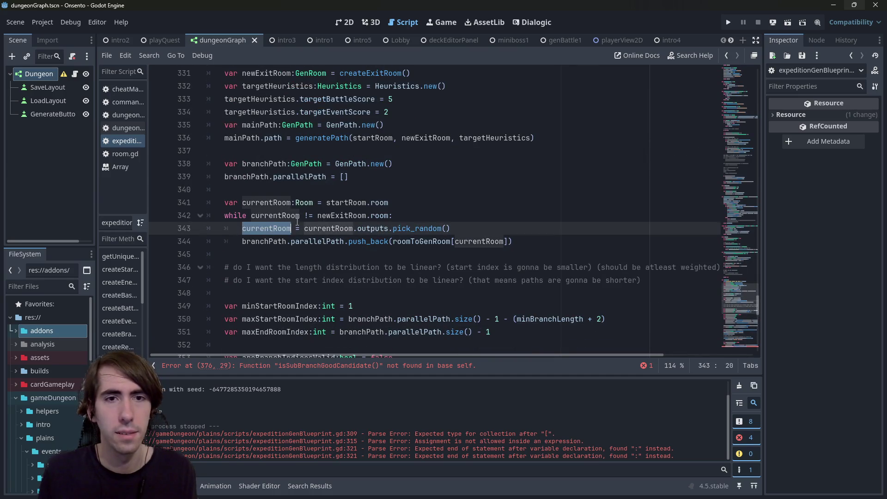
{"action": "scroll", "coordinate": [296, 224], "scroll_direction": "down", "scroll_amount": 3}
{"action": "scroll", "coordinate": [296, 223], "scroll_direction": "down", "scroll_amount": 3}
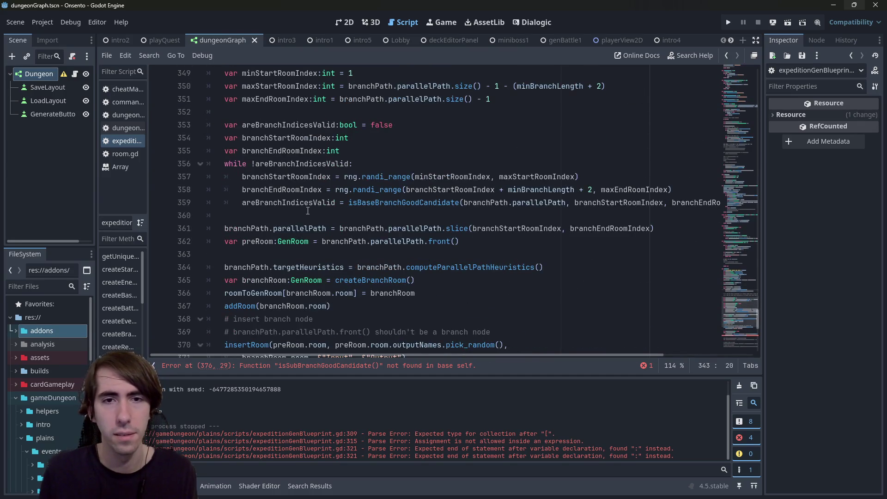
{"action": "scroll", "coordinate": [390, 178], "scroll_direction": "down", "scroll_amount": 2}
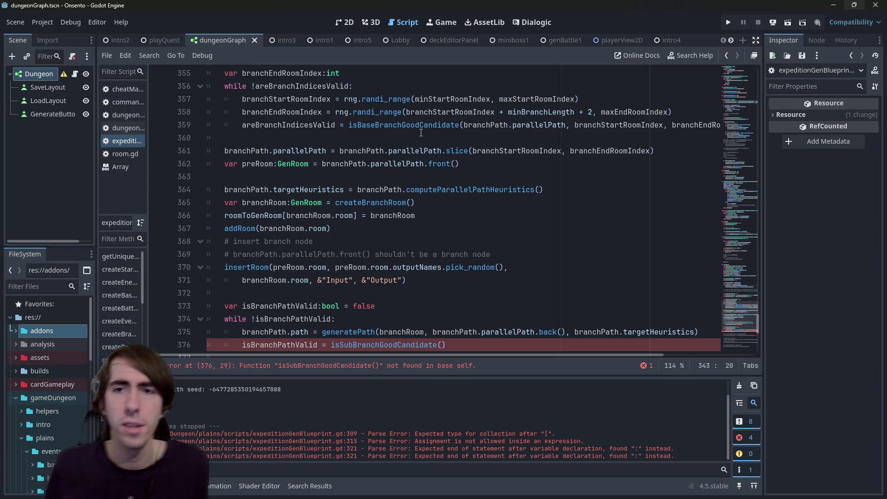
{"action": "double_click", "coordinate": [402, 125]}
{"action": "scroll", "coordinate": [526, 202], "scroll_direction": "up", "scroll_amount": 2}
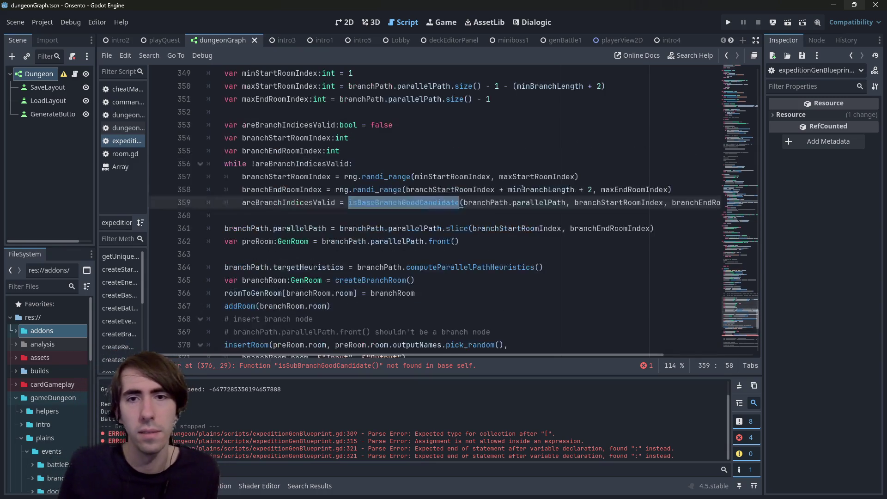
{"action": "double_click", "coordinate": [526, 202]}
{"action": "scroll", "coordinate": [526, 202], "scroll_direction": "up", "scroll_amount": 1}
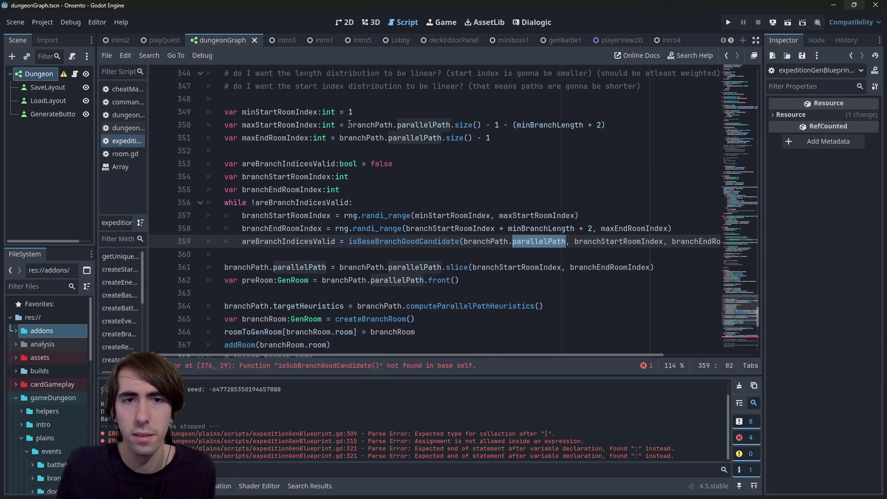
{"action": "mouse_move", "coordinate": [349, 124]}
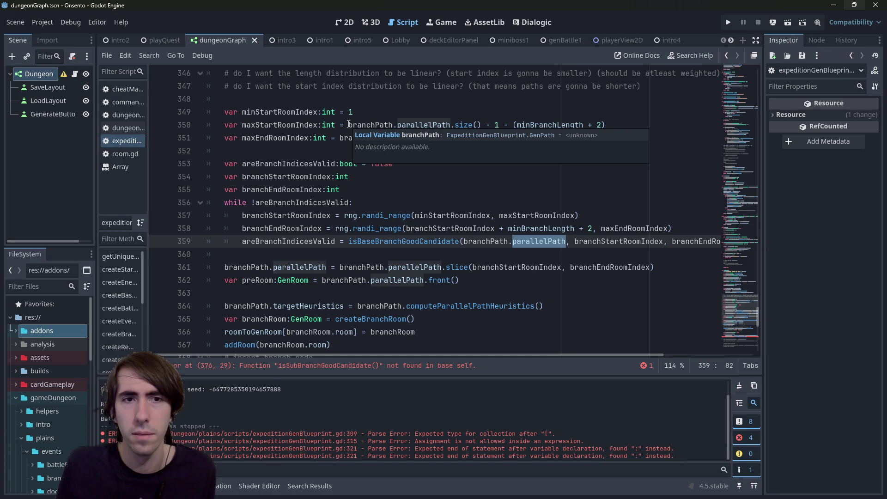
{"action": "double_click", "coordinate": [403, 125]}
{"action": "double_click", "coordinate": [408, 137]}
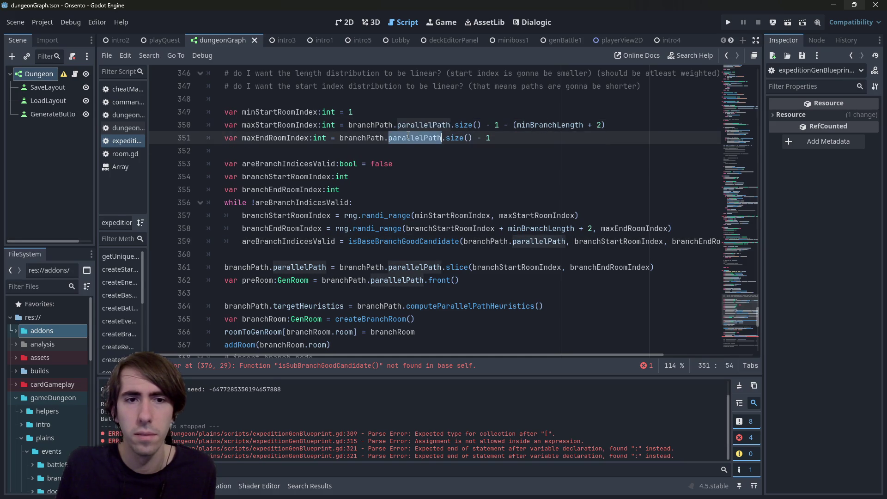
{"action": "scroll", "coordinate": [413, 193], "scroll_direction": "down", "scroll_amount": 1}
{"action": "double_click", "coordinate": [417, 228]}
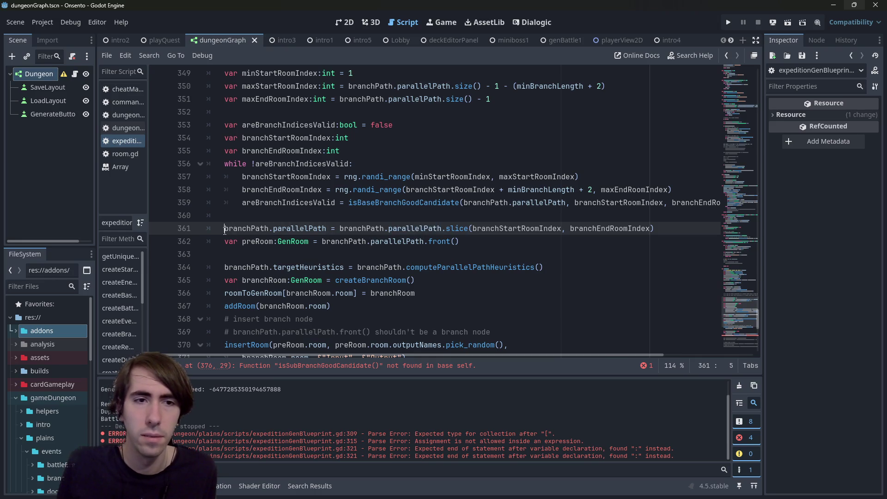
{"action": "left_click_drag", "start_coordinate": [225, 228], "coordinate": [329, 223]}
{"action": "double_click", "coordinate": [247, 228]}
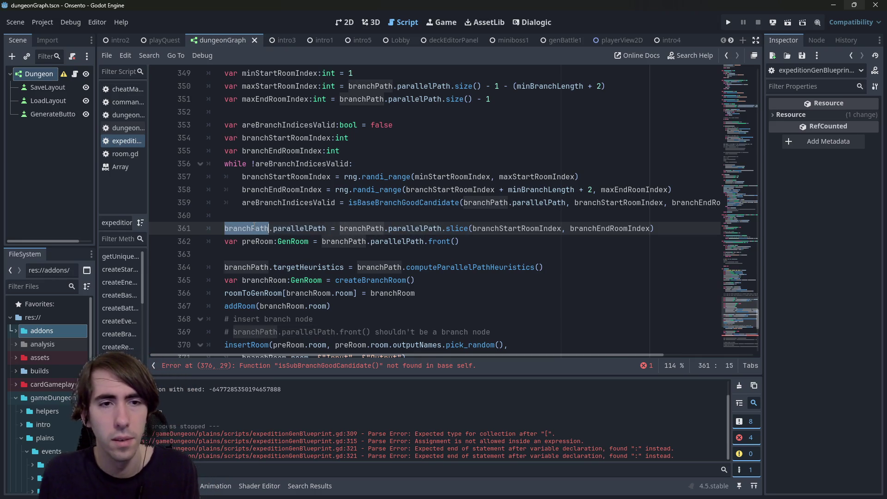
{"action": "scroll", "coordinate": [292, 222], "scroll_direction": "down", "scroll_amount": 3}
{"action": "scroll", "coordinate": [292, 222], "scroll_direction": "down", "scroll_amount": 2}
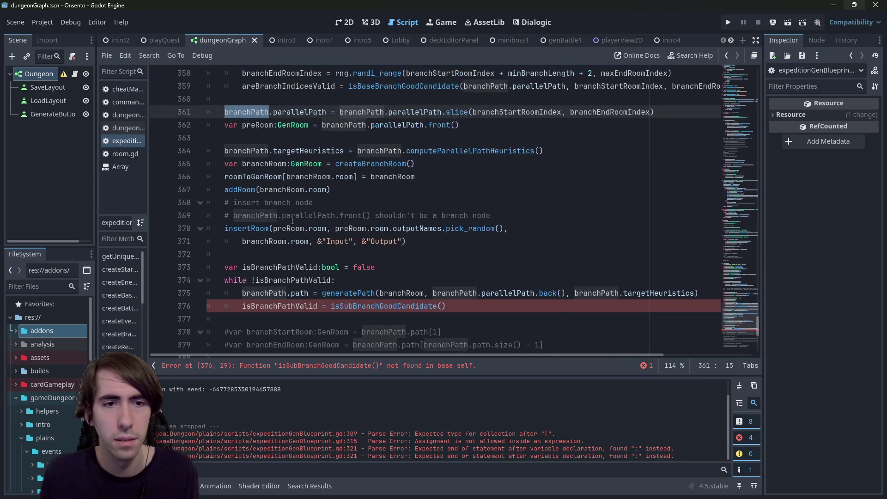
{"action": "left_click", "coordinate": [245, 112]}
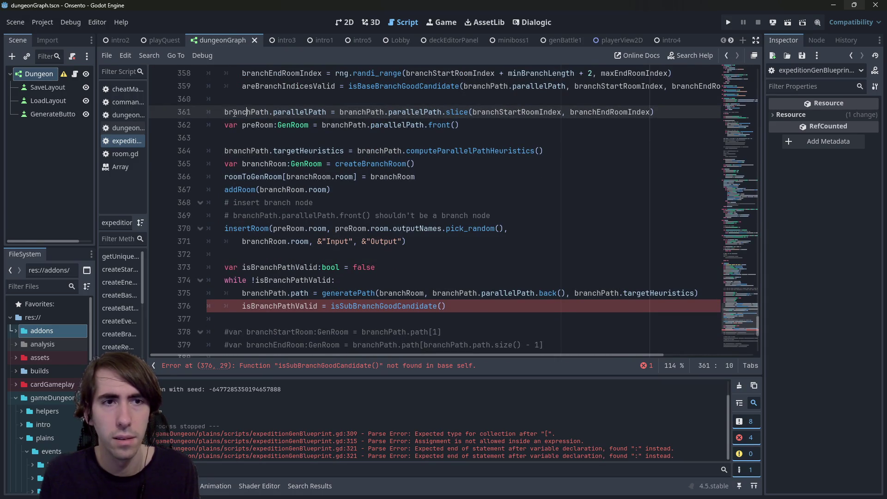
Pass branchPath.parallelPath and branchPath.path as the call's two arguments.
{"action": "left_click_drag", "start_coordinate": [226, 112], "coordinate": [326, 113]}
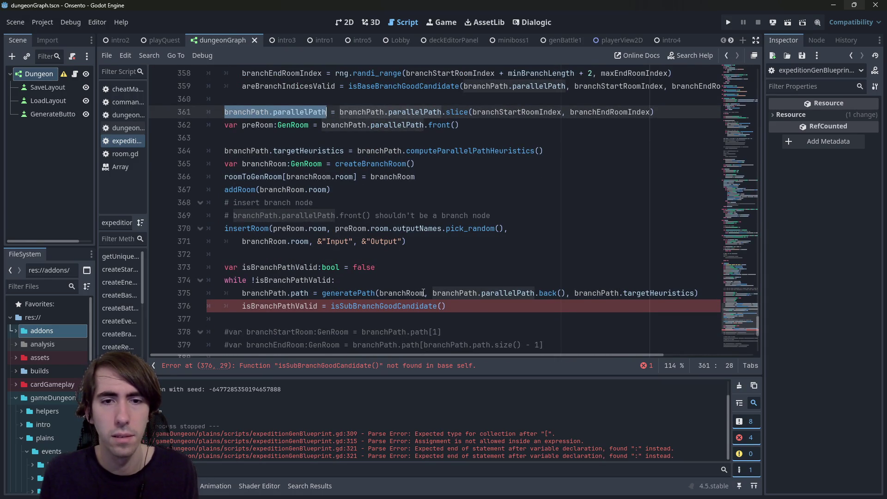
{"action": "left_click", "coordinate": [443, 306]}
{"action": "type", "text": "branchPath.parallelPath,"}
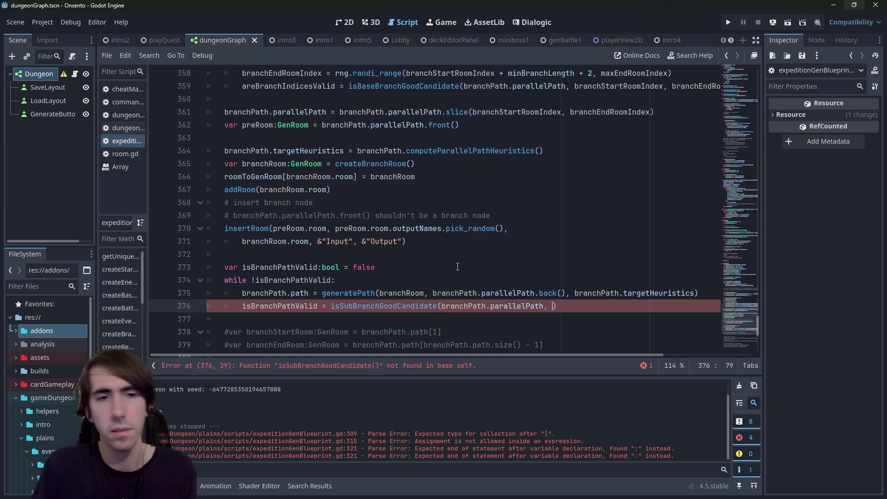
{"action": "left_click_drag", "start_coordinate": [243, 293], "coordinate": [310, 293]}
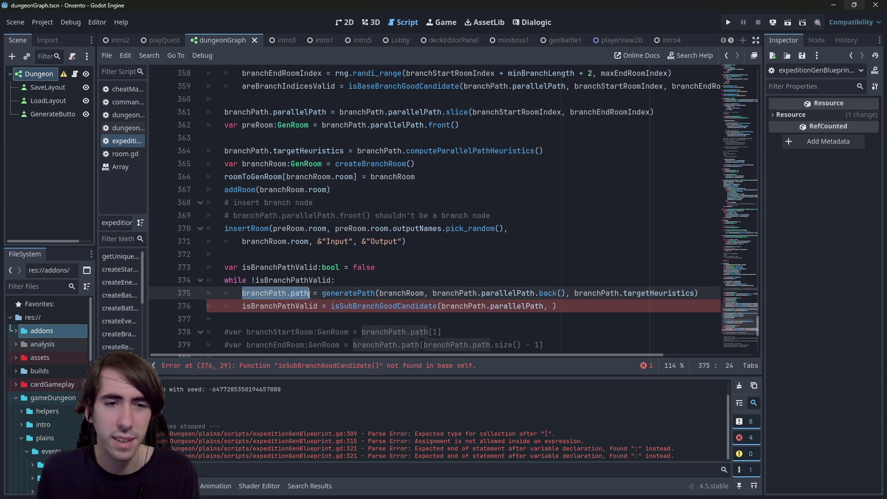
{"action": "left_click", "coordinate": [554, 306]}
{"action": "key", "text": "ctrl+v"}
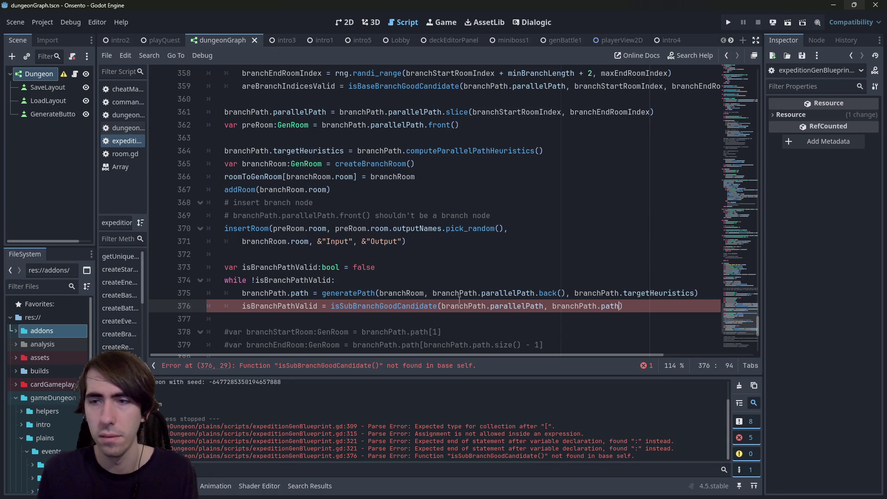
Copy the isSubBranchGoodCandidate name and scroll up to line 327.
{"action": "double_click", "coordinate": [366, 306]}
{"action": "scroll", "coordinate": [365, 268], "scroll_direction": "up", "scroll_amount": 15}
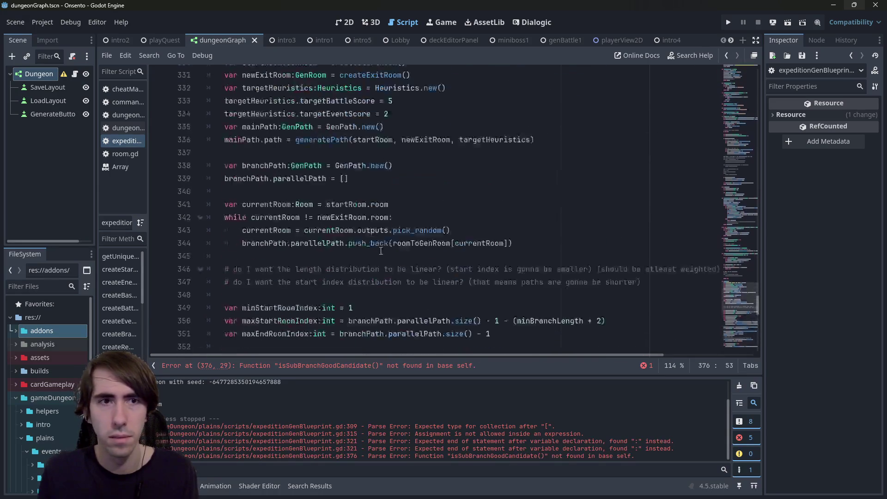
{"action": "scroll", "coordinate": [364, 257], "scroll_direction": "up", "scroll_amount": 6}
{"action": "scroll", "coordinate": [364, 257], "scroll_direction": "down", "scroll_amount": 6}
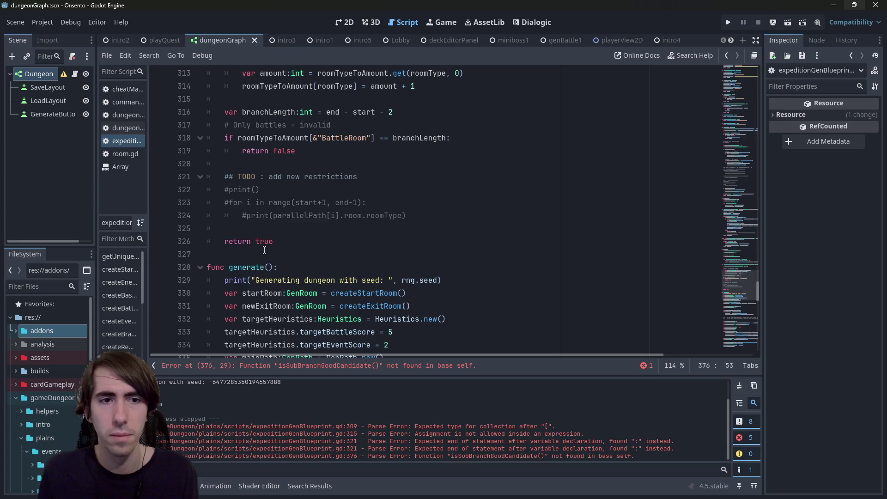
Add an empty func isSubBranchGoodCandidate(): after the base-branch function.
{"action": "left_click", "coordinate": [278, 255]}
{"action": "key", "text": "Return"}
{"action": "key", "text": "Return"}
{"action": "key", "text": "Up"}
{"action": "type", "text": "func"}
{"action": "key", "text": "ctrl+v"}
{"action": "type", "text": "():"}
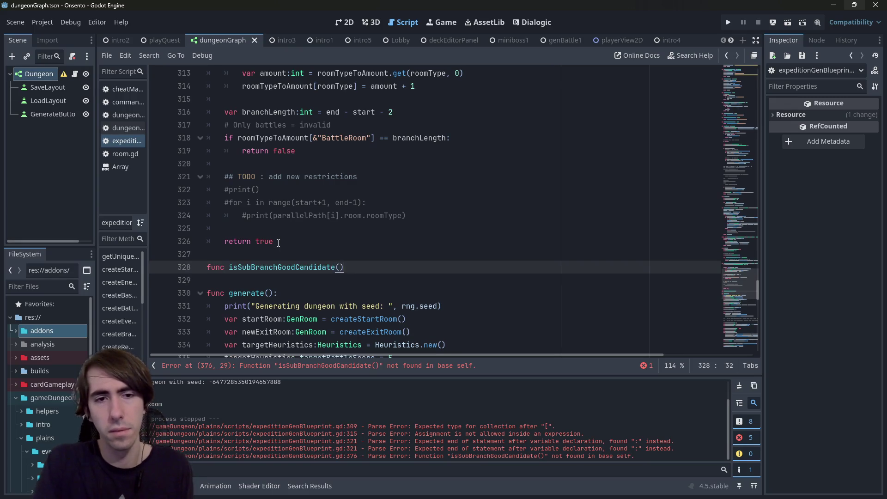
{"action": "key", "text": "Return"}
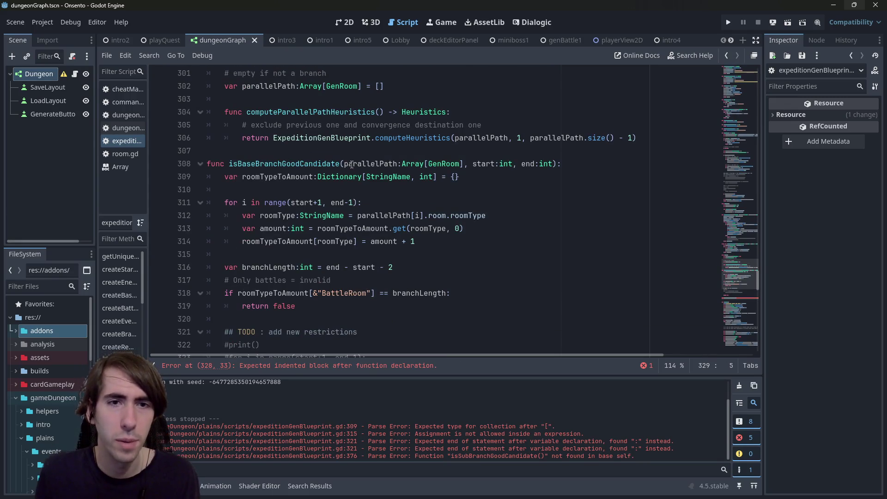
Copy the parallelPath:Array[GenRoom] parameter into the new signature, followed by a comma.
{"action": "mouse_move", "coordinate": [342, 164]}
{"action": "left_mouse_down"}
{"action": "mouse_move", "coordinate": [578, 164]}
{"action": "mouse_move", "coordinate": [509, 178]}
{"action": "mouse_move", "coordinate": [466, 163]}
{"action": "left_mouse_up"}
{"action": "key", "text": "ctrl+c"}
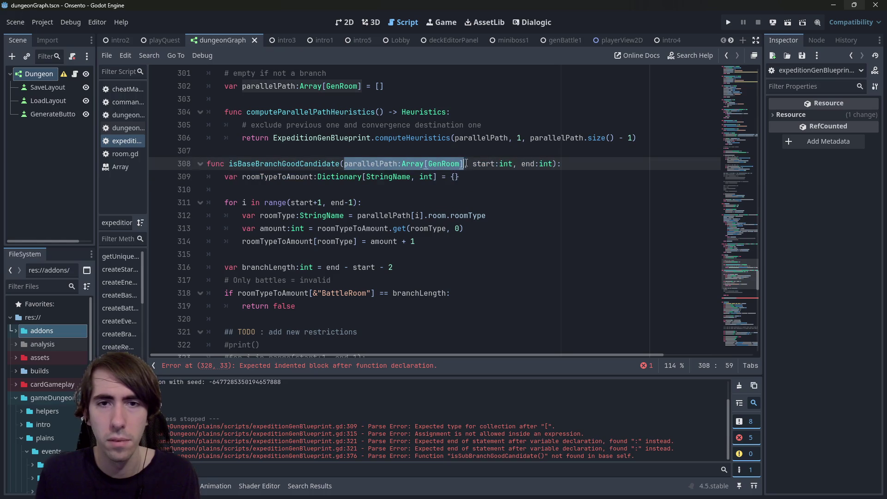
{"action": "scroll", "coordinate": [419, 196], "scroll_direction": "down", "scroll_amount": 5}
{"action": "left_click", "coordinate": [338, 229]}
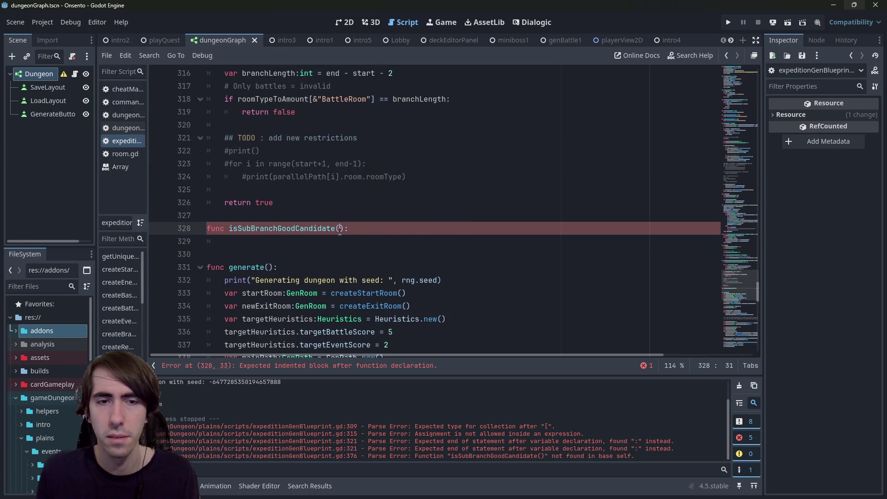
{"action": "key", "text": "ctrl+v"}
{"action": "double_click", "coordinate": [393, 229]}
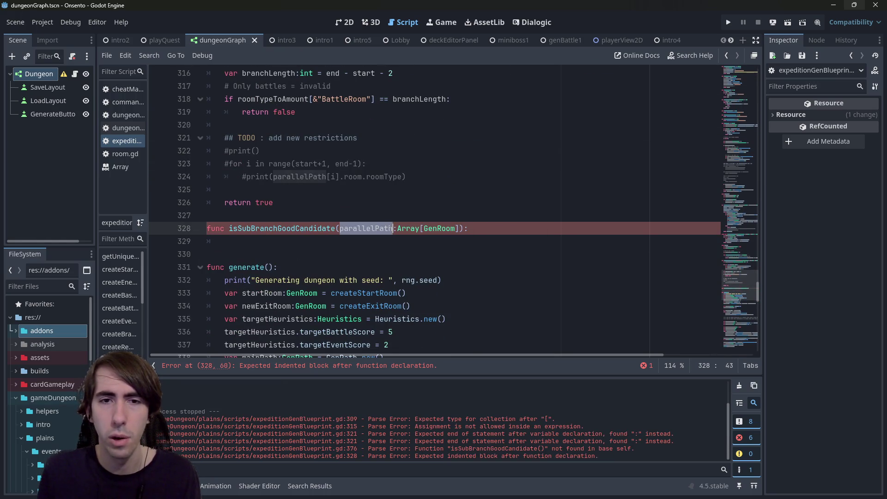
{"action": "left_click", "coordinate": [460, 228]}
{"action": "type", "text": "."}
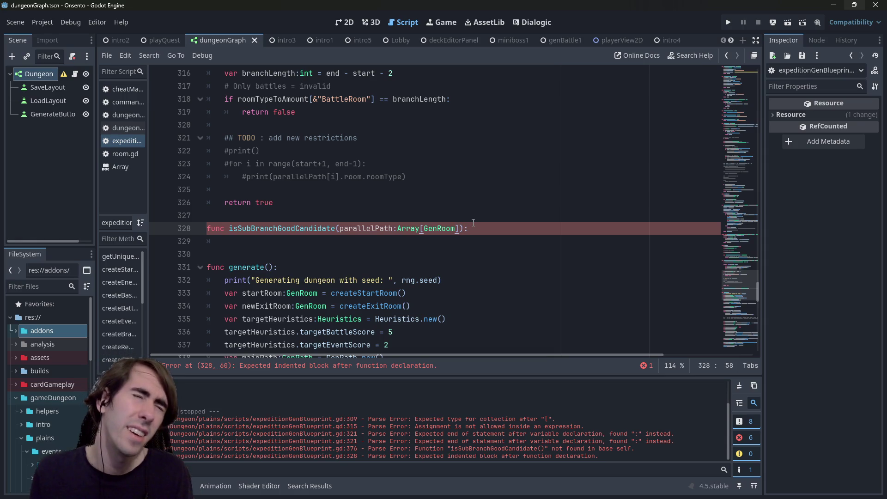
{"action": "key", "text": "BackSpace"}
{"action": "type", "text": ","}
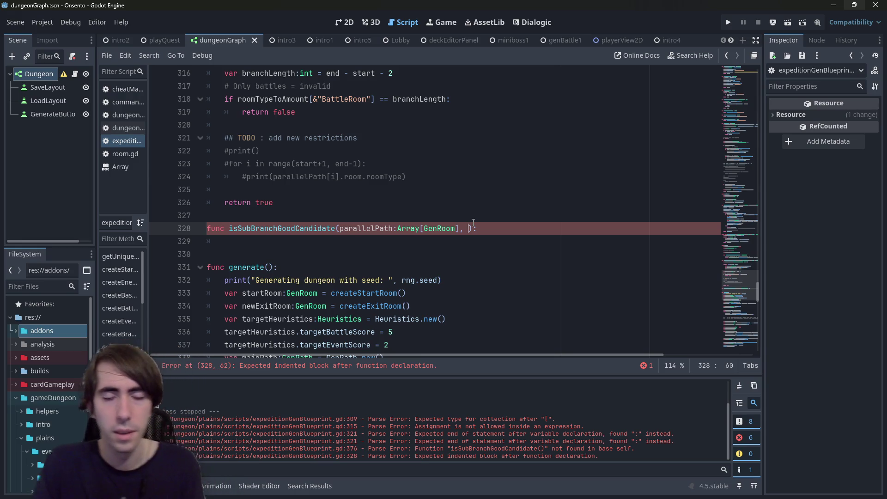
Add subPath as the second parameter and start a '#' comment line above the function.
{"action": "type", "text": "subP"}
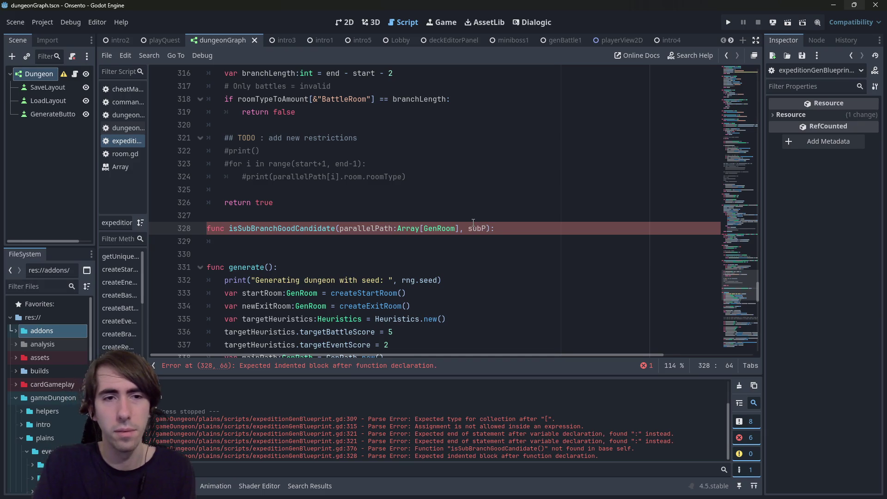
{"action": "type", "text": "ath"}
{"action": "key", "text": "Home"}
{"action": "key", "text": "Return"}
{"action": "key", "text": "Up"}
{"action": "type", "text": "#"}
Type subPath as Array[GenRoom] and save the script.
{"action": "key", "text": "Down"}
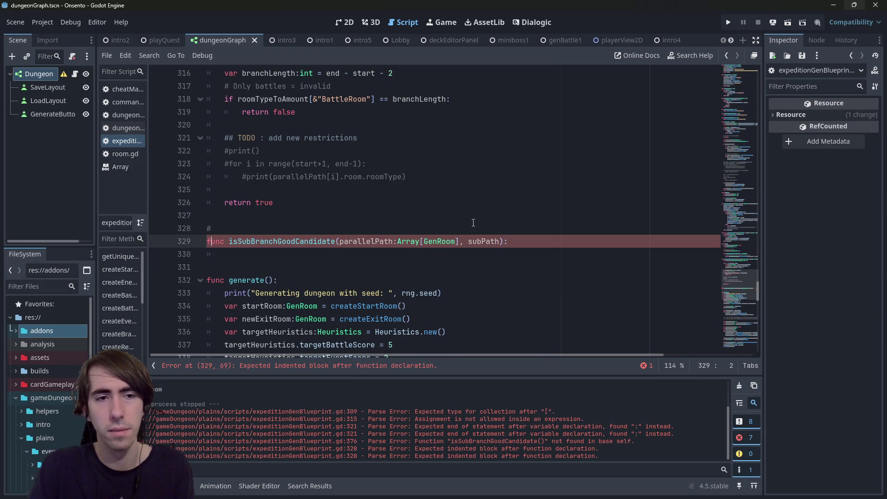
{"action": "key", "text": "ctrl+shift+Right"}
{"action": "key", "text": "ctrl+shift+Right"}
{"action": "key", "text": "ctrl+shift+Right"}
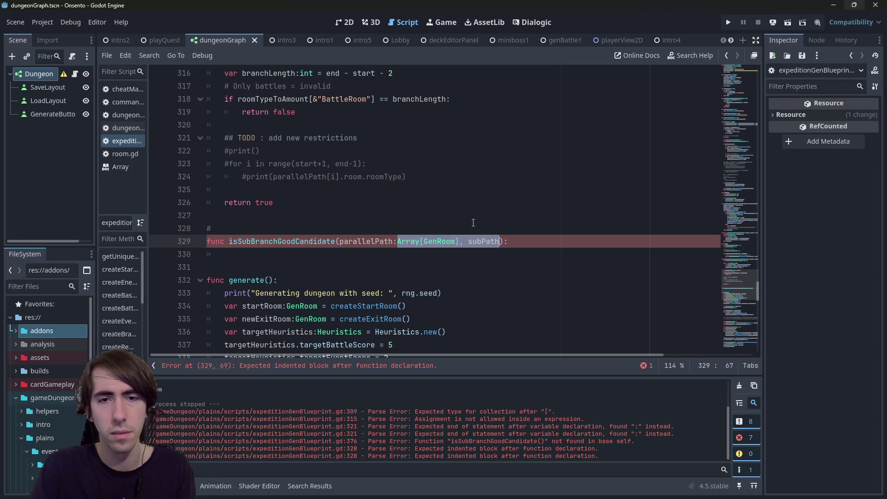
{"action": "key", "text": "Right"}
{"action": "type", "text": "Array[GenRoom],"}
{"action": "key", "text": "ctrl+z"}
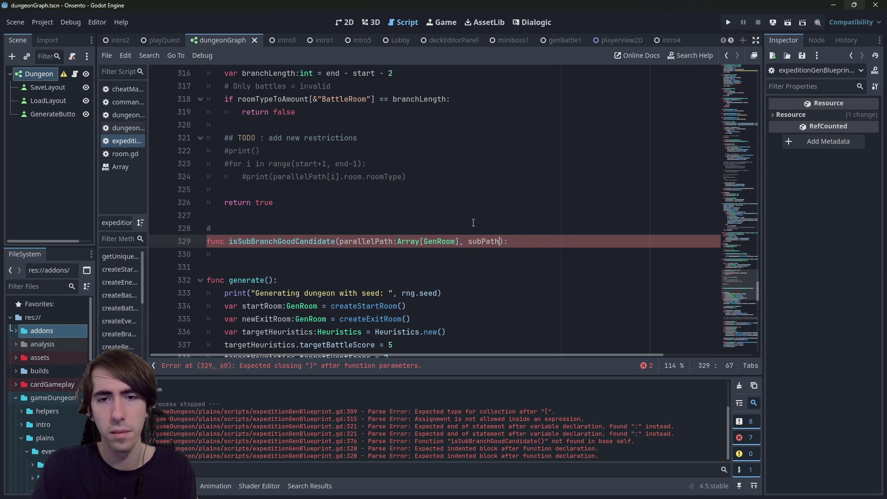
{"action": "type", "text": ":Array[GenRoom],"}
{"action": "key", "text": "ctrl+s"}
{"action": "key", "text": "Up"}
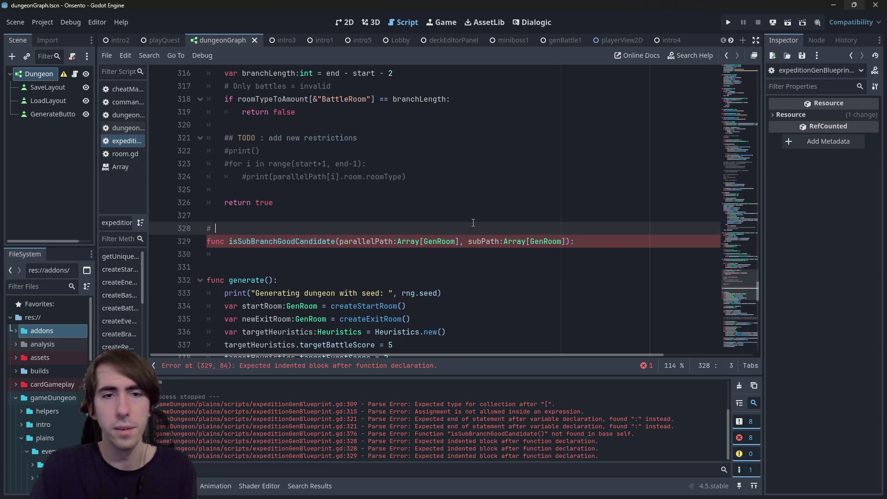
{"action": "double_click", "coordinate": [366, 241]}
{"action": "left_click", "coordinate": [394, 229]}
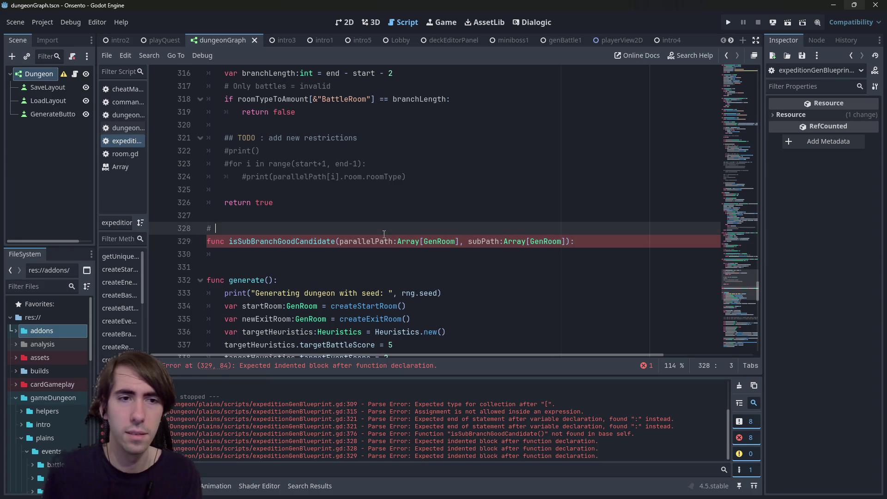
Write the comment '# parallelPath: [1, length - 1]' above the function.
{"action": "type", "text": "parallelPath: [1, -1"}
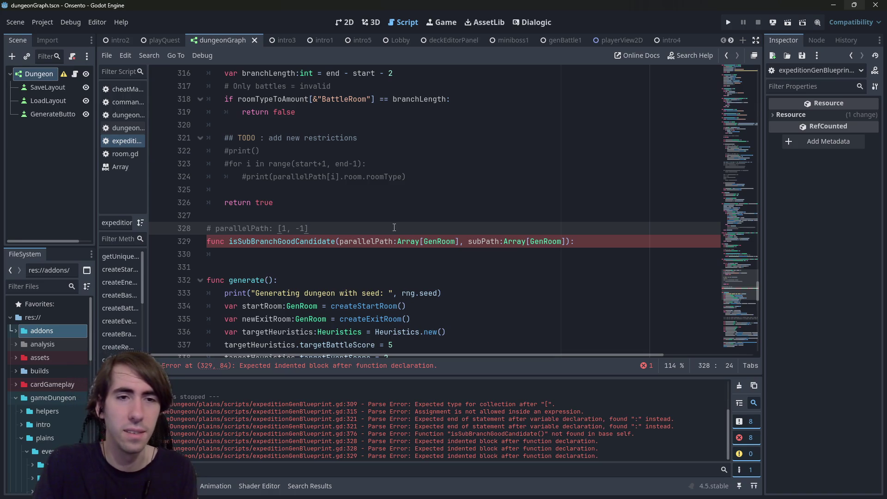
{"action": "type", "text": "length"}
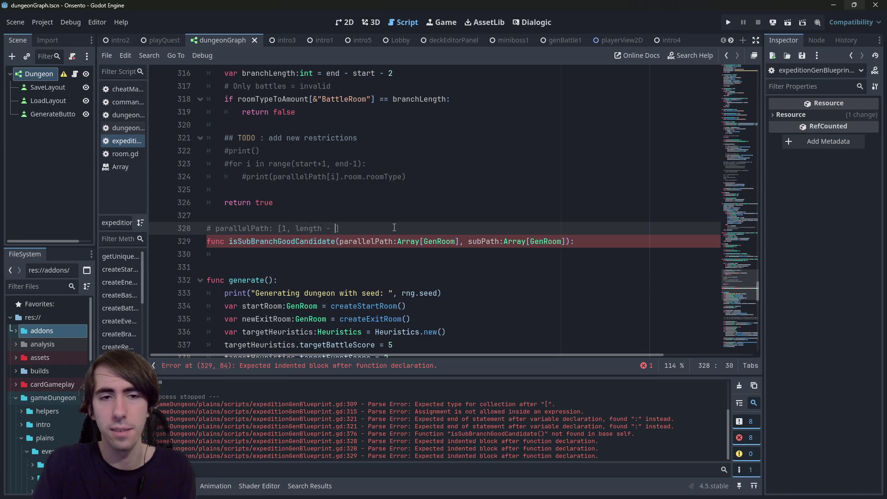
{"action": "type", "text": " - 1"}
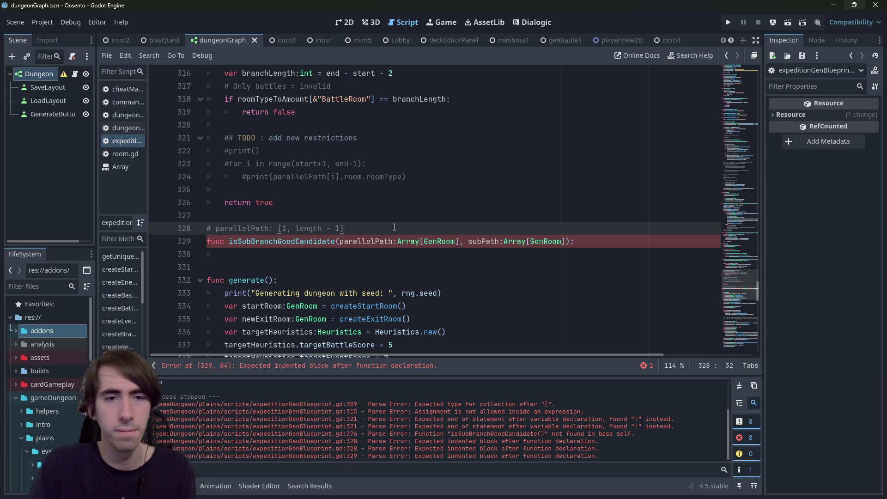
{"action": "key", "text": "Return"}
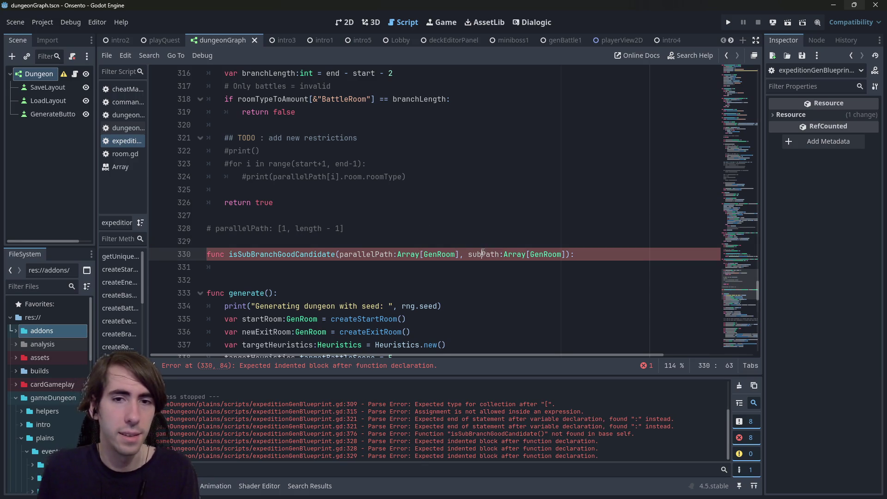
Add a second comment line '# subPath: [0, length]'.
{"action": "double_click", "coordinate": [467, 254]}
{"action": "key", "text": "ctrl+c"}
{"action": "left_click", "coordinate": [468, 241]}
{"action": "key", "text": "ctrl+v"}
{"action": "key", "text": "ctrl+k"}
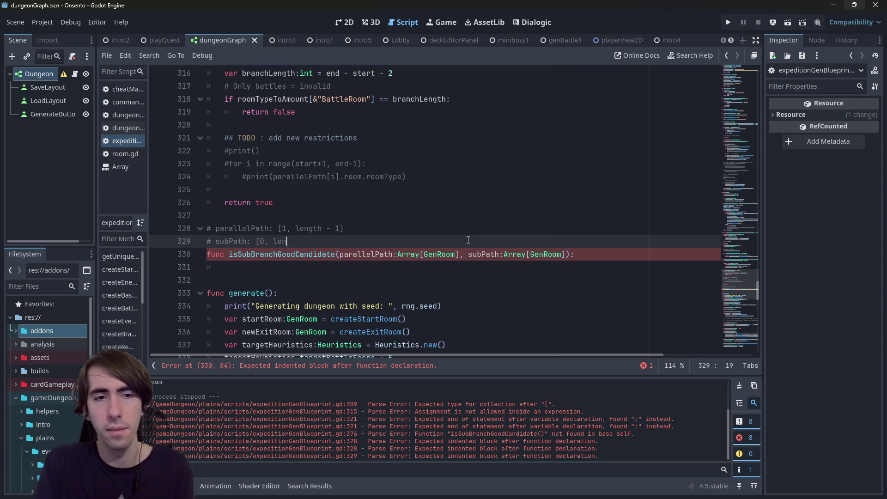
{"action": "type", "text": "gth"}
{"action": "key", "text": "BackSpace"}
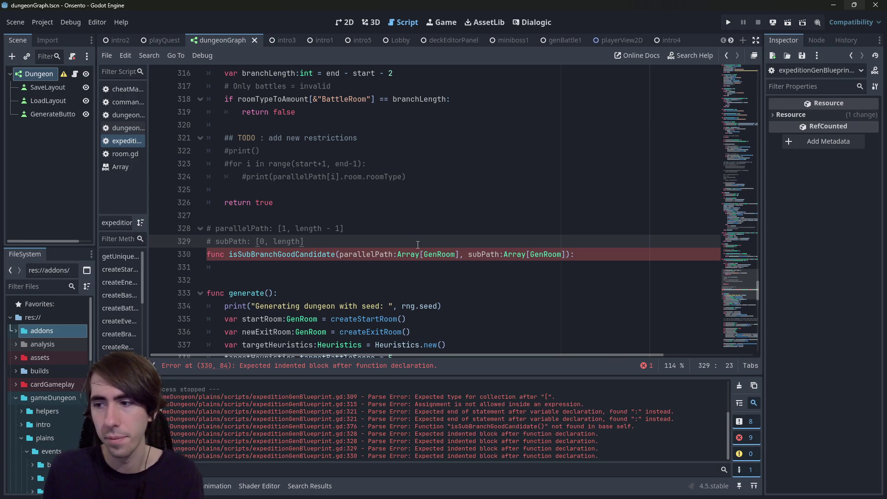
{"action": "scroll", "coordinate": [414, 266], "scroll_direction": "down", "scroll_amount": 1}
{"action": "left_click", "coordinate": [318, 230]}
{"action": "scroll", "coordinate": [300, 229], "scroll_direction": "down", "scroll_amount": 3}
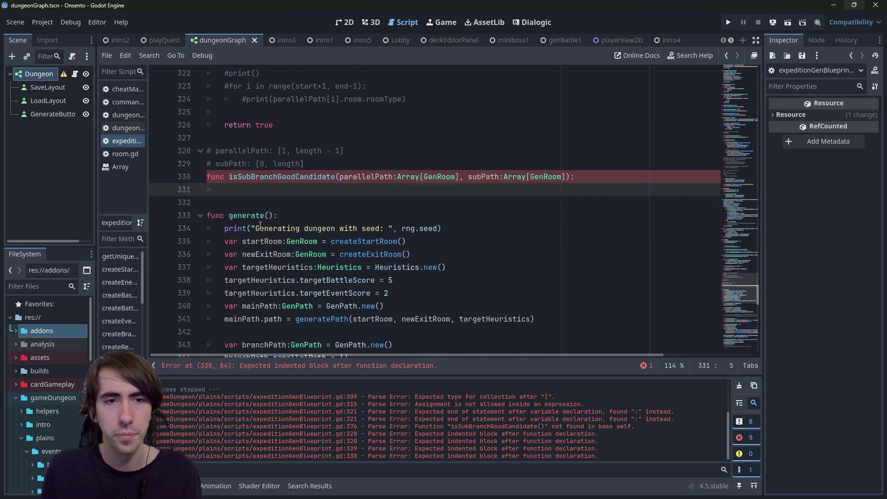
Paste 'var roomTypeToAmount:Dictionary[StringName, int] = {}' from line 309 into the new function body.
{"action": "scroll", "coordinate": [260, 226], "scroll_direction": "up", "scroll_amount": 9}
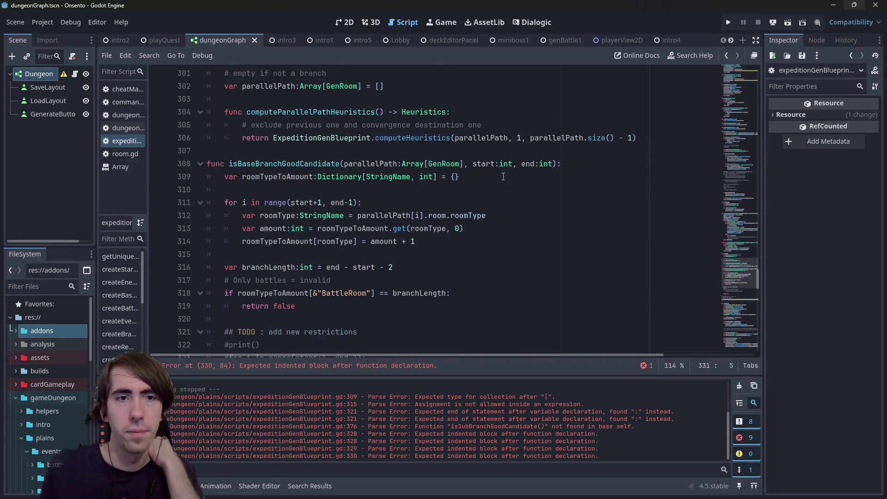
{"action": "left_click", "coordinate": [490, 173]}
{"action": "mouse_move", "coordinate": [489, 172]}
{"action": "left_mouse_down"}
{"action": "mouse_move", "coordinate": [206, 166]}
{"action": "mouse_move", "coordinate": [99, 177]}
{"action": "left_mouse_up"}
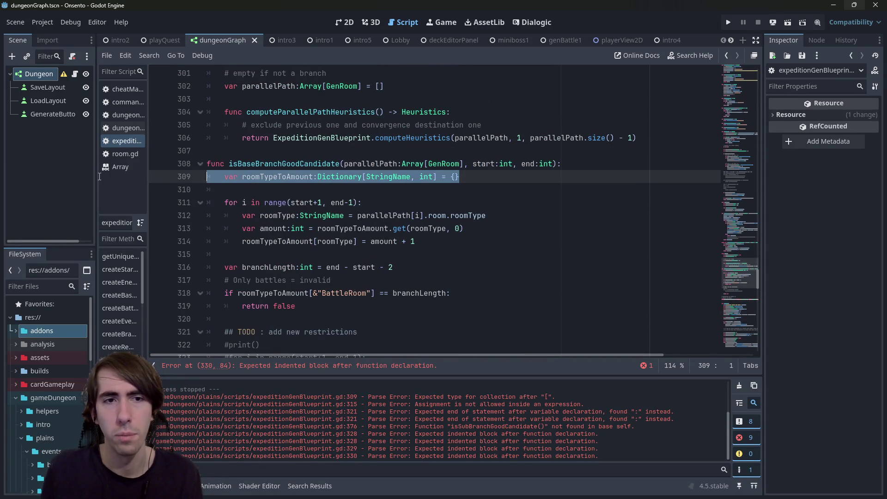
{"action": "scroll", "coordinate": [339, 237], "scroll_direction": "down", "scroll_amount": 5}
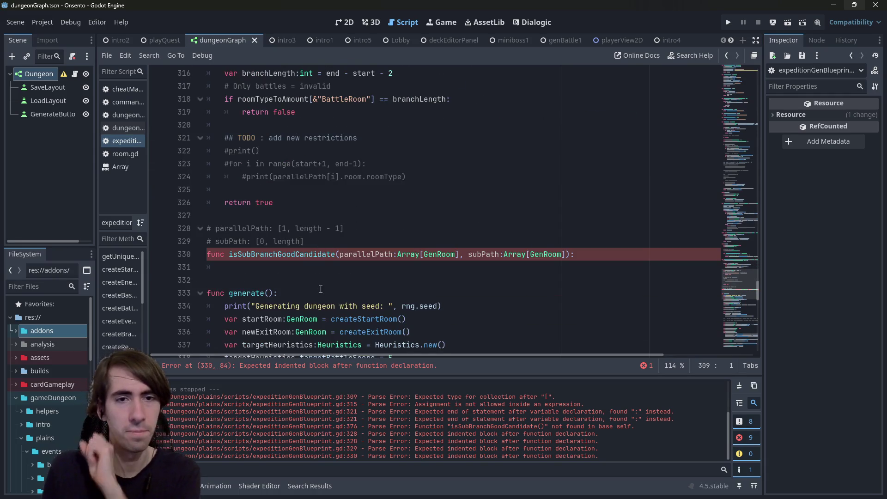
{"action": "left_click", "coordinate": [296, 263]}
{"action": "key", "text": "ctrl+v"}
Review the room-type counting loop and select the new function with its comments.
{"action": "scroll", "coordinate": [375, 217], "scroll_direction": "up", "scroll_amount": 4}
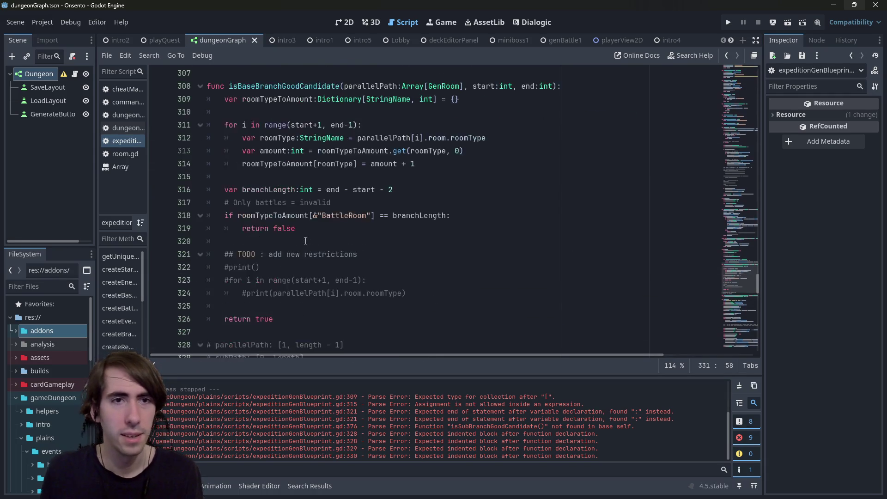
{"action": "double_click", "coordinate": [296, 138]}
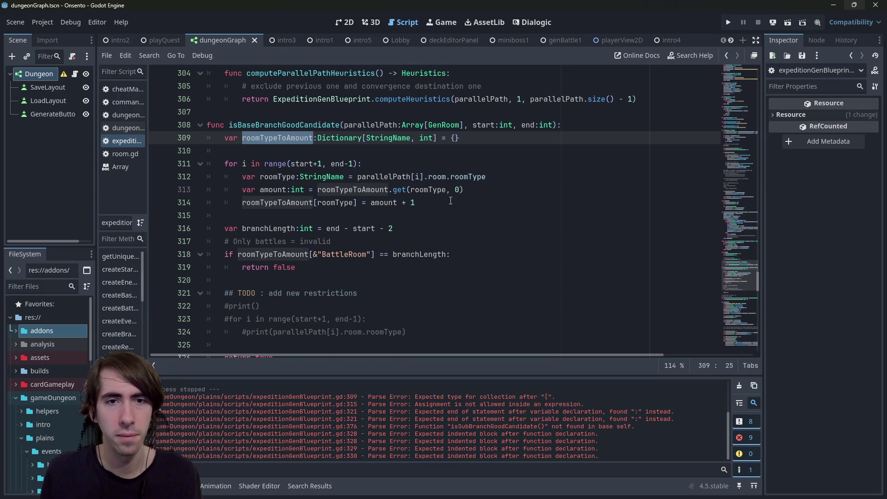
{"action": "left_click_drag", "start_coordinate": [451, 201], "coordinate": [177, 167]}
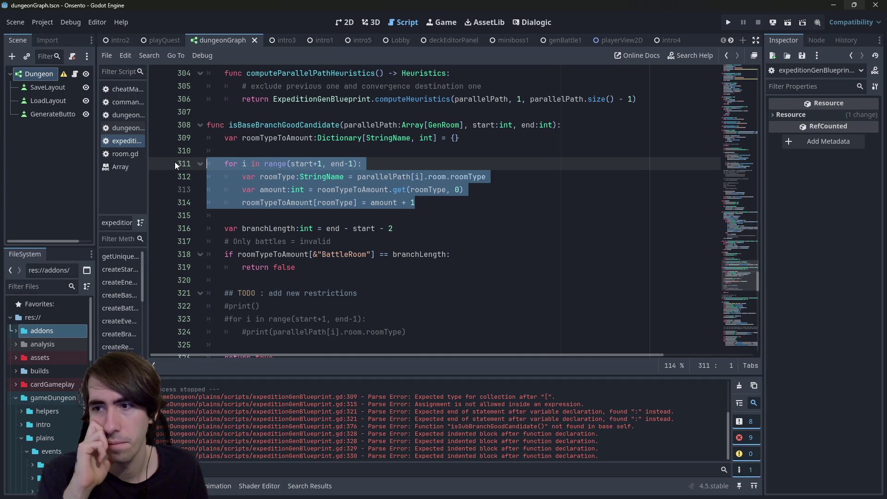
{"action": "scroll", "coordinate": [440, 255], "scroll_direction": "down", "scroll_amount": 3}
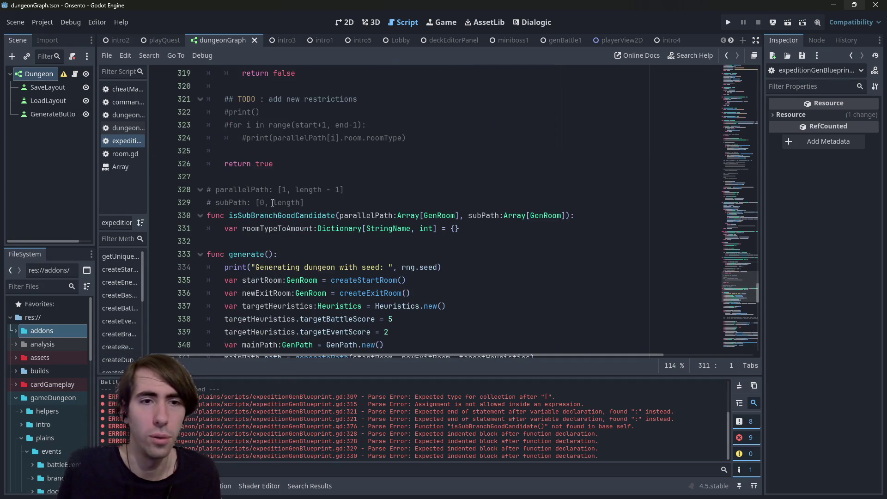
{"action": "left_click_drag", "start_coordinate": [463, 310], "coordinate": [222, 270]}
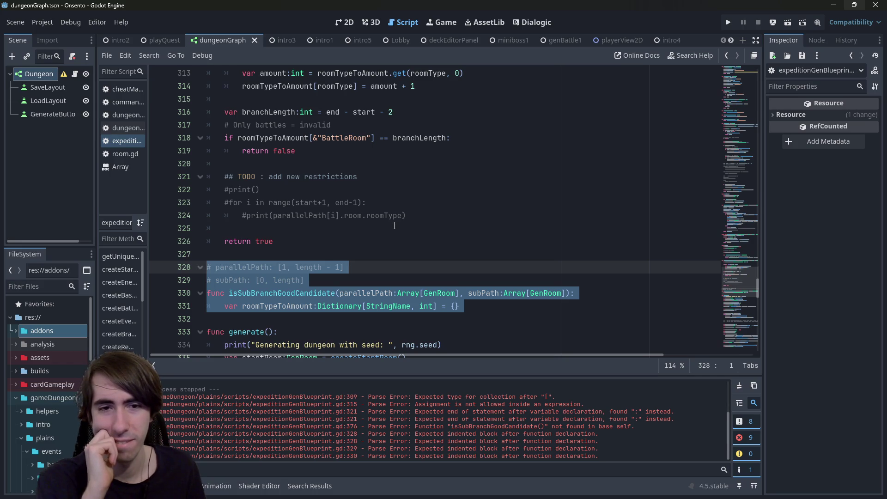
{"action": "scroll", "coordinate": [393, 217], "scroll_direction": "up", "scroll_amount": 4}
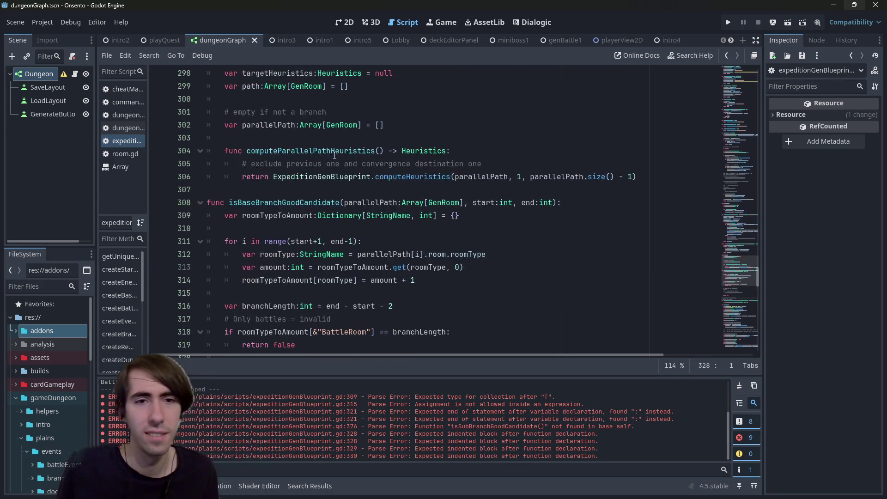
{"action": "scroll", "coordinate": [384, 208], "scroll_direction": "down", "scroll_amount": 15}
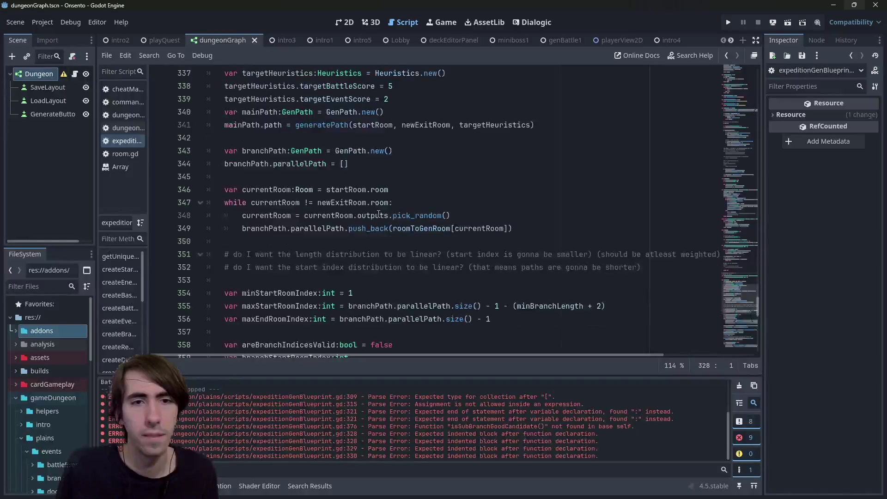
{"action": "scroll", "coordinate": [375, 214], "scroll_direction": "down", "scroll_amount": 7}
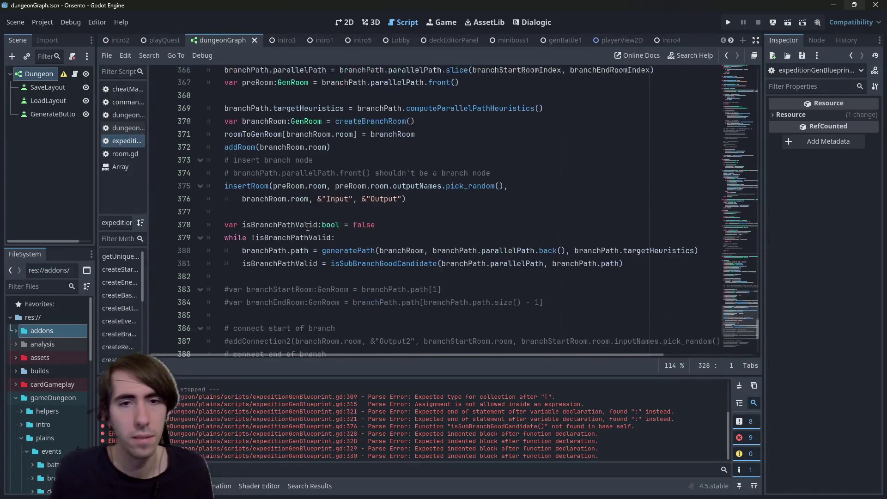
{"action": "scroll", "coordinate": [308, 227], "scroll_direction": "up", "scroll_amount": 6}
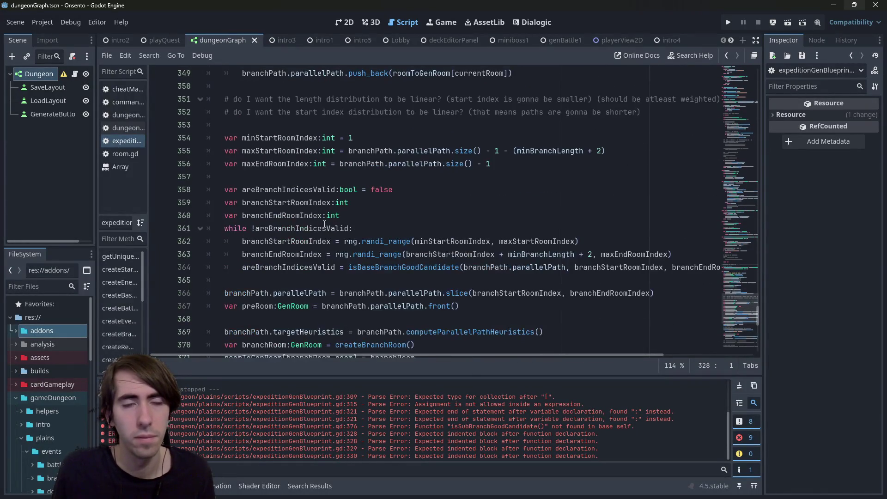
{"action": "scroll", "coordinate": [396, 208], "scroll_direction": "up", "scroll_amount": 14}
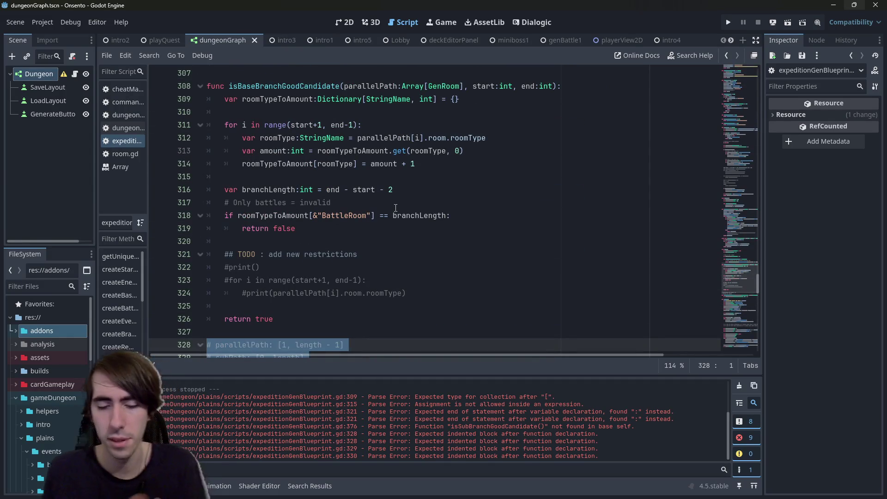
{"action": "key", "text": "Escape"}
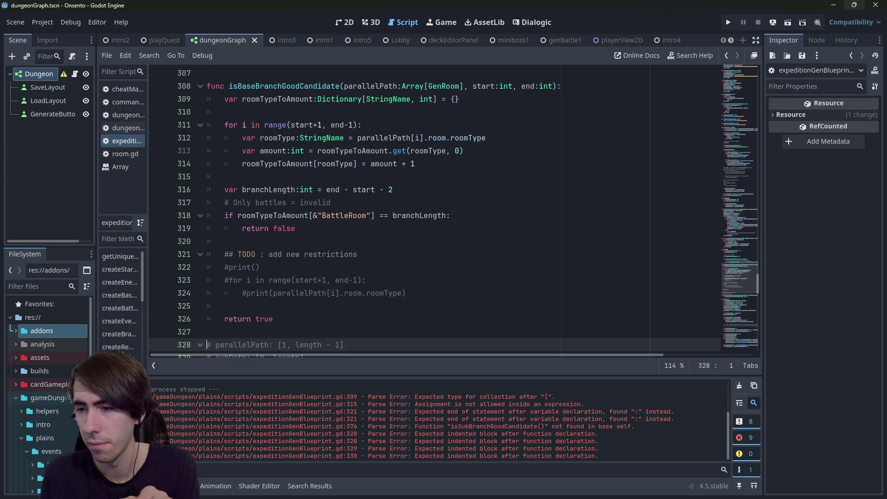
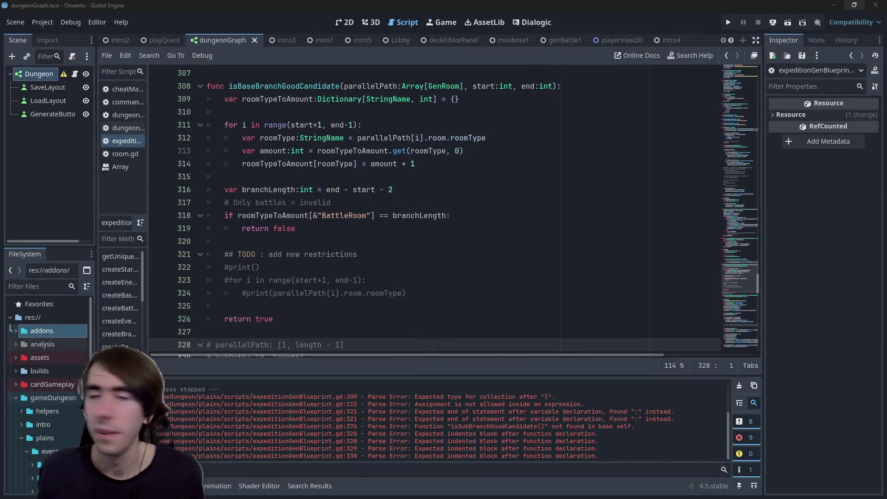
Review isBaseBranchGoodCandidate's body, highlighting every use of roomTypeToAmount.
{"action": "left_click", "coordinate": [390, 178]}
{"action": "left_click", "coordinate": [385, 243]}
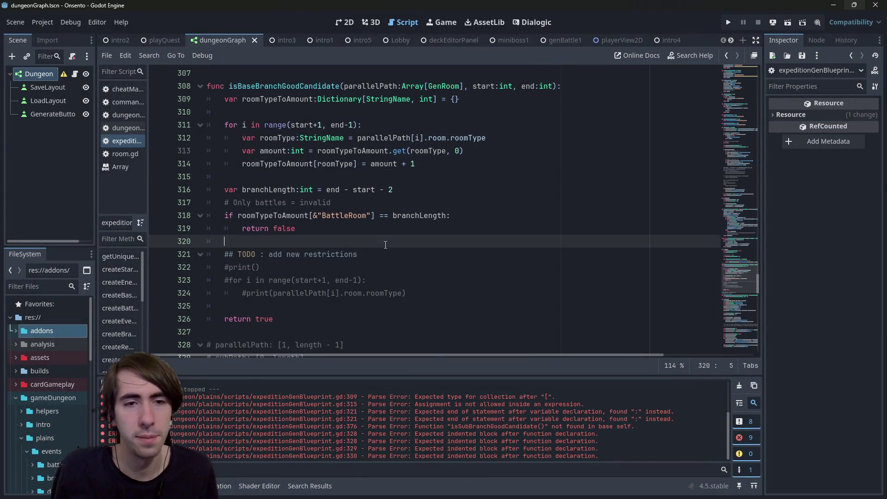
{"action": "key", "text": "Down"}
{"action": "scroll", "coordinate": [385, 246], "scroll_direction": "up", "scroll_amount": 2}
{"action": "scroll", "coordinate": [404, 237], "scroll_direction": "down", "scroll_amount": 1}
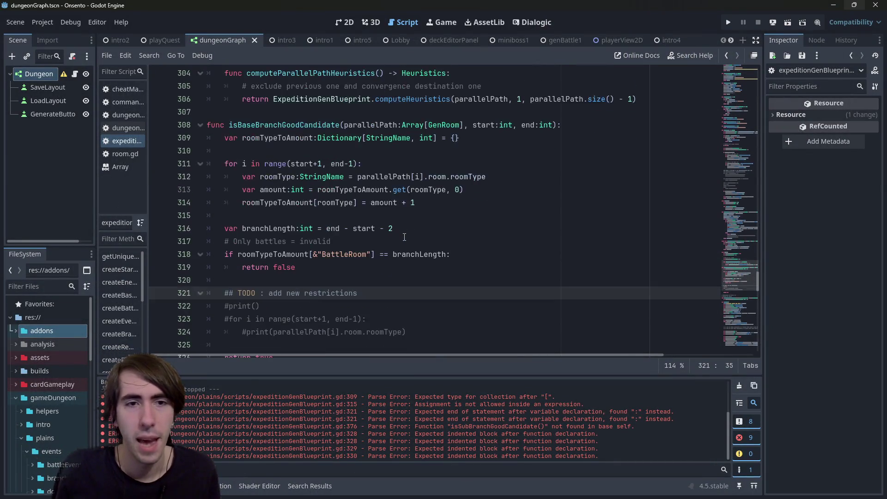
{"action": "double_click", "coordinate": [288, 138]}
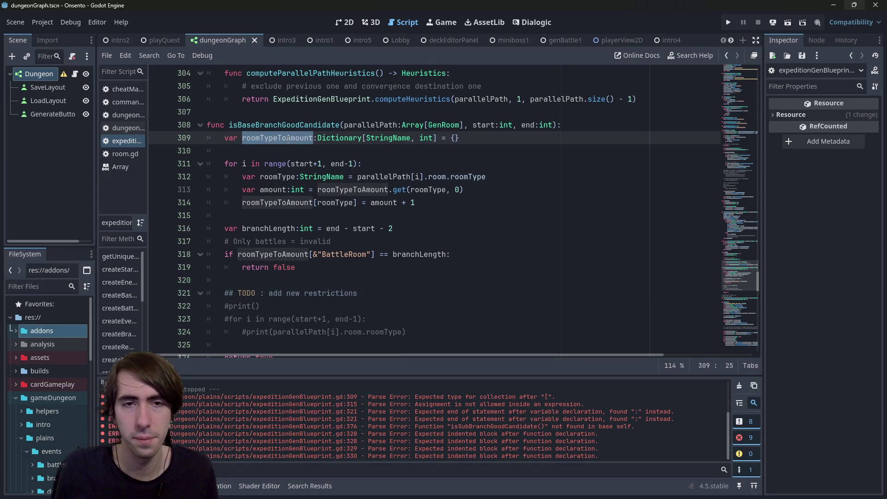
{"action": "left_click", "coordinate": [301, 114]}
{"action": "scroll", "coordinate": [333, 185], "scroll_direction": "down", "scroll_amount": 1}
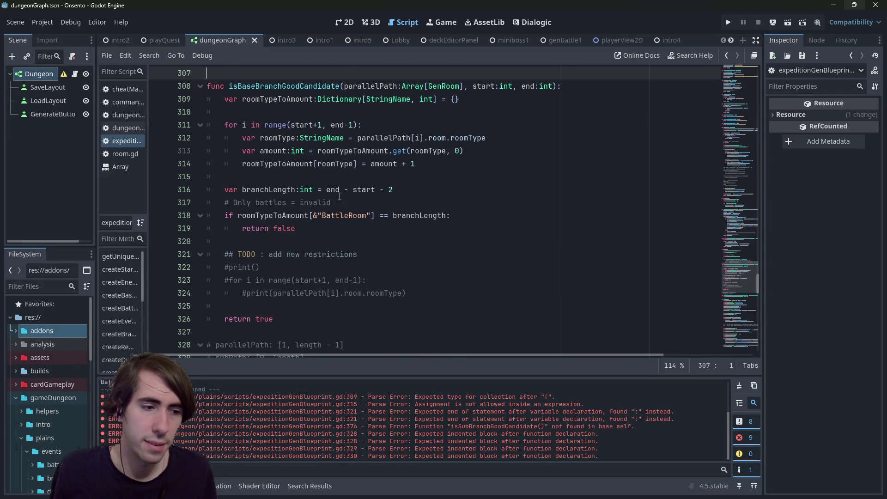
{"action": "scroll", "coordinate": [339, 197], "scroll_direction": "up", "scroll_amount": 2}
{"action": "scroll", "coordinate": [333, 180], "scroll_direction": "down", "scroll_amount": 3}
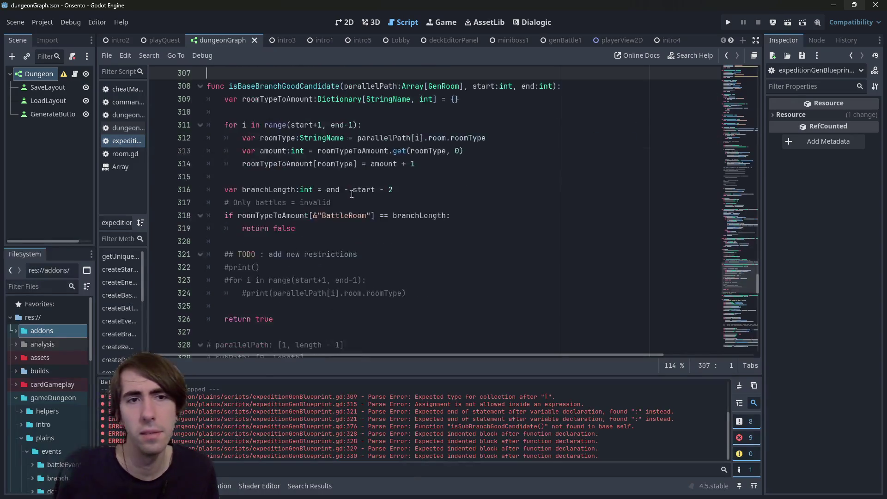
{"action": "scroll", "coordinate": [325, 156], "scroll_direction": "up", "scroll_amount": 1}
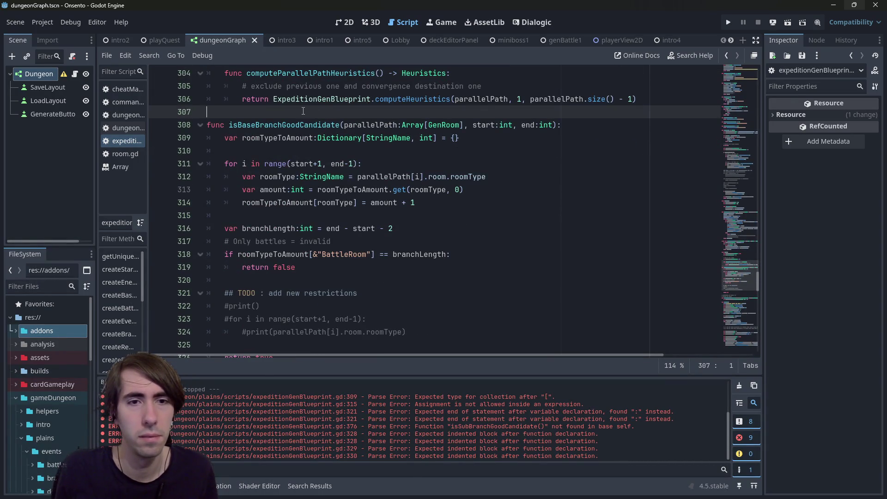
{"action": "scroll", "coordinate": [353, 165], "scroll_direction": "down", "scroll_amount": 1}
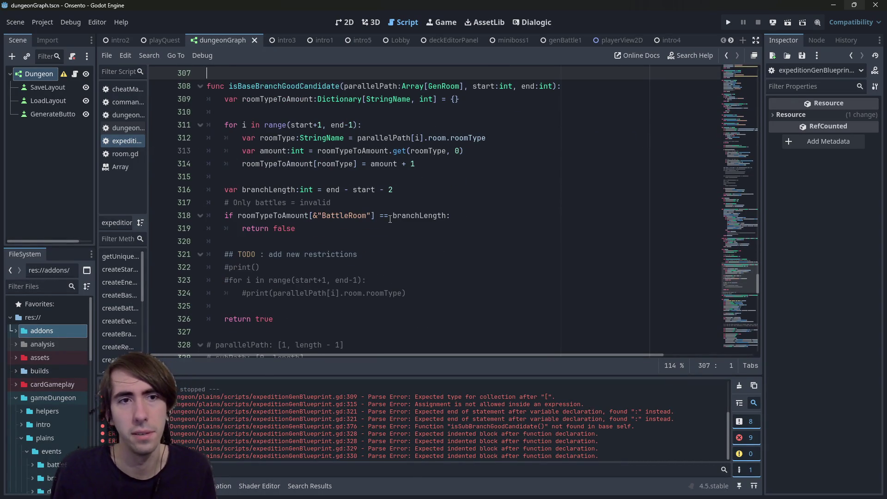
{"action": "scroll", "coordinate": [390, 219], "scroll_direction": "down", "scroll_amount": 1}
{"action": "scroll", "coordinate": [383, 217], "scroll_direction": "down", "scroll_amount": 2}
{"action": "scroll", "coordinate": [376, 216], "scroll_direction": "up", "scroll_amount": 2}
{"action": "scroll", "coordinate": [369, 214], "scroll_direction": "down", "scroll_amount": 3}
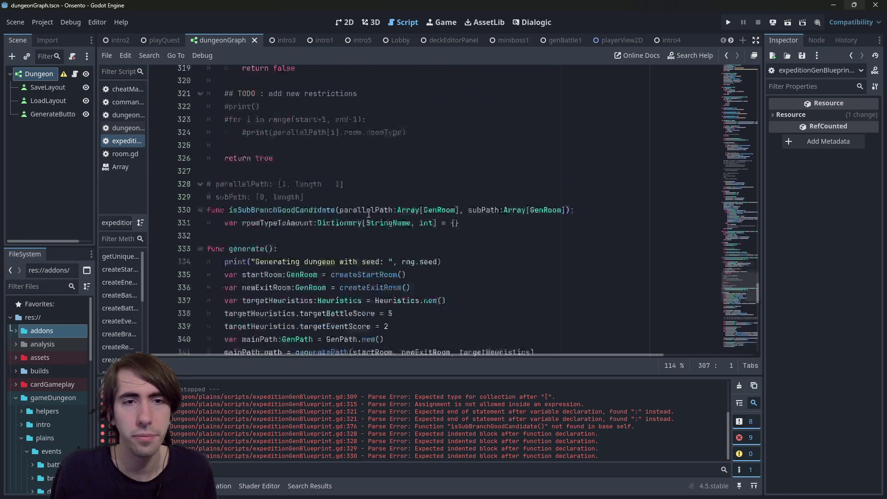
{"action": "scroll", "coordinate": [369, 214], "scroll_direction": "down", "scroll_amount": 7}
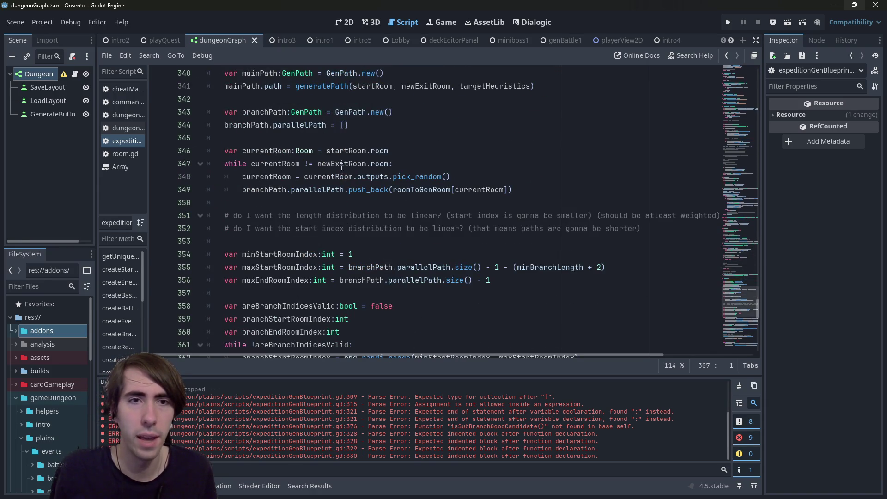
Inspect the branchPath declaration and its GenPath type, highlighting every branchPath use.
{"action": "left_click", "coordinate": [313, 112]}
{"action": "scroll", "coordinate": [313, 262], "scroll_direction": "up", "scroll_amount": 4}
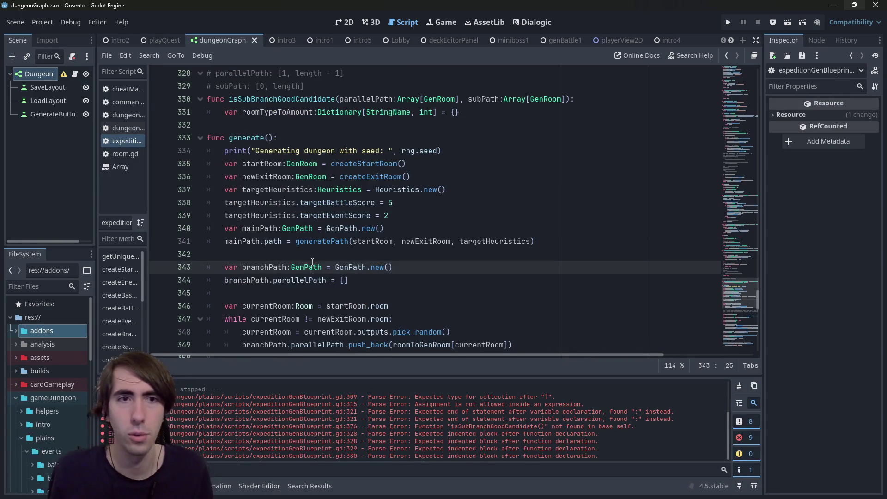
{"action": "left_click", "coordinate": [313, 264]}
{"action": "scroll", "coordinate": [319, 249], "scroll_direction": "up", "scroll_amount": 7}
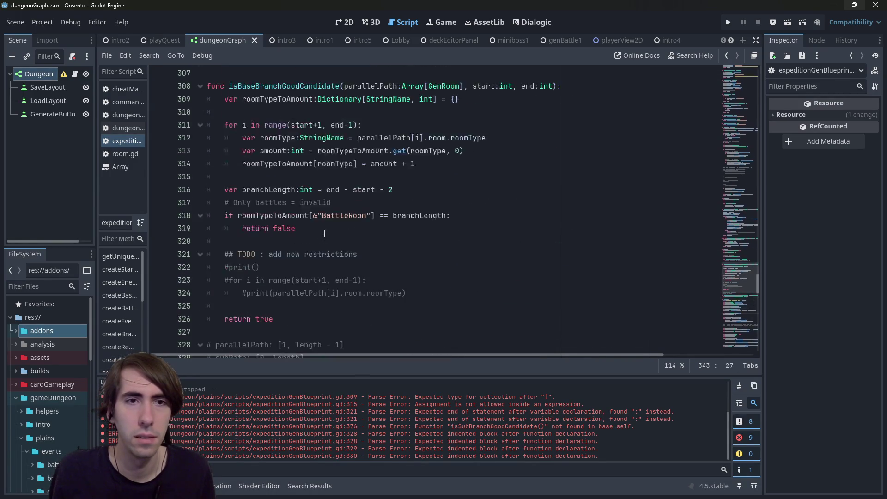
{"action": "scroll", "coordinate": [324, 234], "scroll_direction": "up", "scroll_amount": 1}
{"action": "left_click_drag", "start_coordinate": [459, 138], "coordinate": [158, 138]}
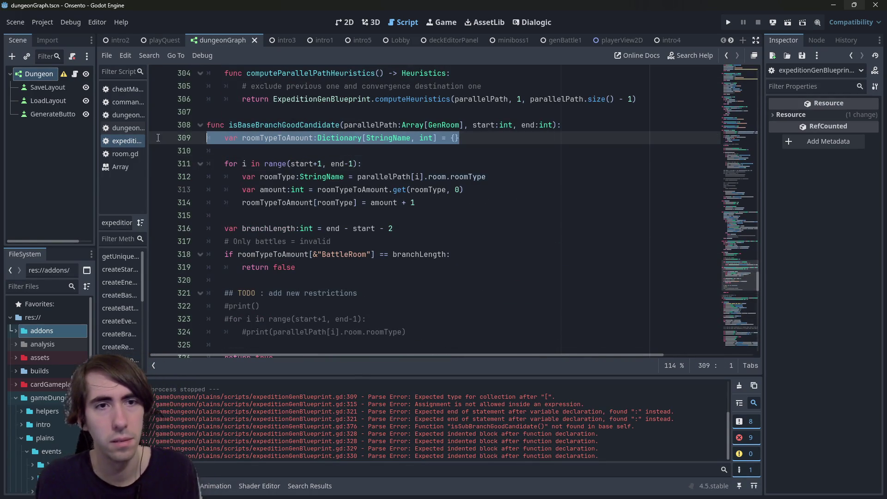
{"action": "scroll", "coordinate": [312, 242], "scroll_direction": "down", "scroll_amount": 8}
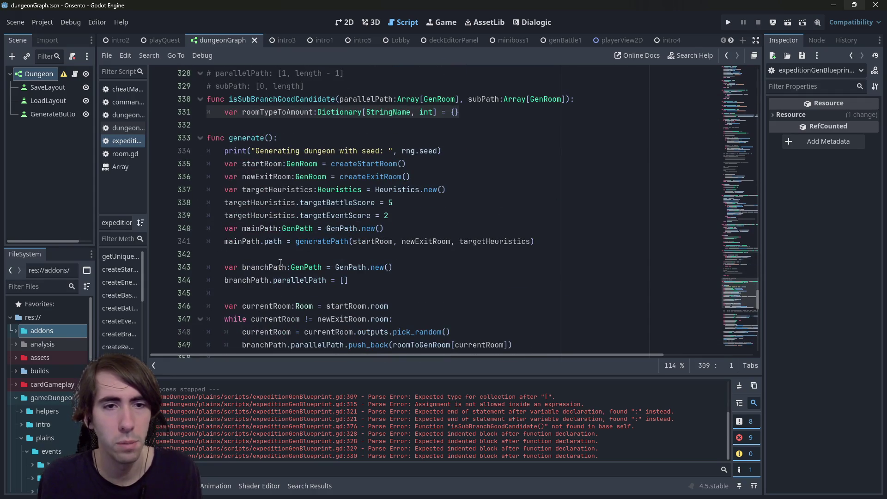
{"action": "double_click", "coordinate": [280, 264]}
{"action": "scroll", "coordinate": [324, 222], "scroll_direction": "down", "scroll_amount": 4}
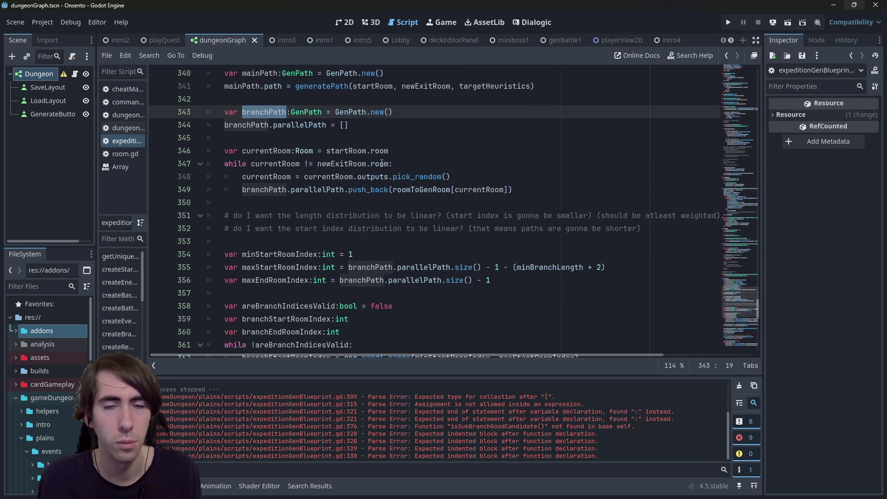
{"action": "scroll", "coordinate": [404, 149], "scroll_direction": "down", "scroll_amount": 2}
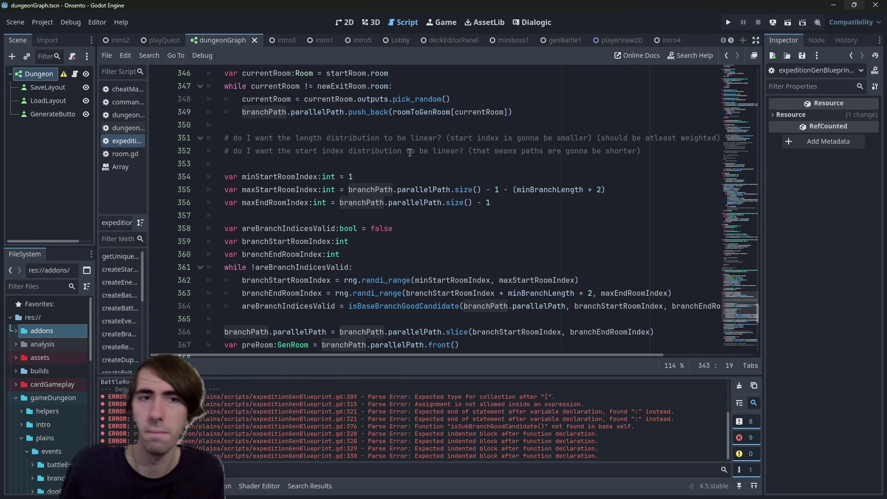
{"action": "scroll", "coordinate": [410, 153], "scroll_direction": "up", "scroll_amount": 3}
{"action": "double_click", "coordinate": [306, 151]}
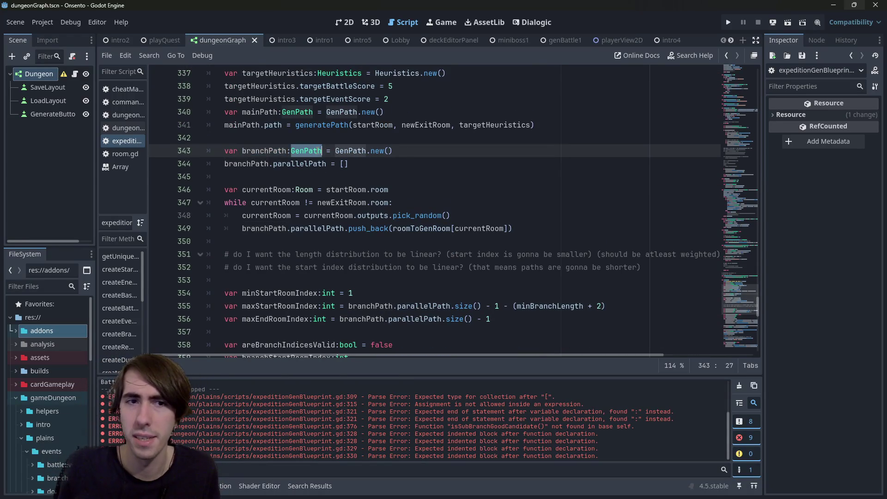
{"action": "mouse_move", "coordinate": [322, 151]}
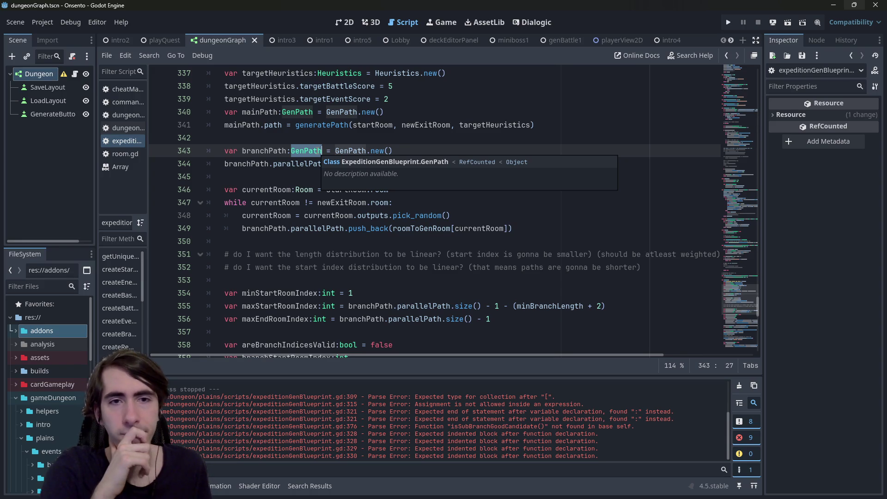
{"action": "scroll", "coordinate": [298, 281], "scroll_direction": "down", "scroll_amount": 4}
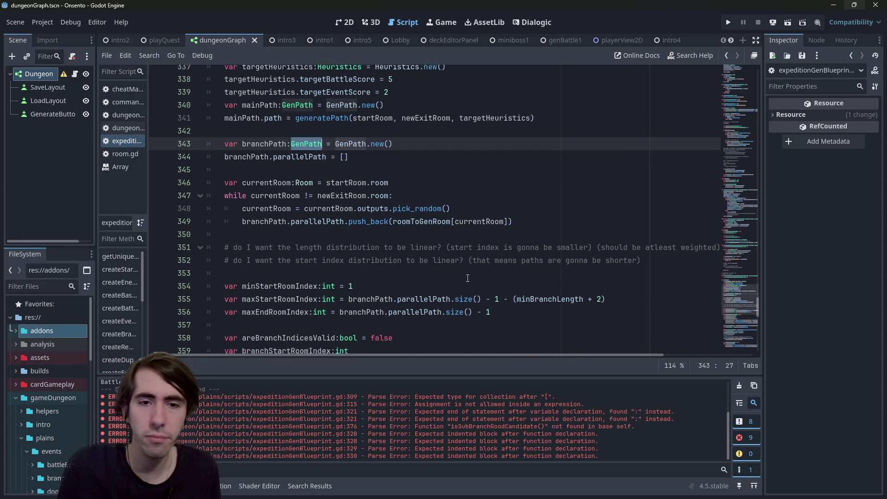
{"action": "scroll", "coordinate": [298, 281], "scroll_direction": "up", "scroll_amount": 4}
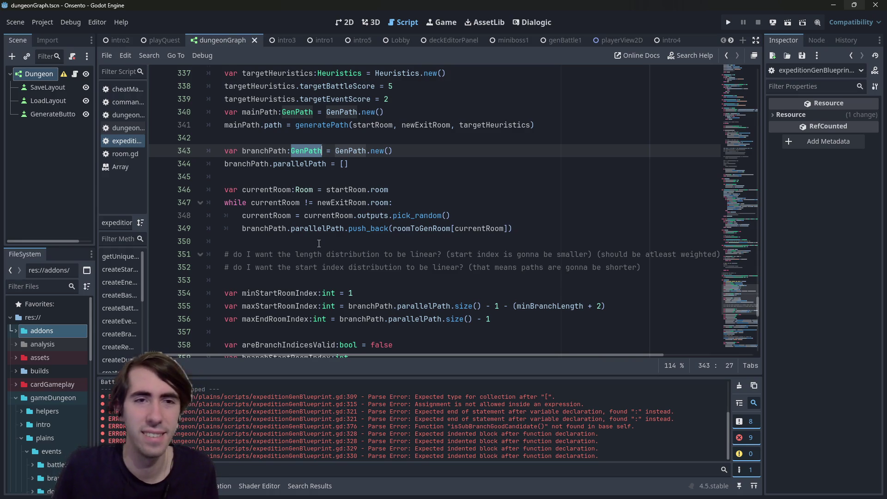
{"action": "scroll", "coordinate": [396, 168], "scroll_direction": "up", "scroll_amount": 4}
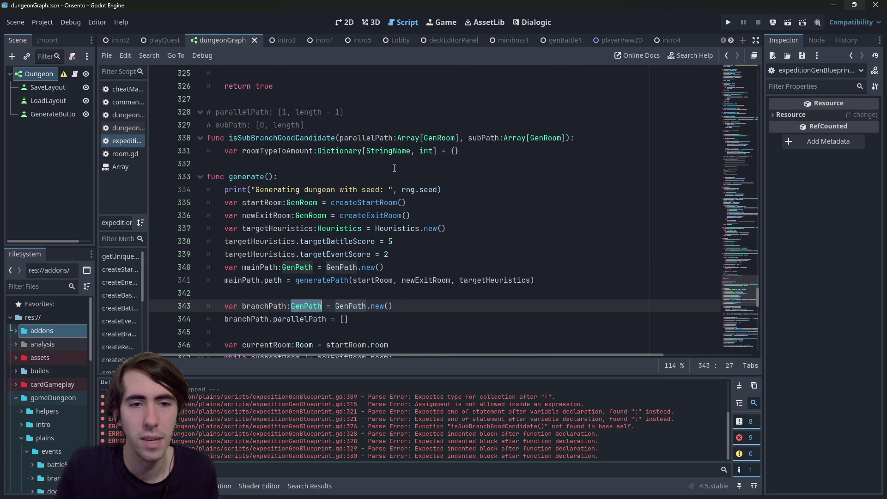
{"action": "scroll", "coordinate": [394, 168], "scroll_direction": "up", "scroll_amount": 8}
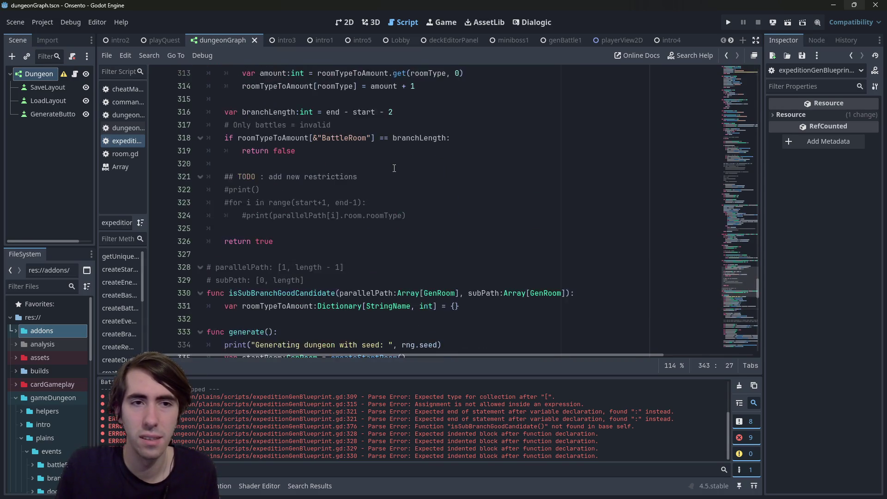
{"action": "scroll", "coordinate": [392, 170], "scroll_direction": "down", "scroll_amount": 8}
{"action": "mouse_move", "coordinate": [393, 170]}
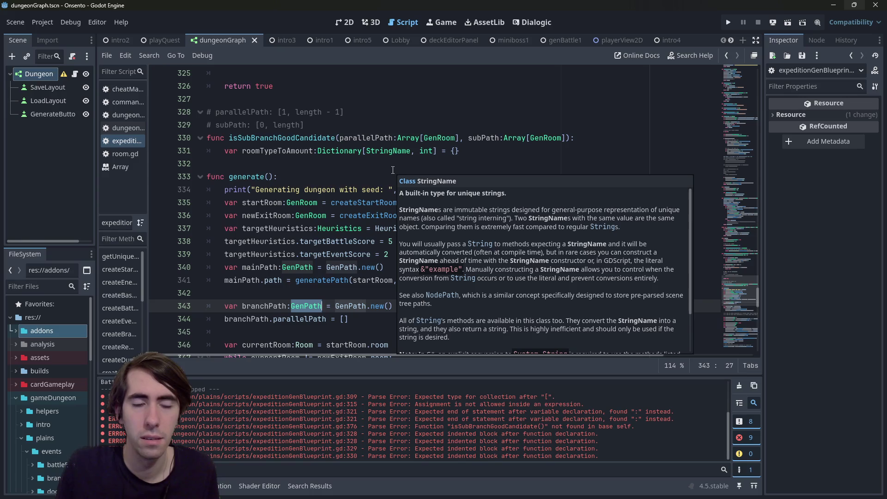
{"action": "mouse_move", "coordinate": [327, 234]}
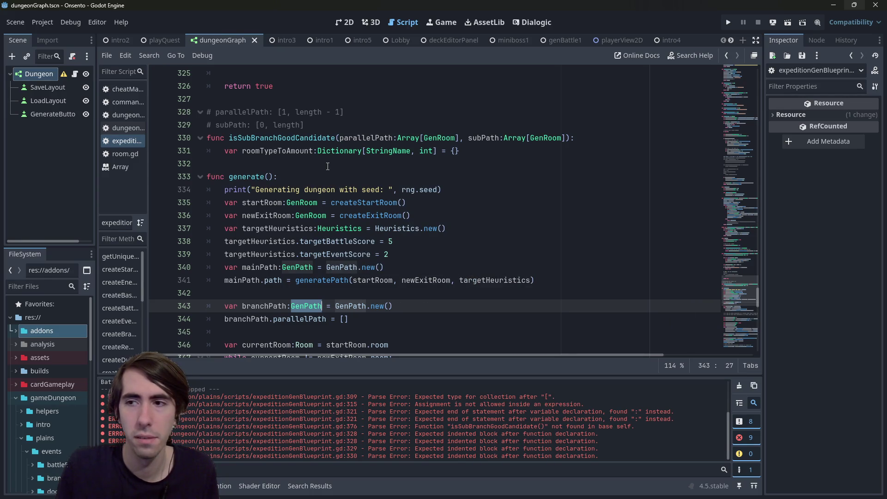
{"action": "scroll", "coordinate": [327, 166], "scroll_direction": "down", "scroll_amount": 1}
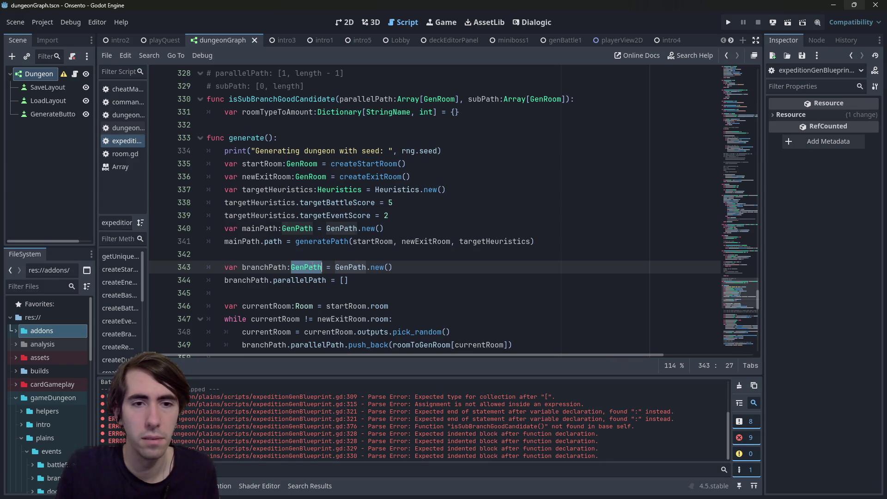
Clear the GenPath selection and scroll down to the branch-generation loop in generate().
{"action": "left_click", "coordinate": [313, 267]}
{"action": "scroll", "coordinate": [300, 236], "scroll_direction": "up", "scroll_amount": 2}
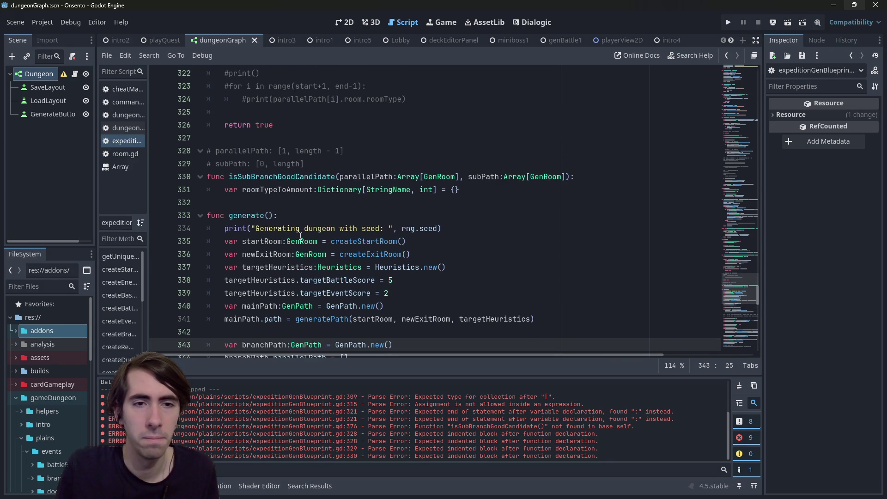
{"action": "scroll", "coordinate": [300, 236], "scroll_direction": "up", "scroll_amount": 5}
{"action": "scroll", "coordinate": [301, 237], "scroll_direction": "down", "scroll_amount": 5}
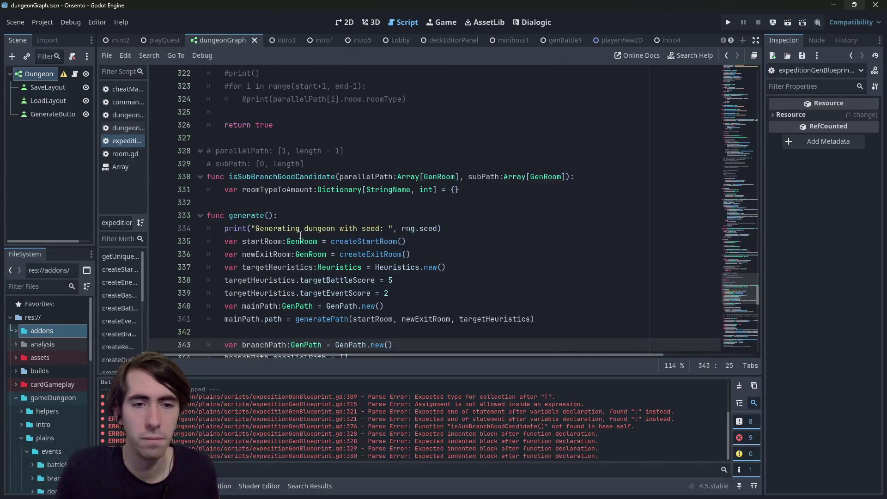
{"action": "scroll", "coordinate": [314, 239], "scroll_direction": "down", "scroll_amount": 4}
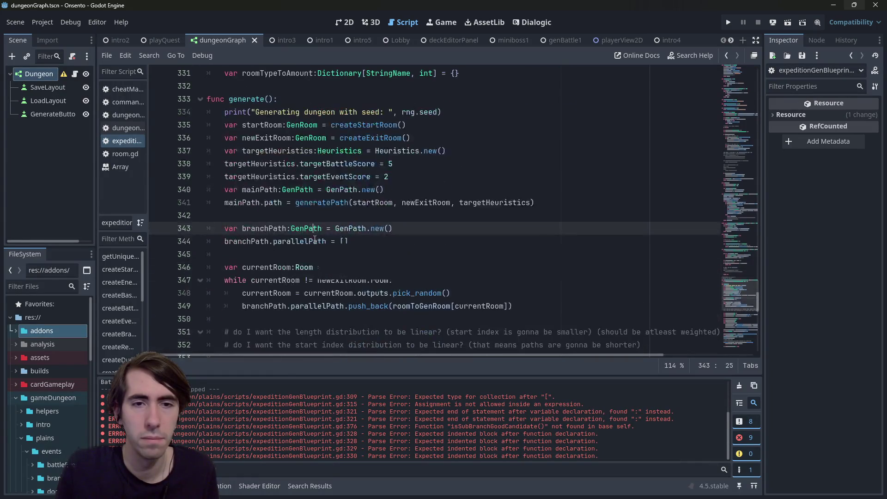
{"action": "scroll", "coordinate": [354, 182], "scroll_direction": "down", "scroll_amount": 2}
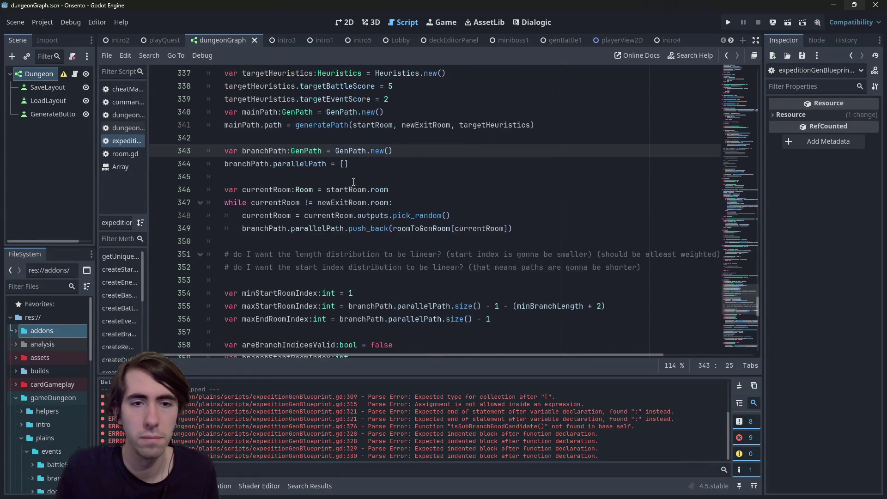
{"action": "scroll", "coordinate": [324, 244], "scroll_direction": "up", "scroll_amount": 3}
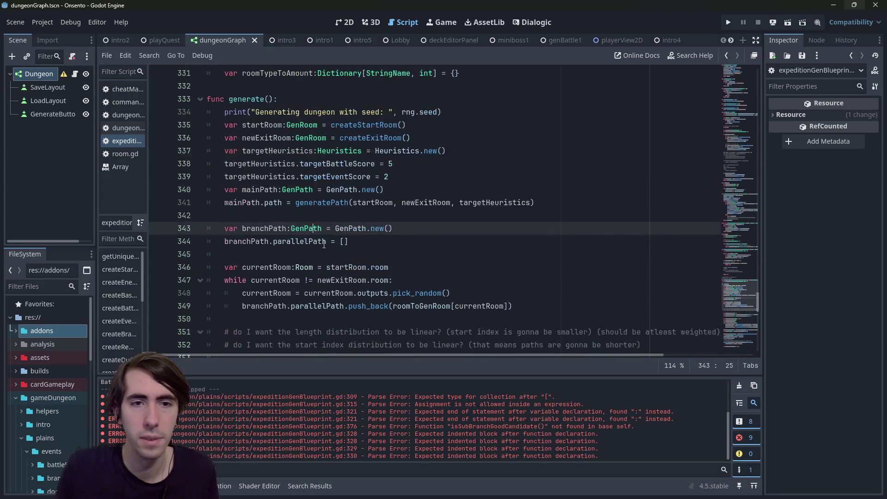
{"action": "left_click", "coordinate": [340, 319]}
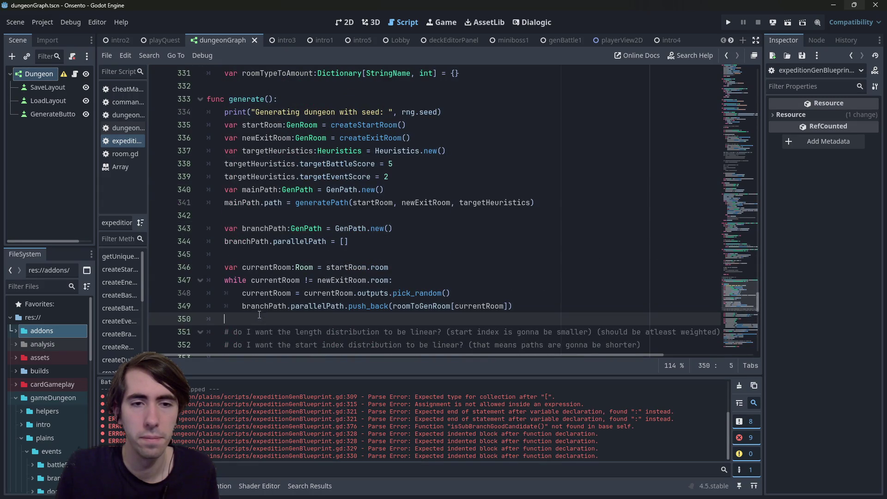
{"action": "scroll", "coordinate": [315, 289], "scroll_direction": "down", "scroll_amount": 2}
{"action": "scroll", "coordinate": [323, 116], "scroll_direction": "down", "scroll_amount": 5}
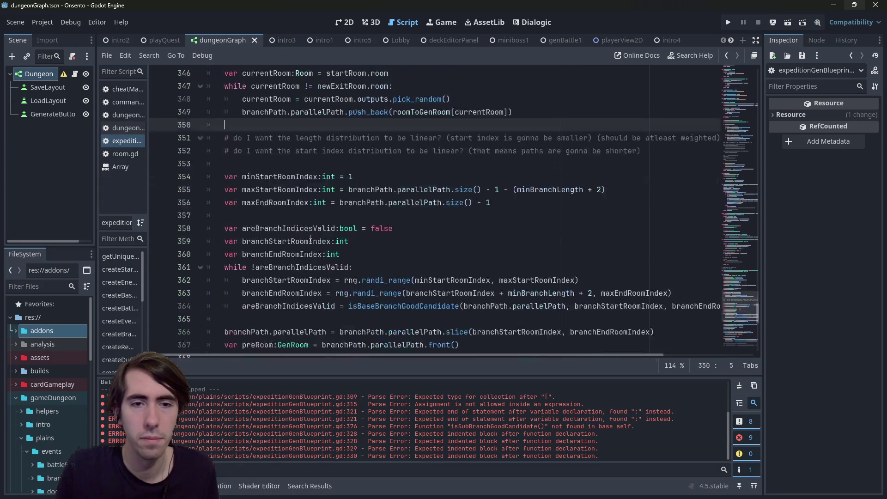
Follow the isBaseBranchGoodCandidate call on line 364 to its definition at line 308.
{"action": "left_click", "coordinate": [411, 229]}
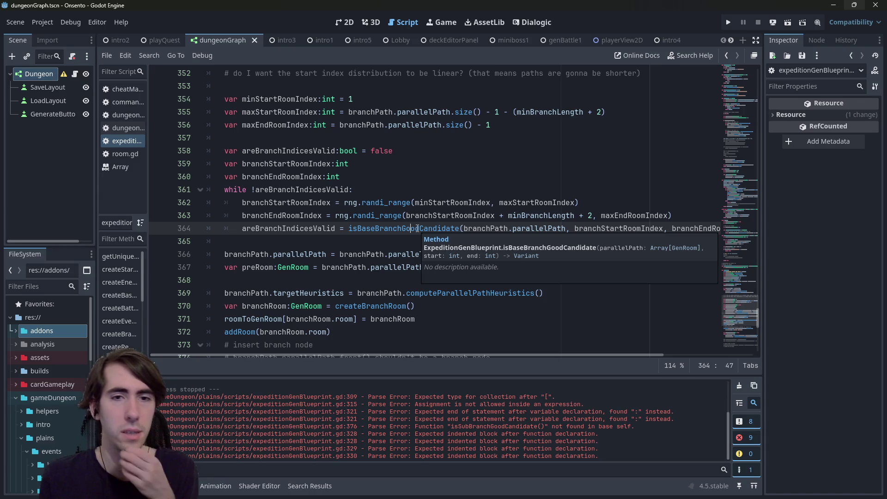
{"action": "key", "text": "ctrl"}
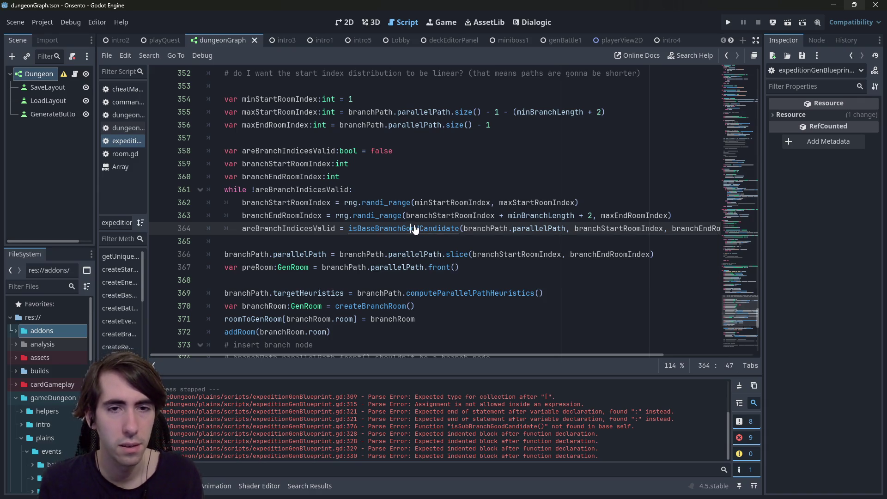
{"action": "scroll", "coordinate": [401, 283], "scroll_direction": "up", "scroll_amount": 2}
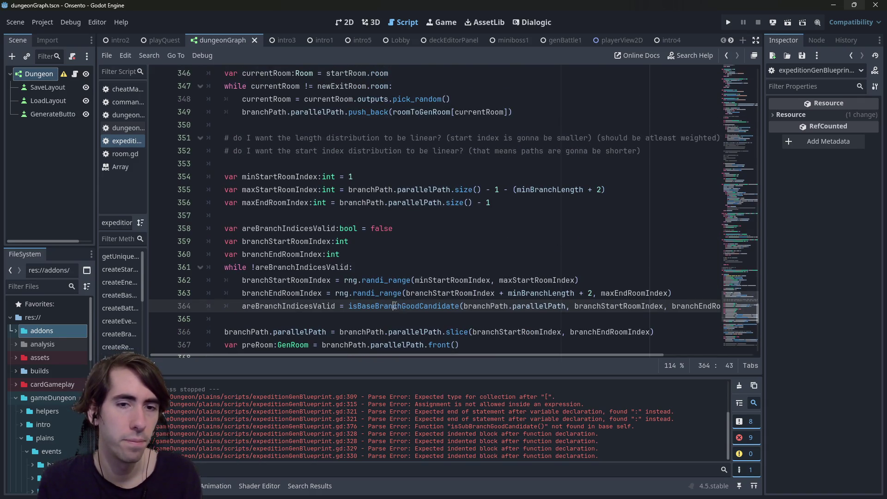
{"action": "double_click", "coordinate": [394, 306]}
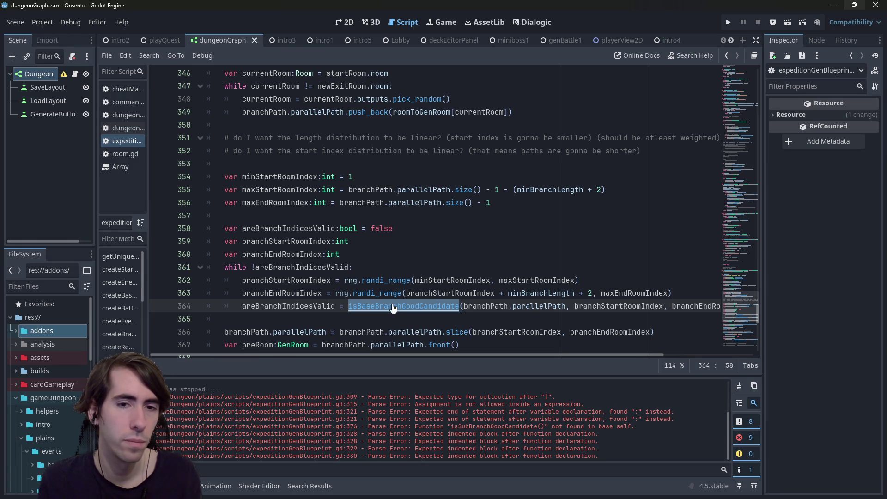
{"action": "mouse_move", "coordinate": [393, 300]}
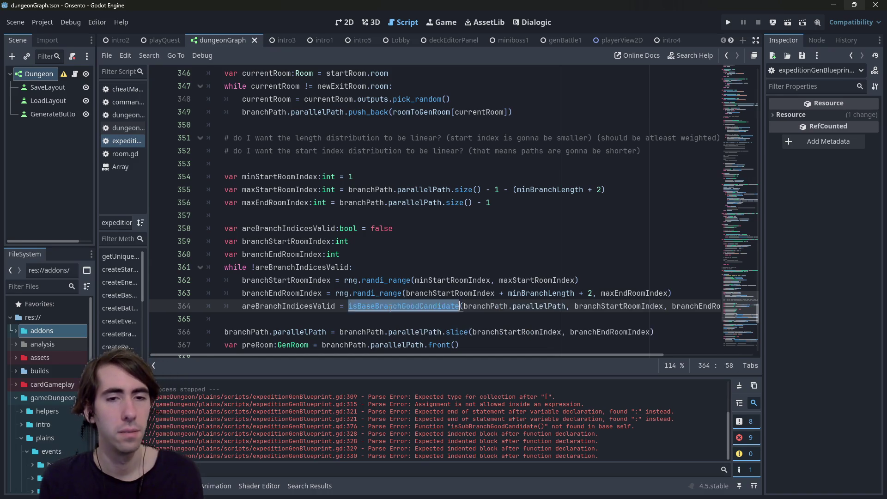
{"action": "left_click", "coordinate": [391, 307], "text": "ctrl"}
{"action": "left_click", "coordinate": [344, 190]}
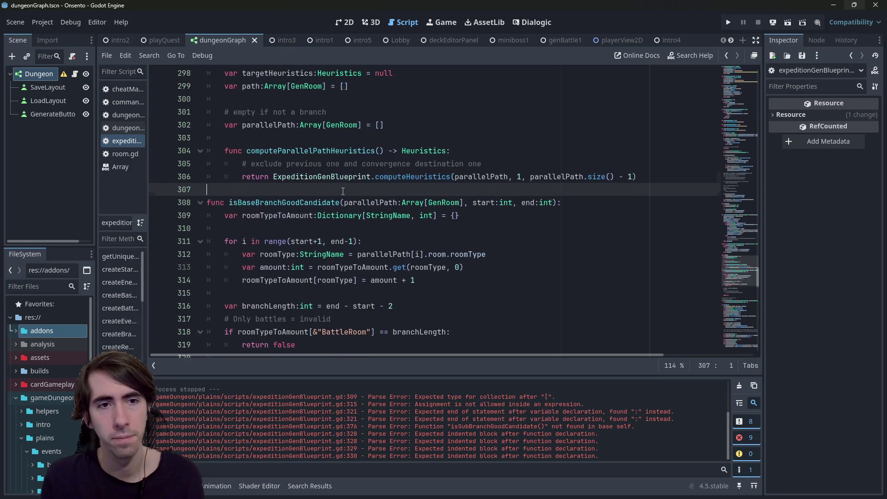
Declare getRoomTypeToAmount above isBaseBranchGoodCandidate, reusing its parallelPath, start, end parameters.
{"action": "key", "text": "Return"}
{"action": "key", "text": "Return"}
{"action": "key", "text": "Up"}
{"action": "type", "text": "func"}
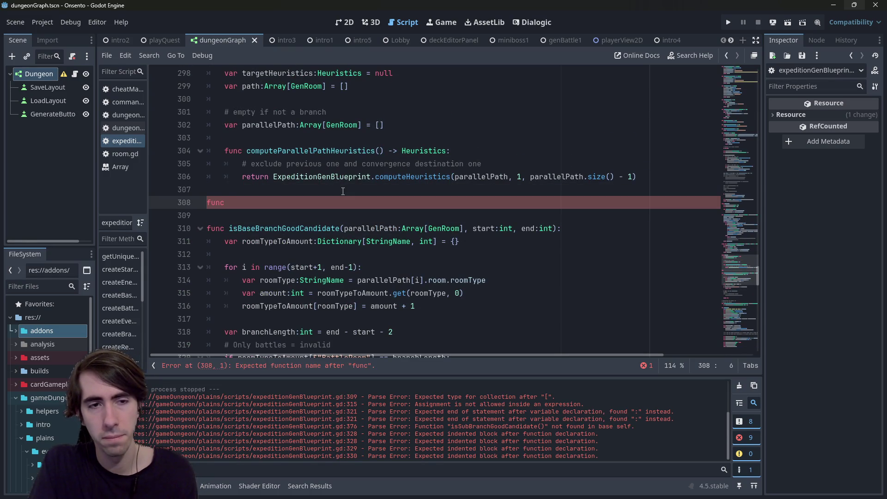
{"action": "type", "text": "precondi"}
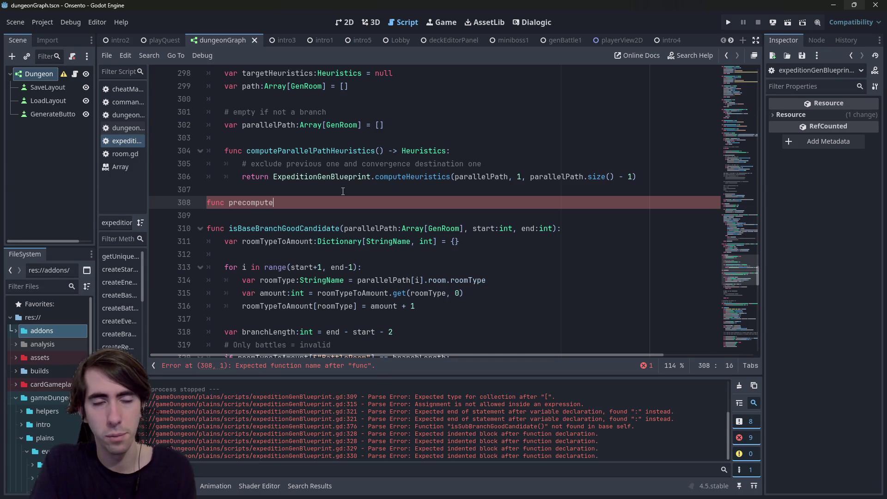
{"action": "key", "text": "ctrl+BackSpace"}
{"action": "type", "text": "roomTypeT"}
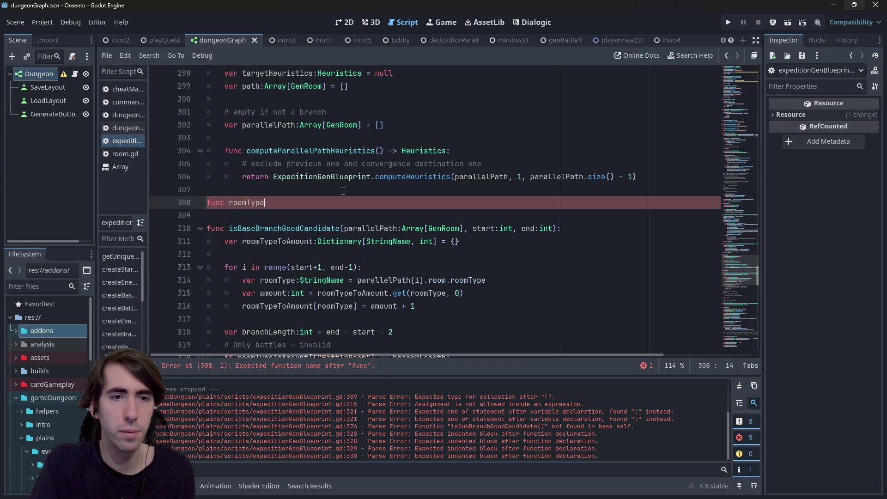
{"action": "key", "text": "ctrl+BackSpace"}
{"action": "type", "text": "getRoom"}
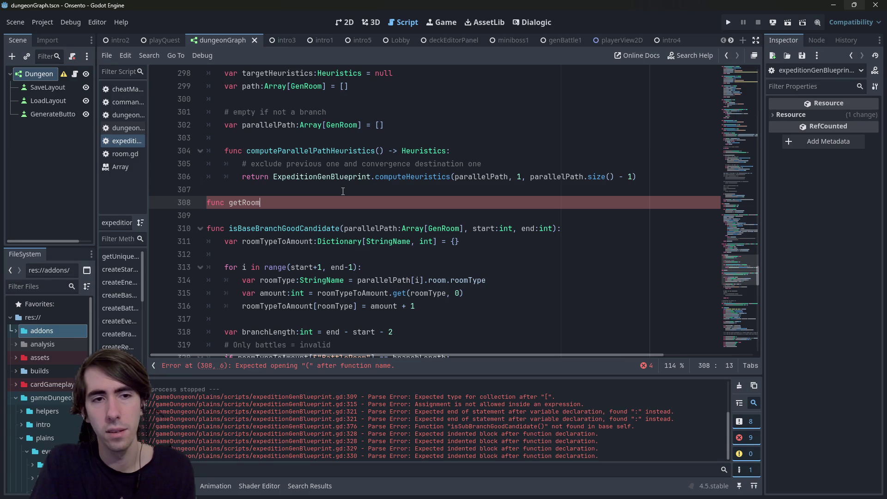
{"action": "type", "text": "TypeToAmount"}
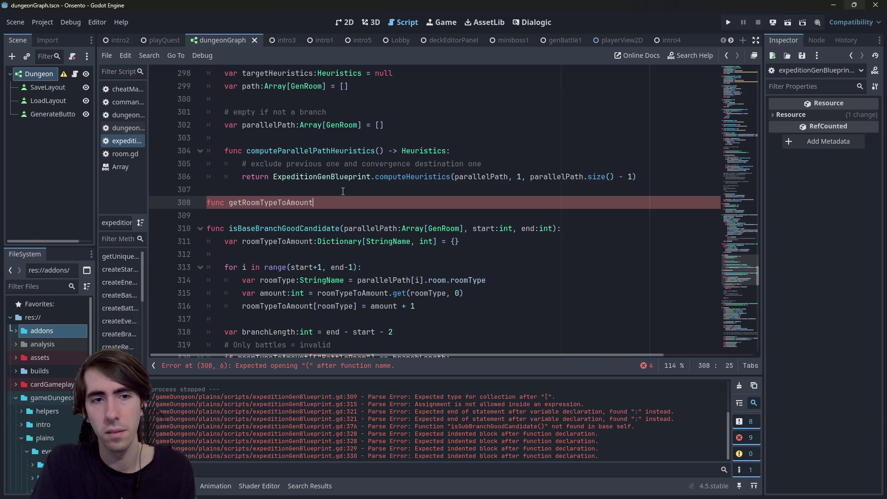
{"action": "type", "text": "()"}
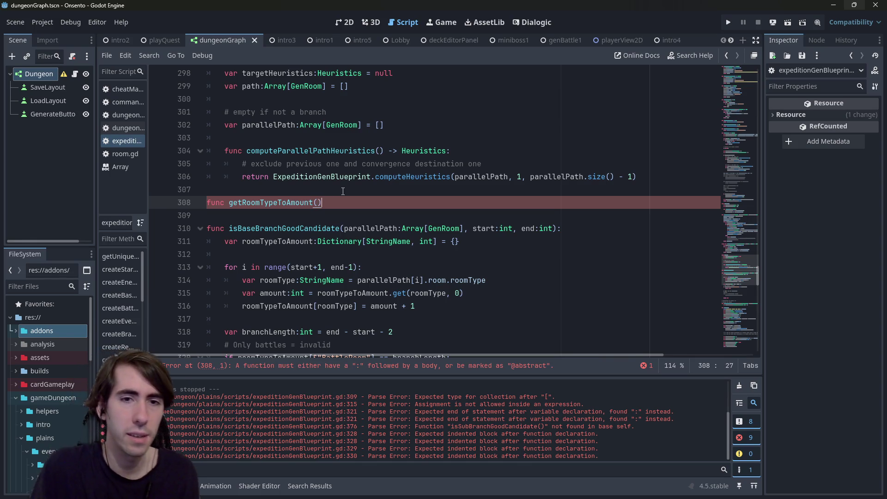
{"action": "left_click_drag", "start_coordinate": [346, 229], "coordinate": [554, 228]}
{"action": "key", "text": "ctrl+c"}
{"action": "left_click", "coordinate": [318, 202]}
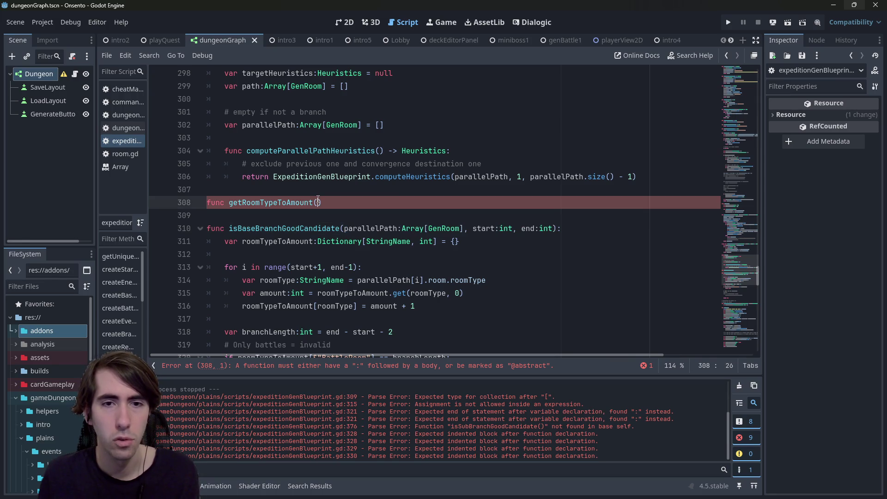
{"action": "key", "text": "ctrl+v"}
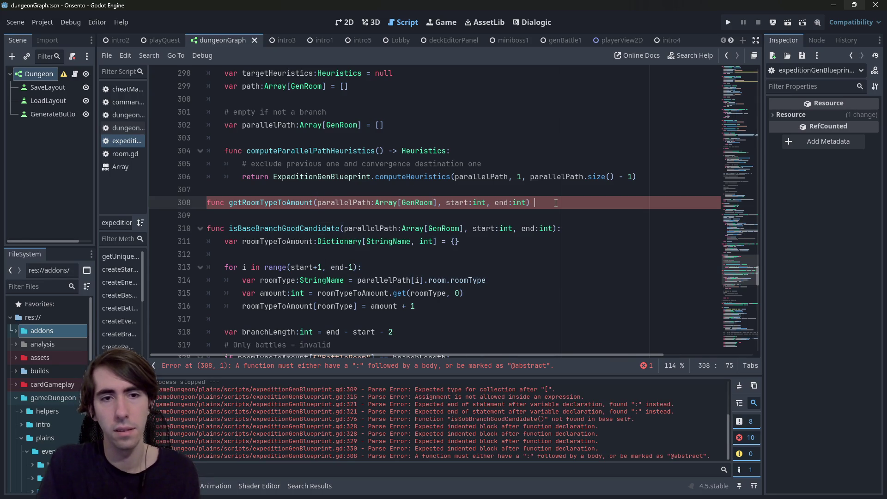
{"action": "type", "text": "->"}
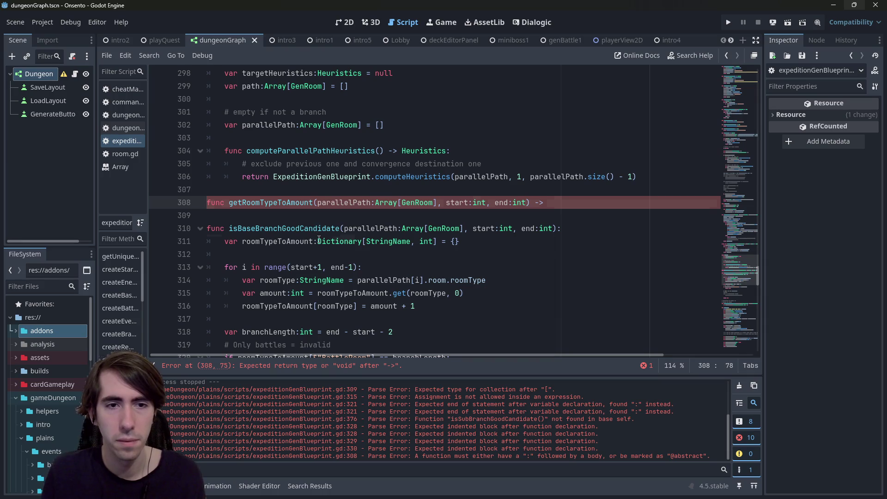
Give getRoomTypeToAmount a Dictionary[StringName, int] return type.
{"action": "left_click_drag", "start_coordinate": [318, 241], "coordinate": [437, 242]}
{"action": "key", "text": "ctrl+c"}
{"action": "left_click", "coordinate": [600, 203]}
{"action": "key", "text": "ctrl+v"}
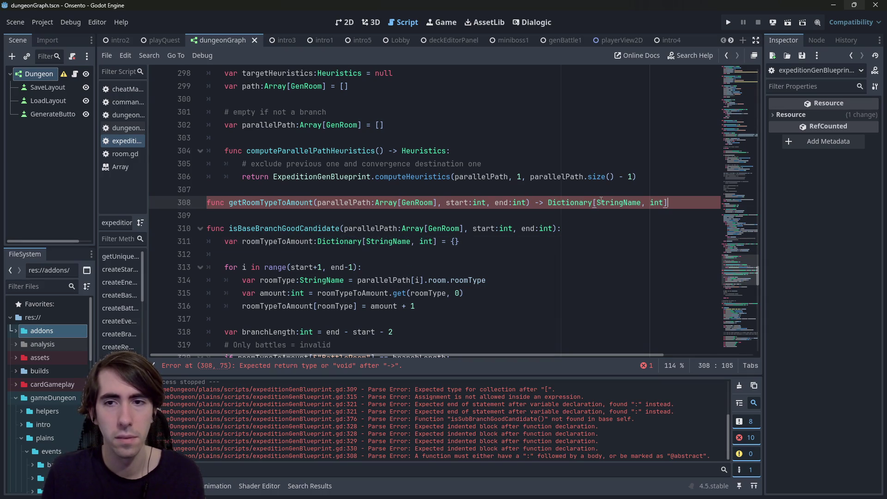
{"action": "type", "text": ":"}
{"action": "key", "text": "Return"}
Move the room-type counting loop into getRoomTypeToAmount, add return roomTypeToAmount, and save.
{"action": "scroll", "coordinate": [374, 245], "scroll_direction": "down", "scroll_amount": 2}
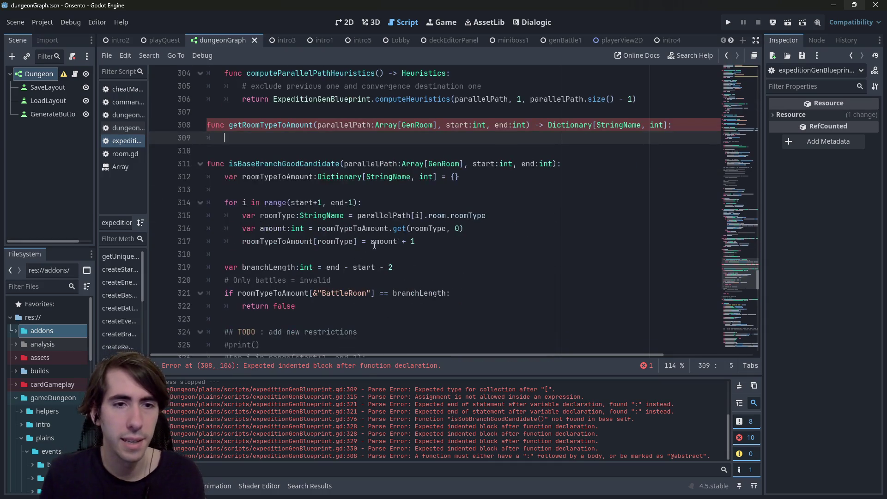
{"action": "left_click_drag", "start_coordinate": [416, 242], "coordinate": [160, 176]}
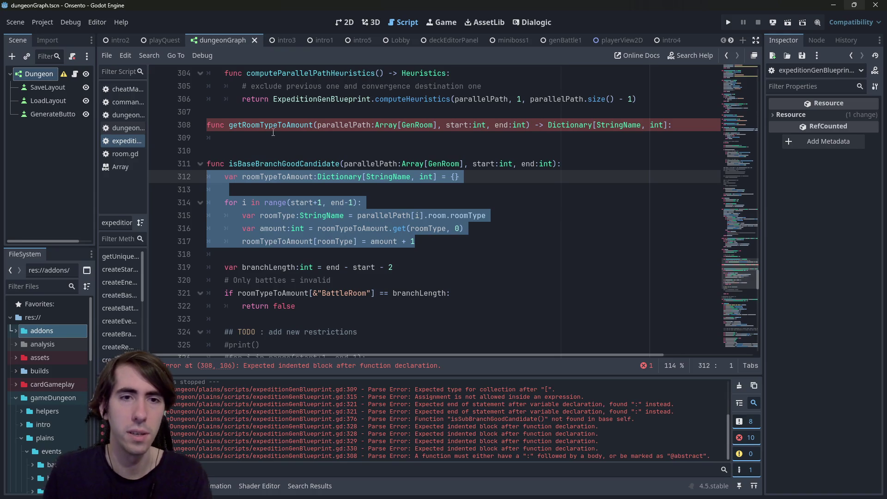
{"action": "key", "text": "ctrl+x"}
{"action": "left_click", "coordinate": [243, 138]}
{"action": "key", "text": "ctrl+v"}
{"action": "left_click", "coordinate": [243, 139]}
{"action": "key", "text": "BackSpace"}
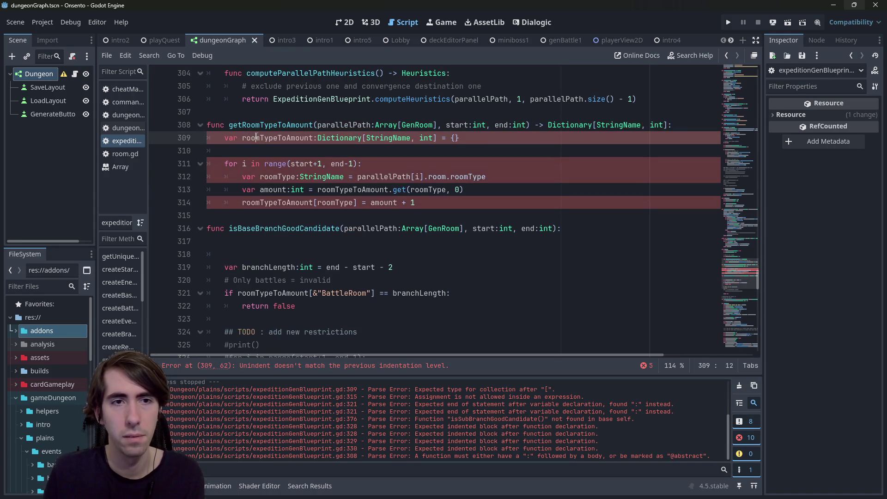
{"action": "left_click", "coordinate": [432, 211]}
{"action": "key", "text": "Return"}
{"action": "key", "text": "Up"}
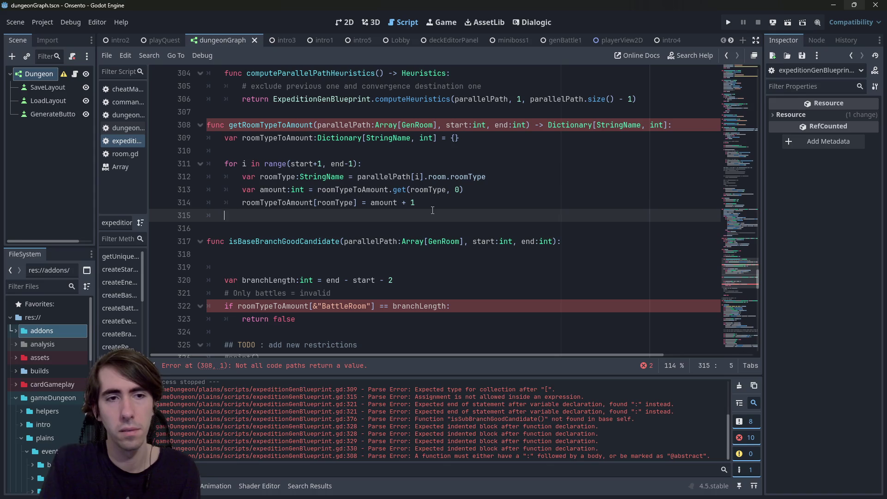
{"action": "type", "text": "return roomTypeToAmount"}
{"action": "key", "text": "Escape"}
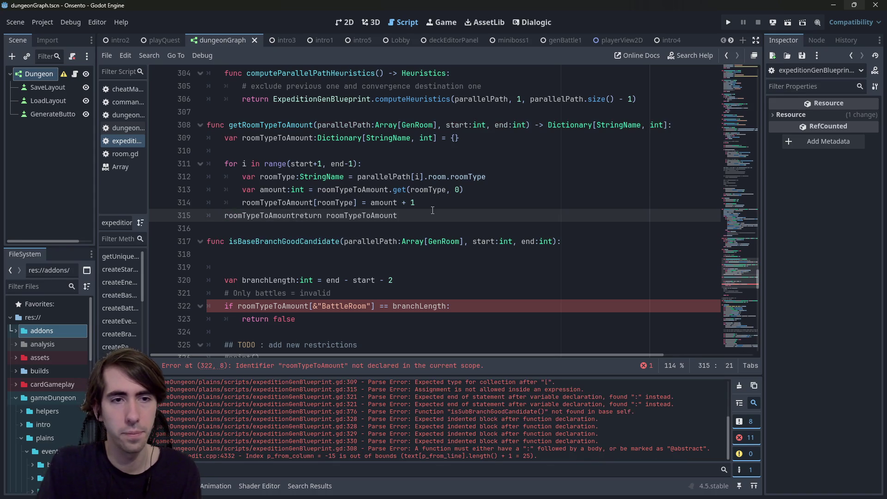
{"action": "key", "text": "Return"}
{"action": "key", "text": "ctrl+s"}
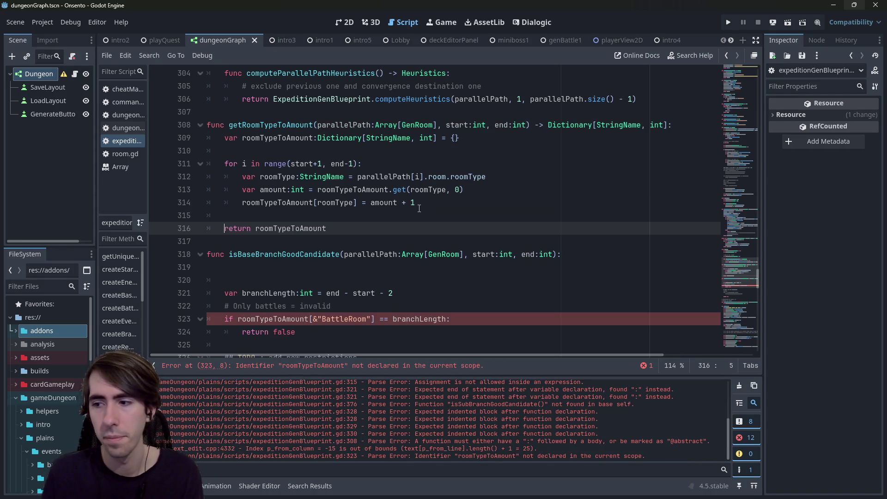
Delete leftover blank lines 319–320 and review getRoomTypeToAmount above isBaseBranchGoodCandidate.
{"action": "scroll", "coordinate": [296, 144], "scroll_direction": "down", "scroll_amount": 1}
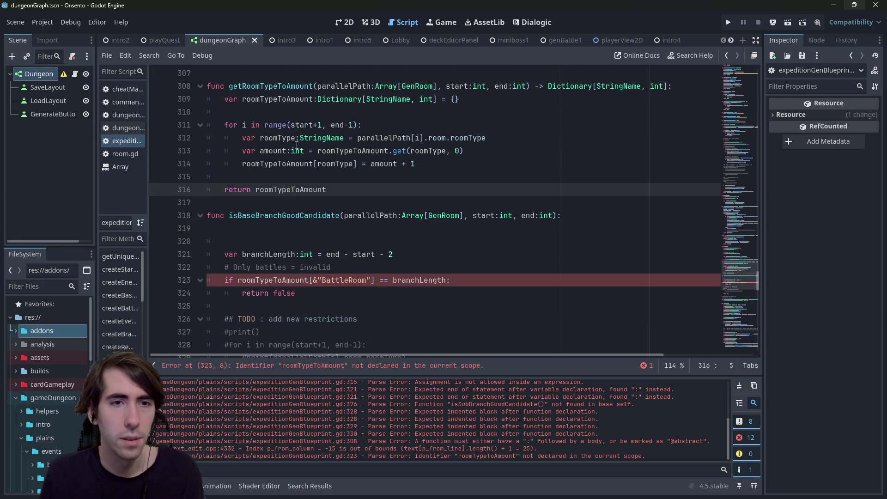
{"action": "left_click", "coordinate": [281, 81]}
{"action": "left_click_drag", "start_coordinate": [166, 241], "coordinate": [166, 224]}
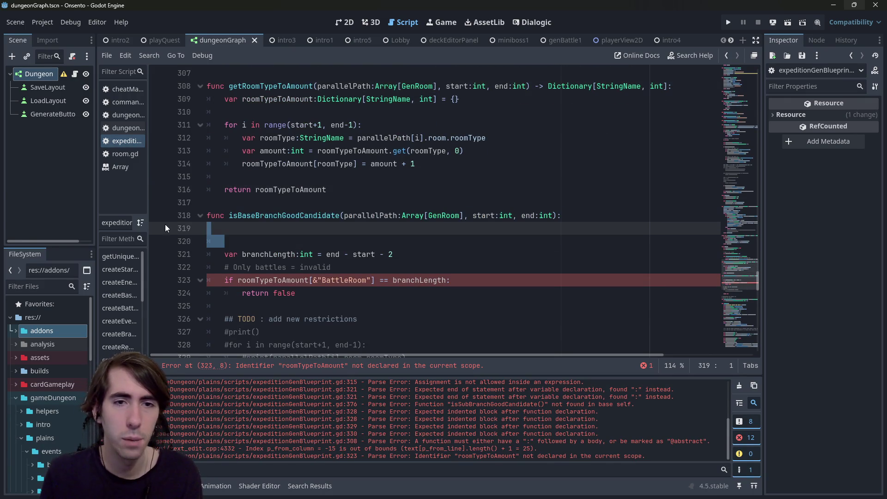
{"action": "key", "text": "BackSpace"}
{"action": "scroll", "coordinate": [347, 206], "scroll_direction": "up", "scroll_amount": 1}
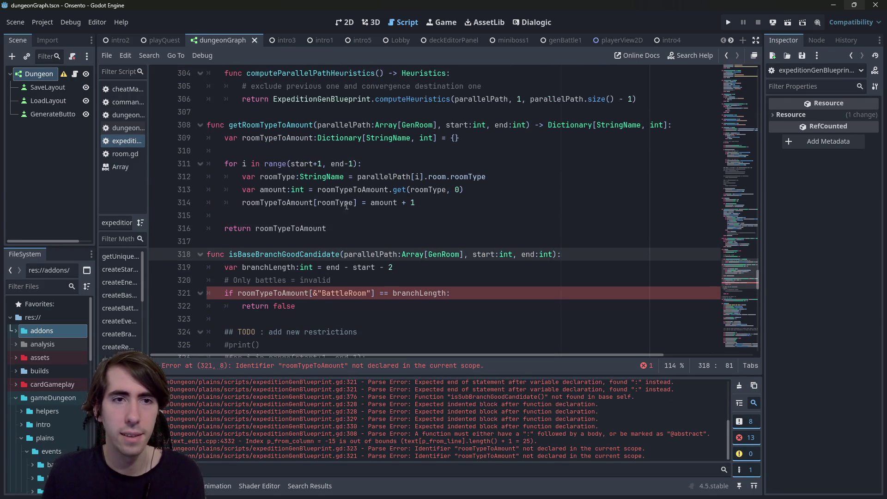
{"action": "left_click", "coordinate": [346, 255]}
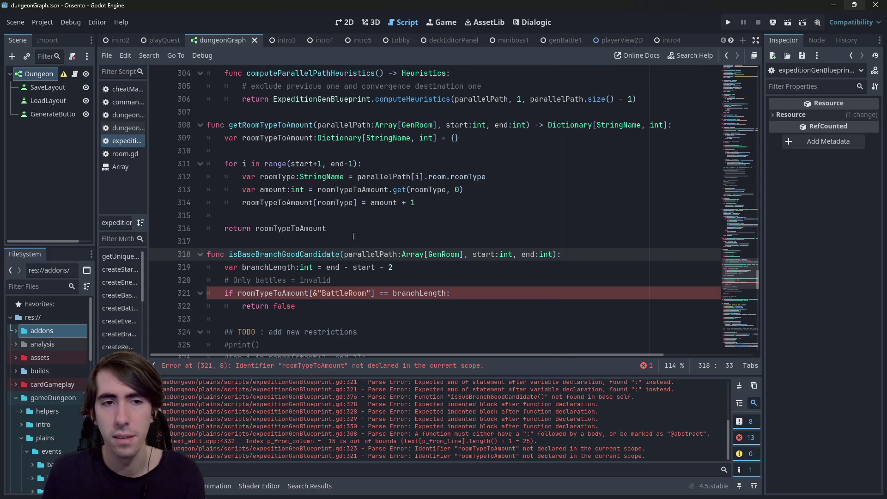
{"action": "double_click", "coordinate": [285, 124]}
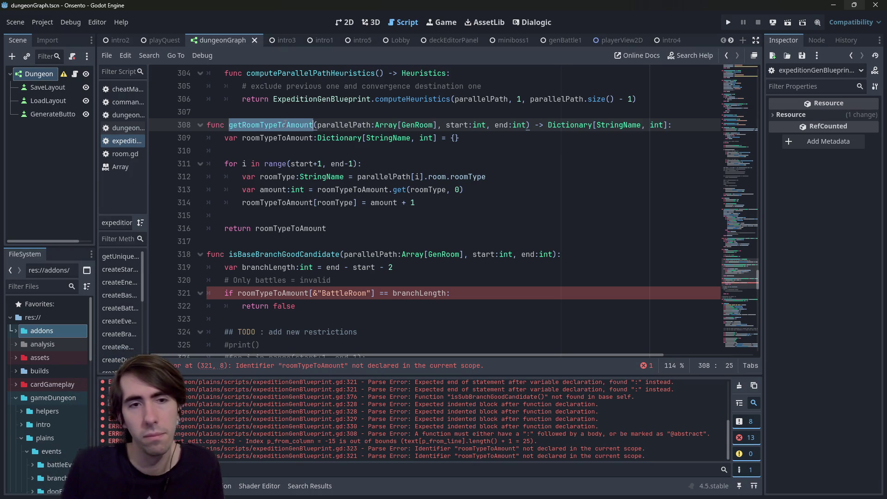
{"action": "scroll", "coordinate": [345, 142], "scroll_direction": "down", "scroll_amount": 1}
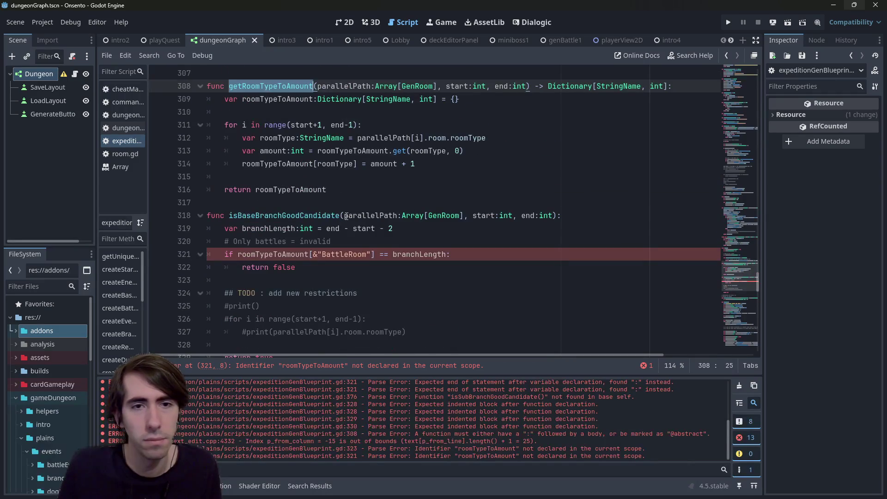
{"action": "left_click", "coordinate": [346, 216]}
{"action": "scroll", "coordinate": [354, 198], "scroll_direction": "up", "scroll_amount": 1}
{"action": "scroll", "coordinate": [359, 187], "scroll_direction": "down", "scroll_amount": 1}
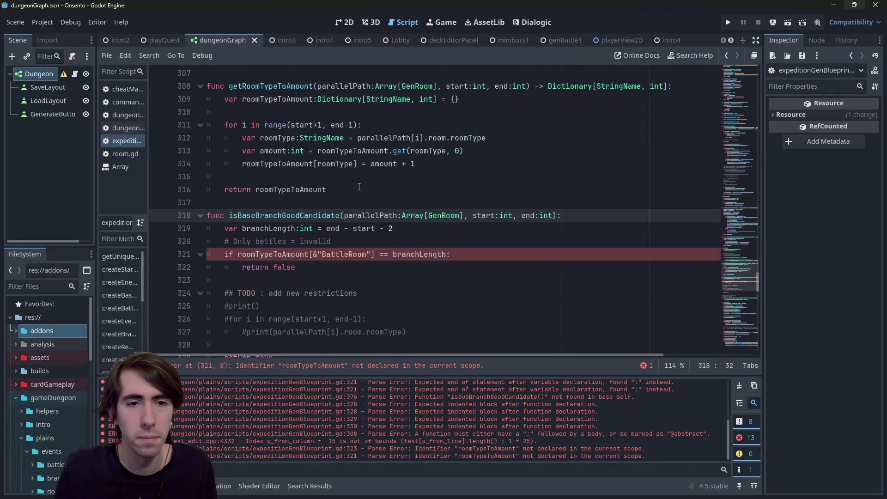
{"action": "scroll", "coordinate": [359, 187], "scroll_direction": "up", "scroll_amount": 1}
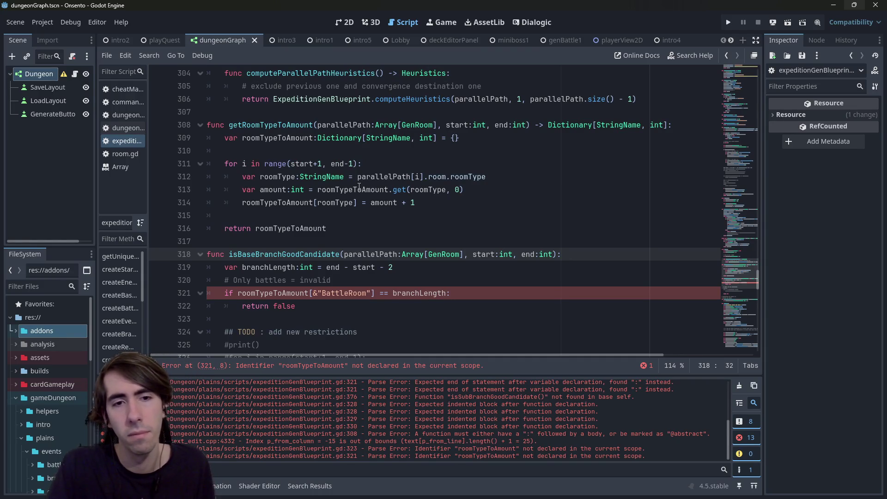
Add roomTypeToAmount: Dictionary[StringName, int] as the first parameter, save, and wrap the rest.
{"action": "type", "text": "roomT"}
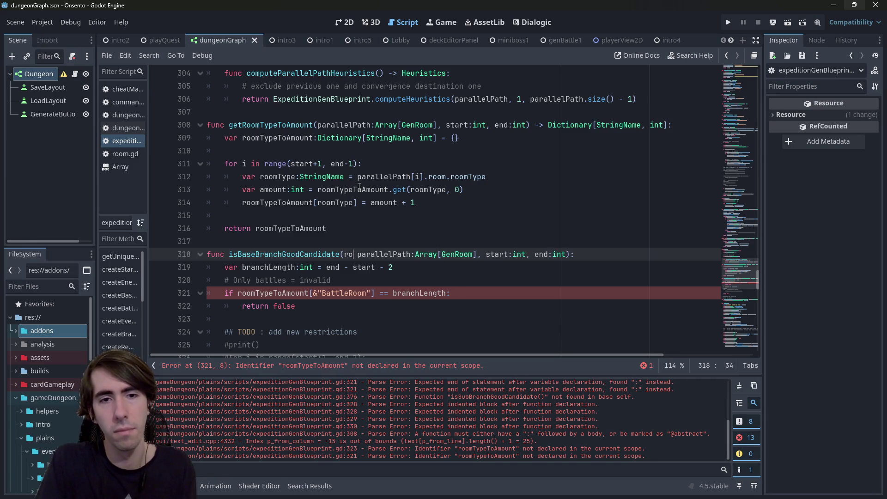
{"action": "type", "text": "ypeToAmount:"}
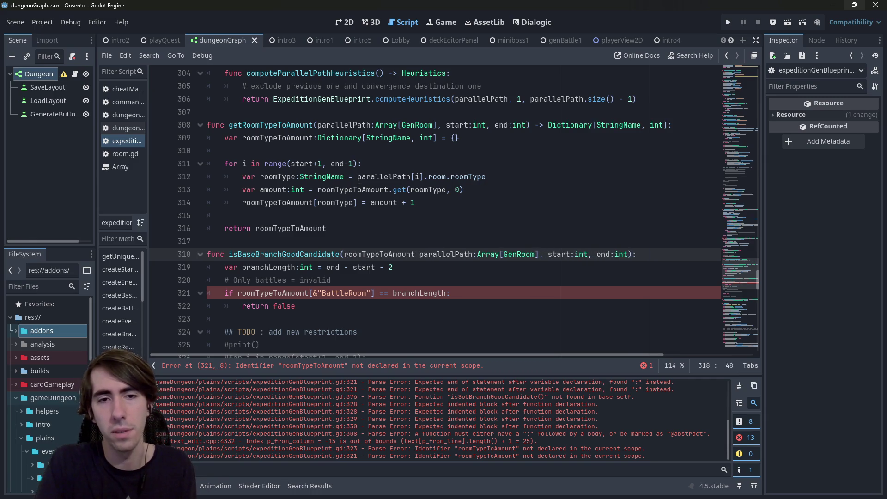
{"action": "type", "text": "D"}
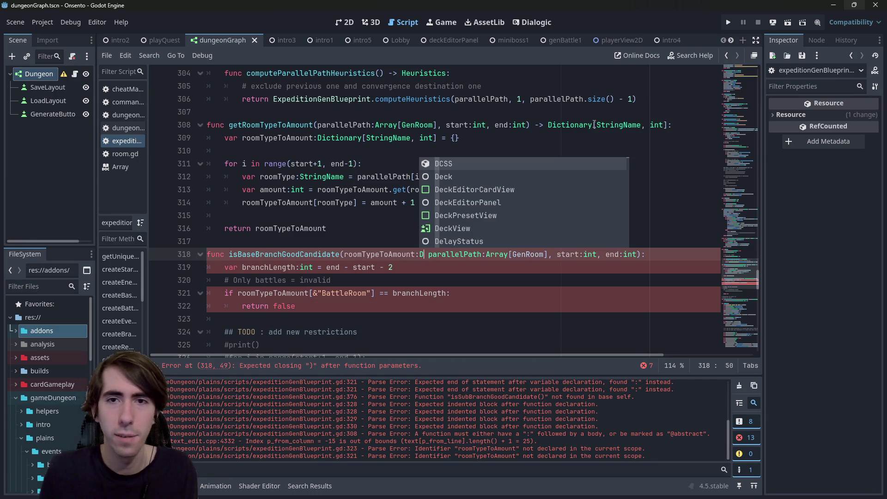
{"action": "left_click_drag", "start_coordinate": [549, 128], "coordinate": [668, 119]}
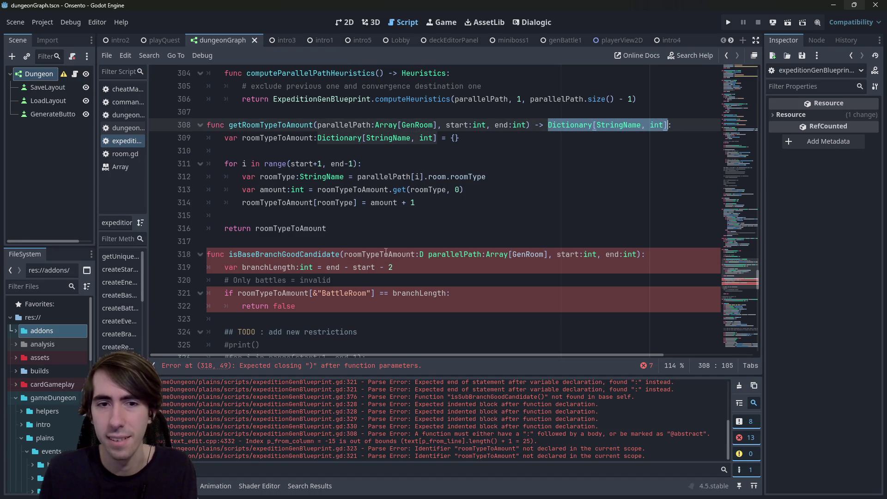
{"action": "left_click", "coordinate": [426, 254]}
{"action": "key", "text": "BackSpace"}
{"action": "key", "text": "ctrl+v"}
{"action": "key", "text": "ctrl+s"}
{"action": "type", "text": ","}
{"action": "key", "text": "ctrl+s"}
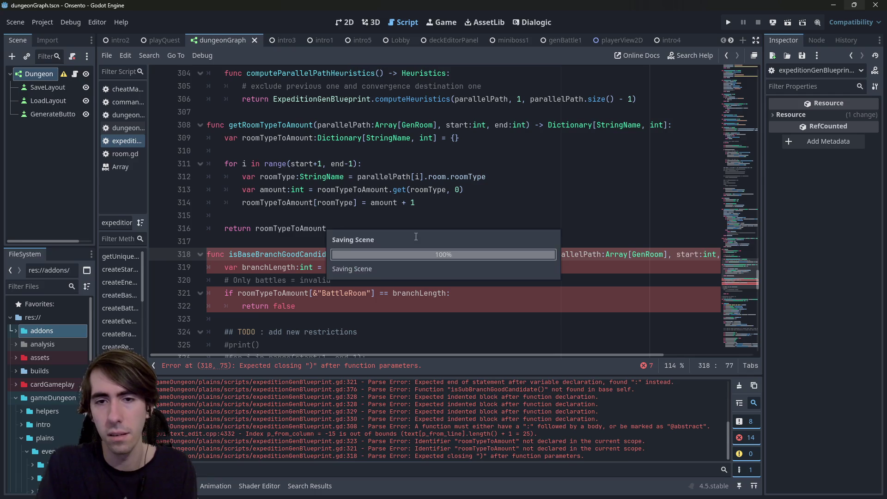
{"action": "key", "text": "Return"}
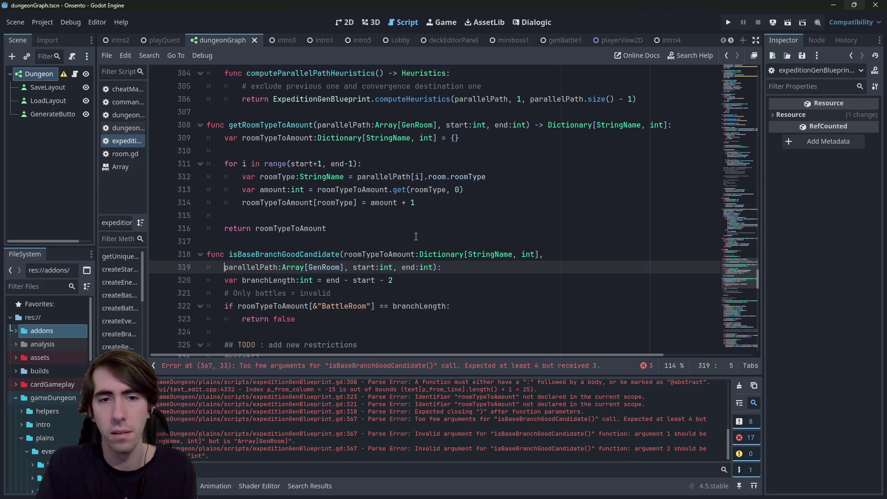
Try a getRoomTypeToAmount(null, 0, 0) default value and moving the parameter to the end.
{"action": "left_click", "coordinate": [456, 267]}
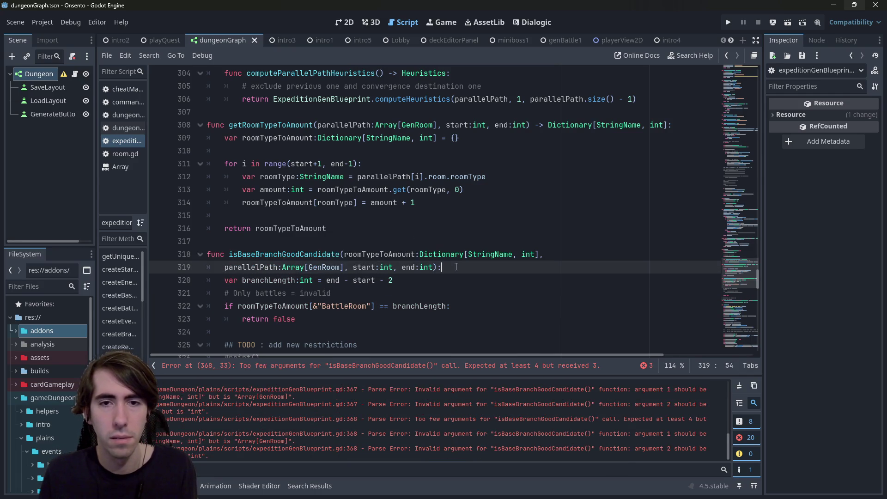
{"action": "left_click", "coordinate": [267, 125]}
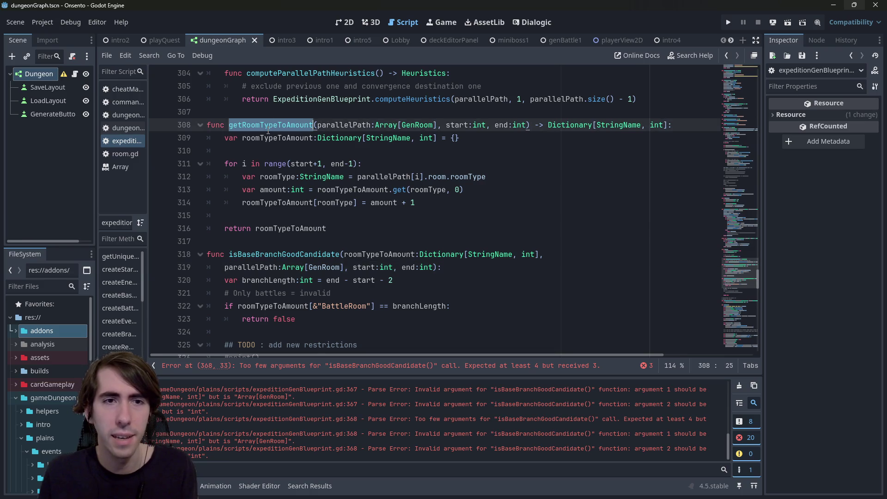
{"action": "left_click", "coordinate": [545, 254]}
{"action": "type", "text": "= getRoomTypeToAmount("}
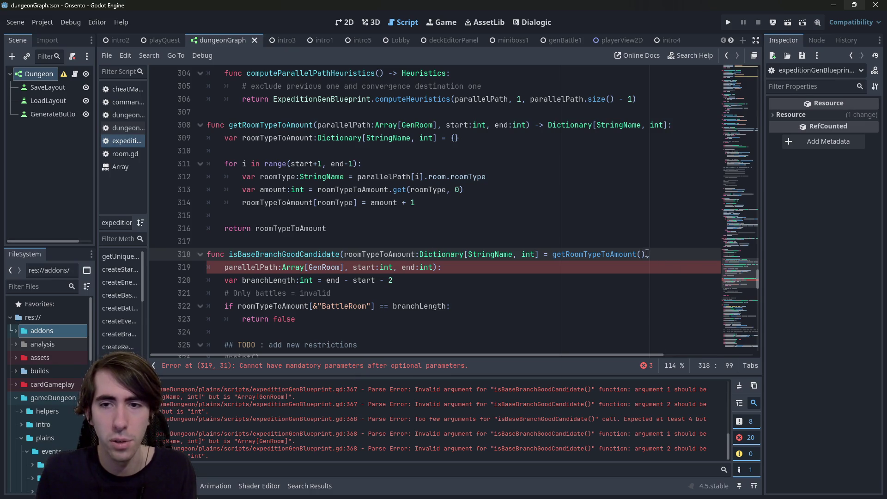
{"action": "left_click_drag", "start_coordinate": [647, 254], "coordinate": [342, 255]}
{"action": "key", "text": "BackSpace"}
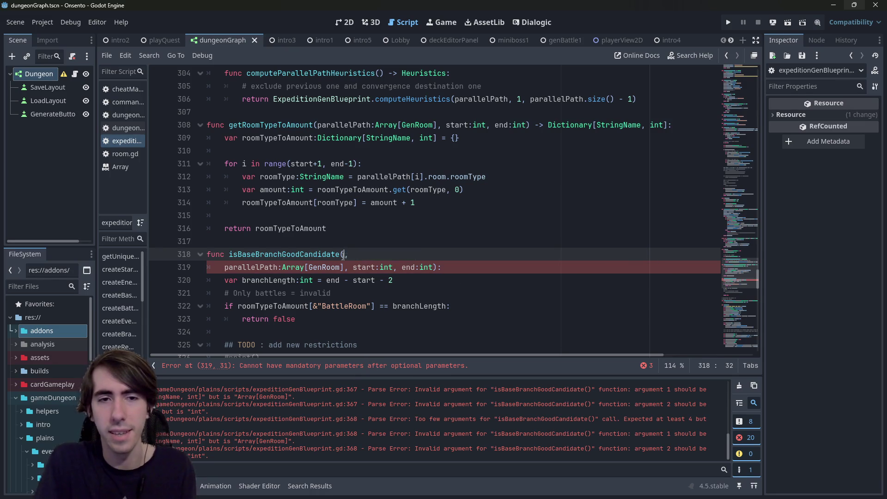
{"action": "key", "text": "Delete"}
{"action": "key", "text": "Delete"}
{"action": "key", "text": "Delete"}
{"action": "key", "text": "Down"}
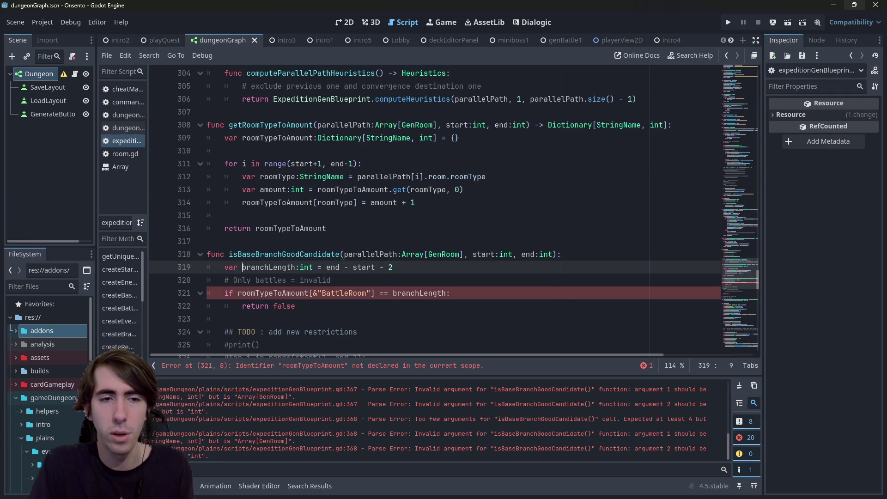
{"action": "key", "text": "Left"}
{"action": "key", "text": "Left"}
{"action": "key", "text": "ctrl+v"}
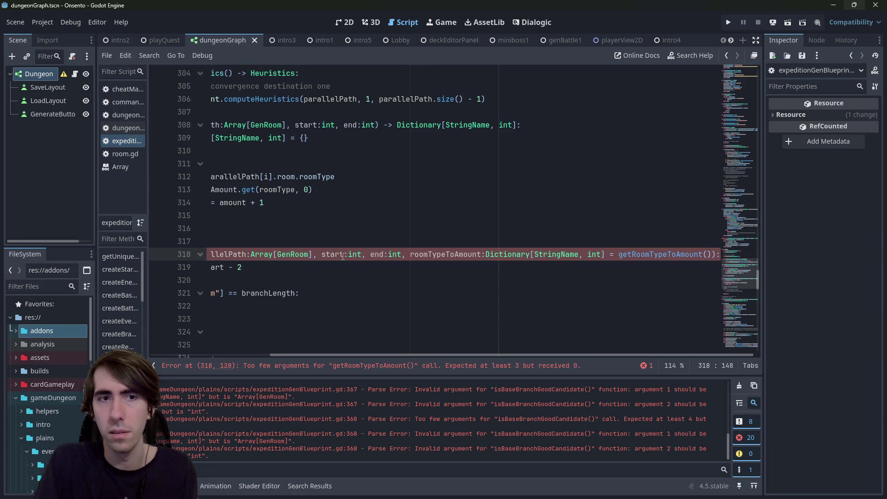
{"action": "type", "text": "null, 0, 0"}
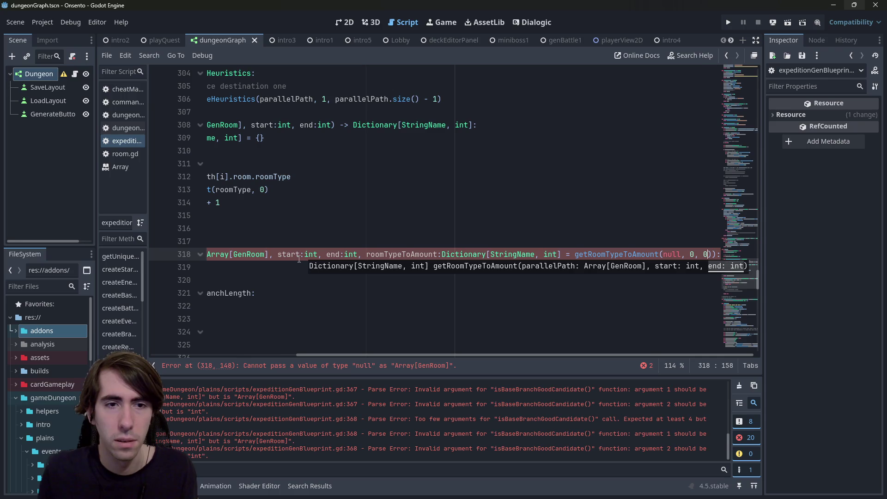
Try parallelPath in the default call, then undo back to a plain first parameter.
{"action": "left_click_drag", "start_coordinate": [290, 257], "coordinate": [150, 250]}
{"action": "double_click", "coordinate": [377, 255]}
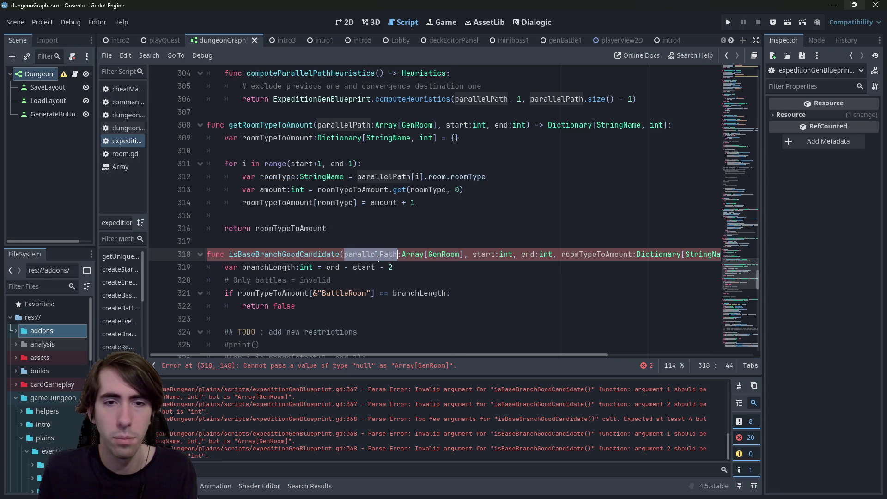
{"action": "left_click_drag", "start_coordinate": [436, 354], "coordinate": [520, 346]}
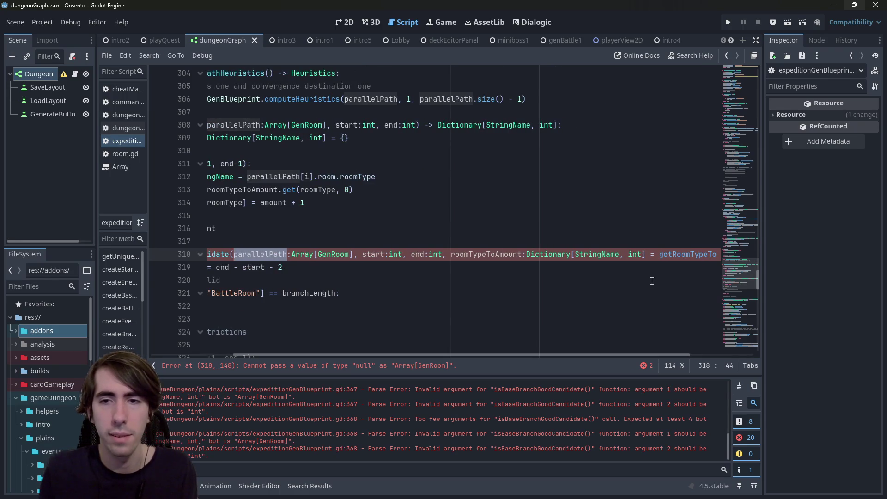
{"action": "left_click_drag", "start_coordinate": [615, 361], "coordinate": [690, 338]}
{"action": "double_click", "coordinate": [674, 255]}
{"action": "type", "text": "parallelPath"}
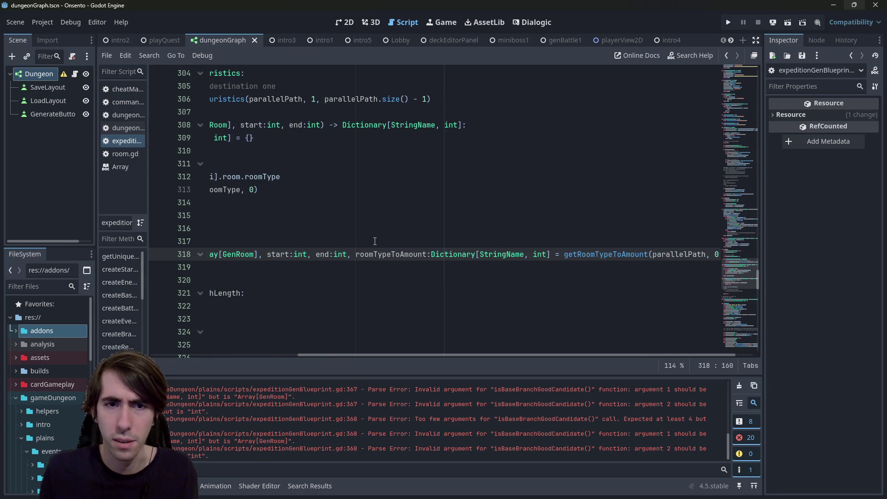
{"action": "key", "text": "ctrl+z"}
{"action": "key", "text": "ctrl+z"}
{"action": "key", "text": "ctrl+z"}
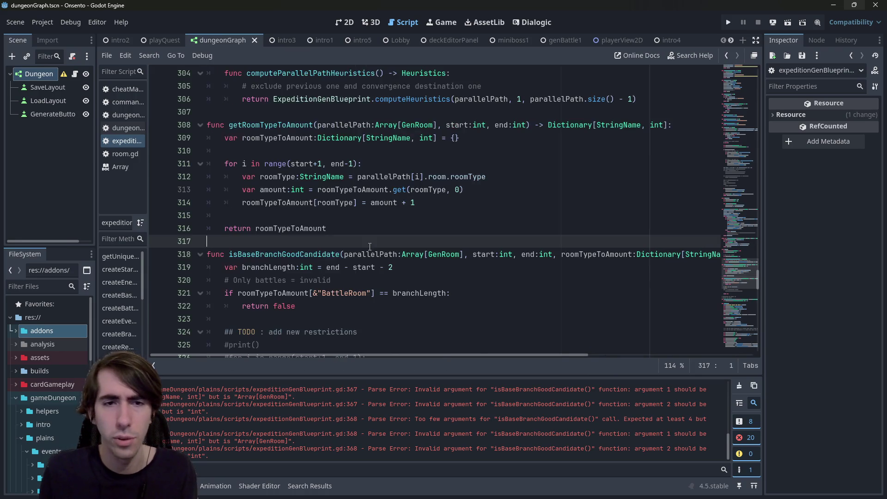
{"action": "key", "text": "ctrl+z"}
{"action": "key", "text": "ctrl+z"}
{"action": "key", "text": "ctrl+z"}
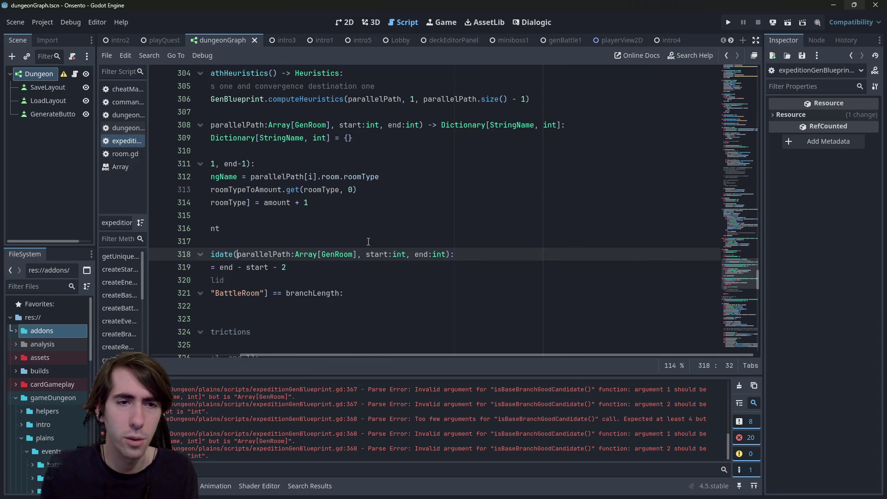
{"action": "key", "text": "ctrl+z"}
{"action": "key", "text": "ctrl+z"}
{"action": "key", "text": "ctrl+z"}
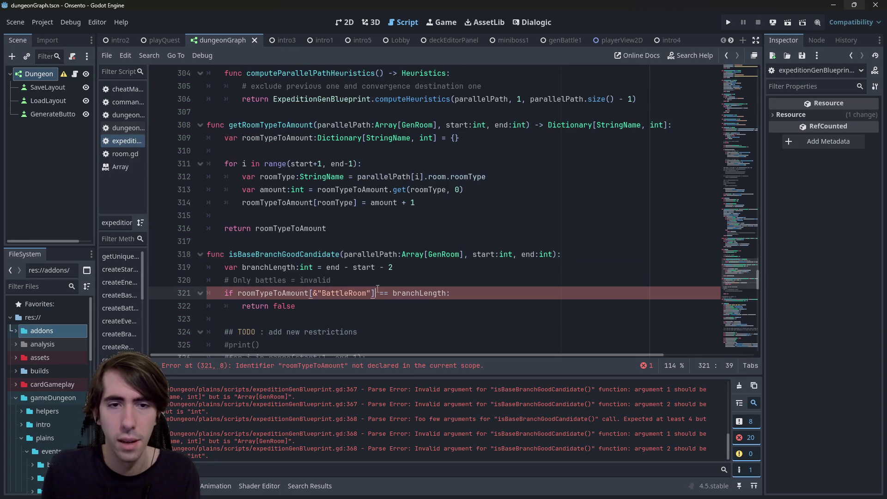
{"action": "key", "text": "ctrl+z"}
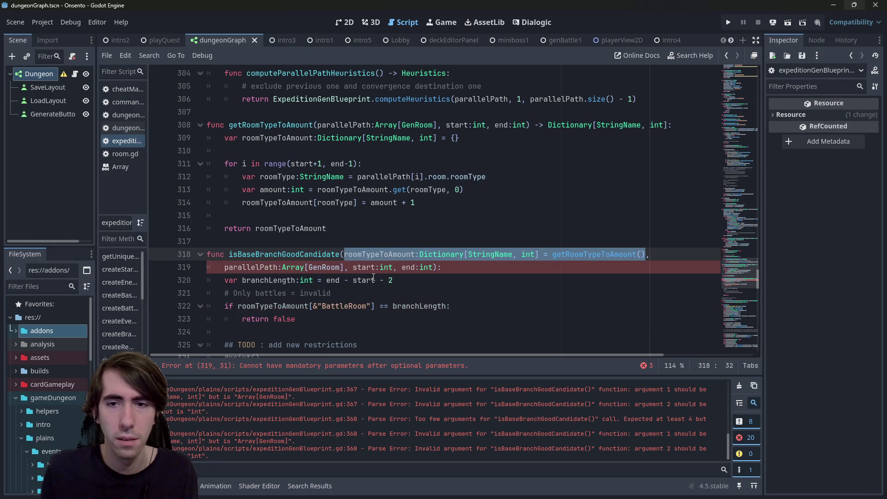
{"action": "key", "text": "Right"}
{"action": "key", "text": "ctrl+BackSpace"}
{"action": "key", "text": "ctrl+BackSpace"}
{"action": "key", "text": "ctrl+BackSpace"}
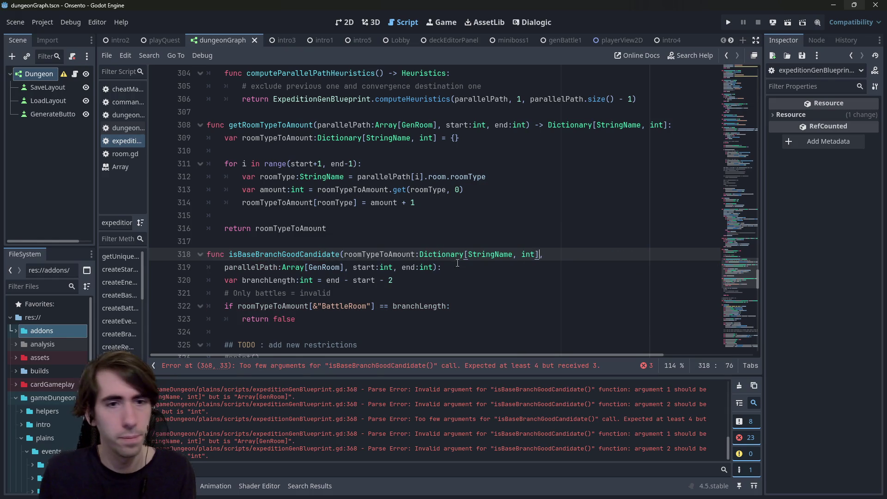
Highlight roomTypeToAmount's uses and check the revised signature against getRoomTypeToAmount.
{"action": "double_click", "coordinate": [399, 255]}
{"action": "scroll", "coordinate": [346, 267], "scroll_direction": "down", "scroll_amount": 1}
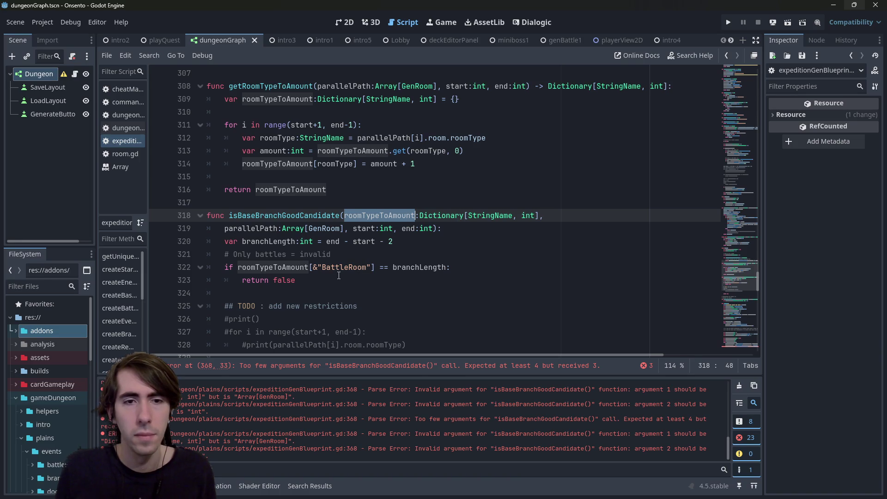
{"action": "left_click", "coordinate": [408, 236]}
{"action": "left_click", "coordinate": [453, 231]}
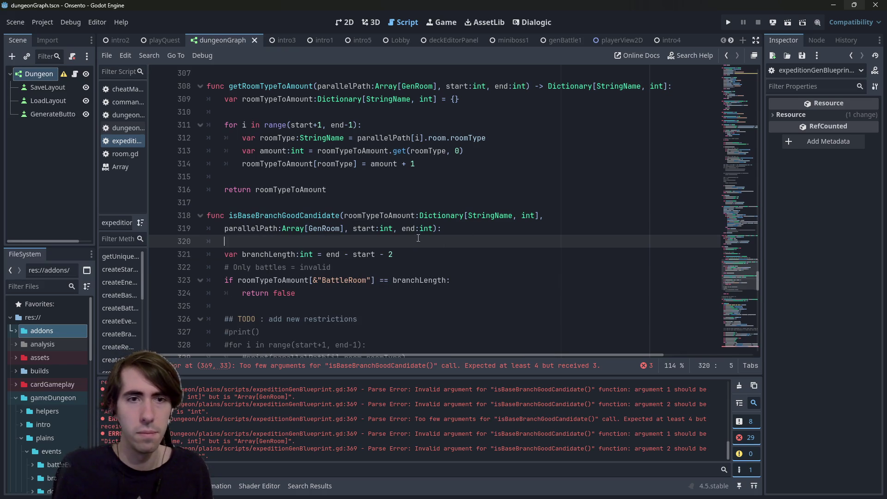
{"action": "double_click", "coordinate": [282, 87]}
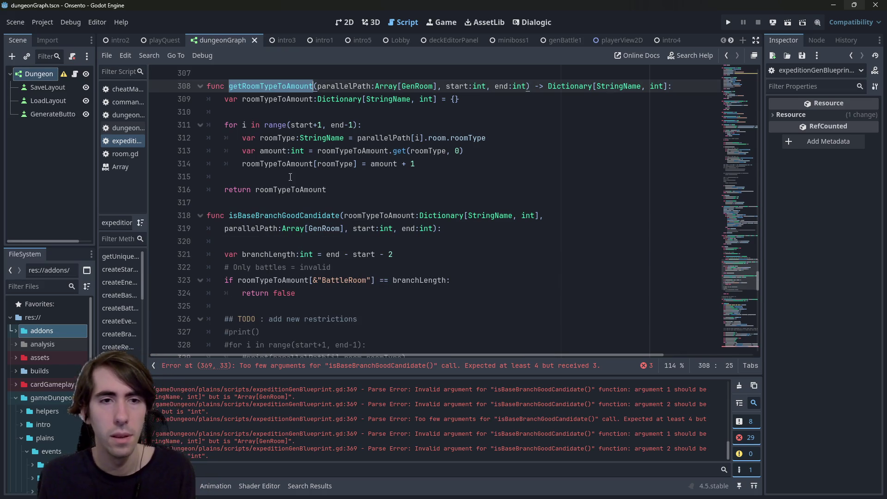
Add a new line inside the while loop that calls getRoomTypeToAmount().
{"action": "scroll", "coordinate": [290, 177], "scroll_direction": "down", "scroll_amount": 15}
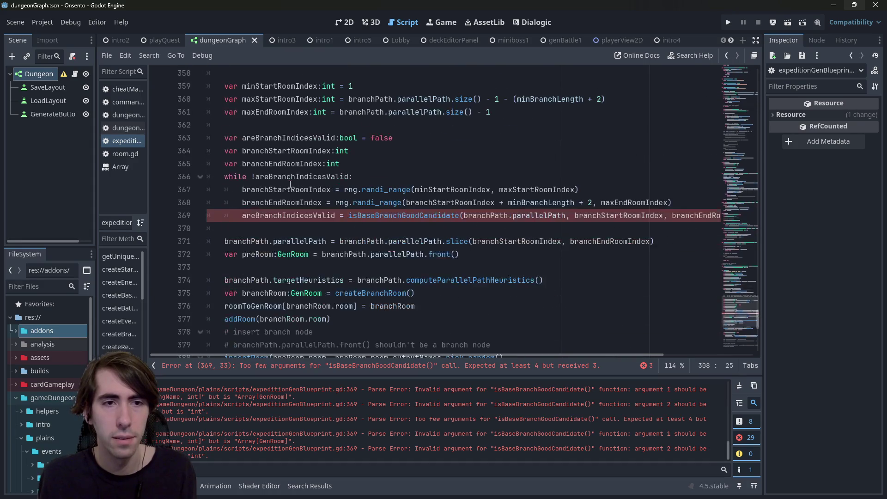
{"action": "left_click", "coordinate": [406, 168]}
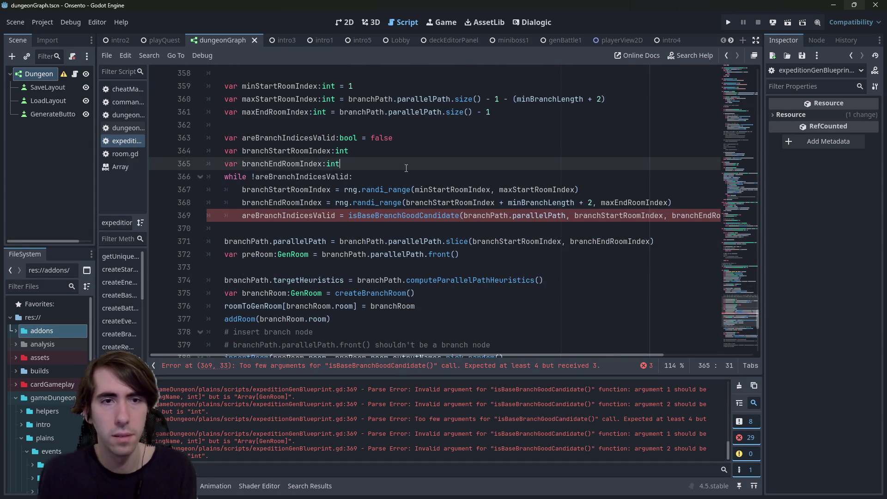
{"action": "key", "text": "Return"}
{"action": "type", "text": "var baseP"}
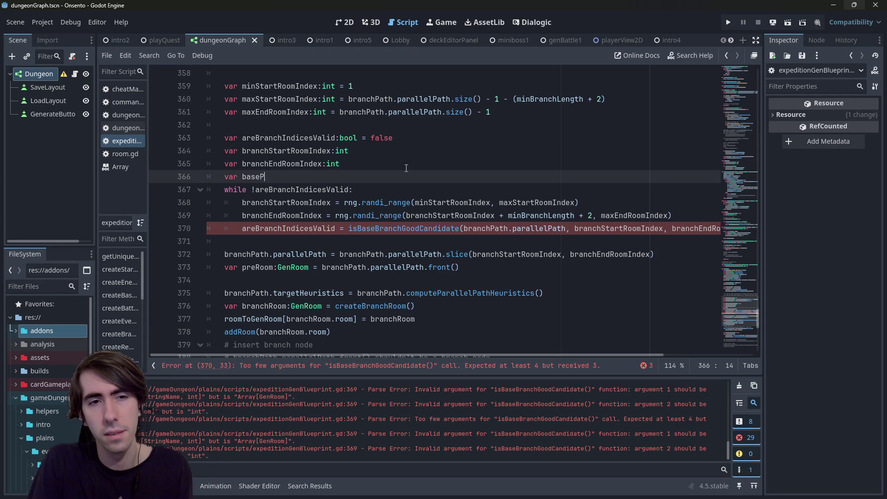
{"action": "key", "text": "BackSpace"}
{"action": "key", "text": "BackSpace"}
{"action": "key", "text": "BackSpace"}
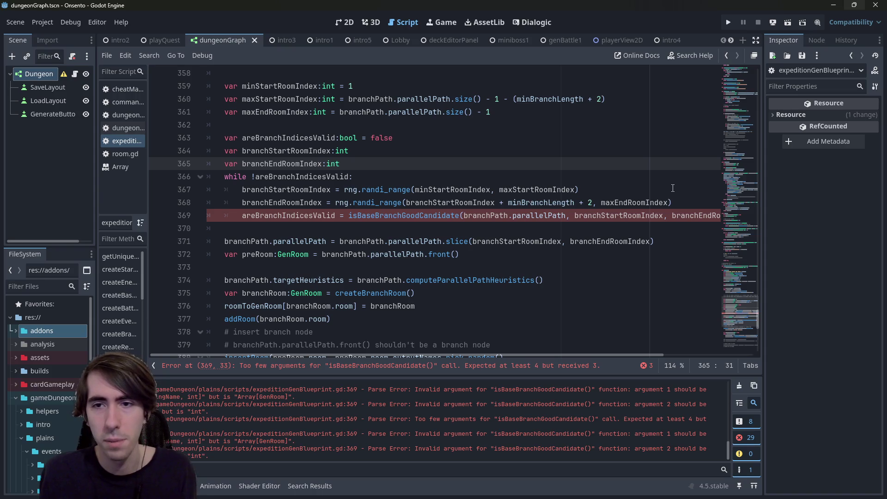
{"action": "left_click", "coordinate": [685, 198]}
{"action": "key", "text": "Return"}
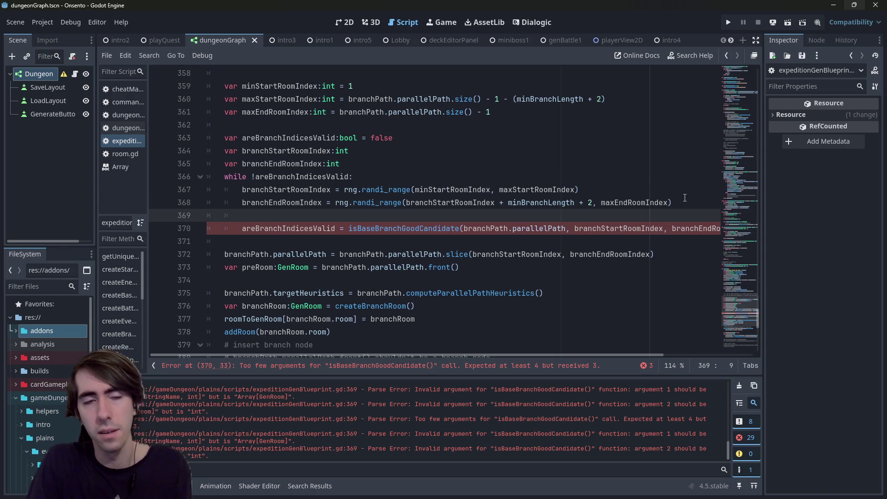
{"action": "type", "text": "var pa"}
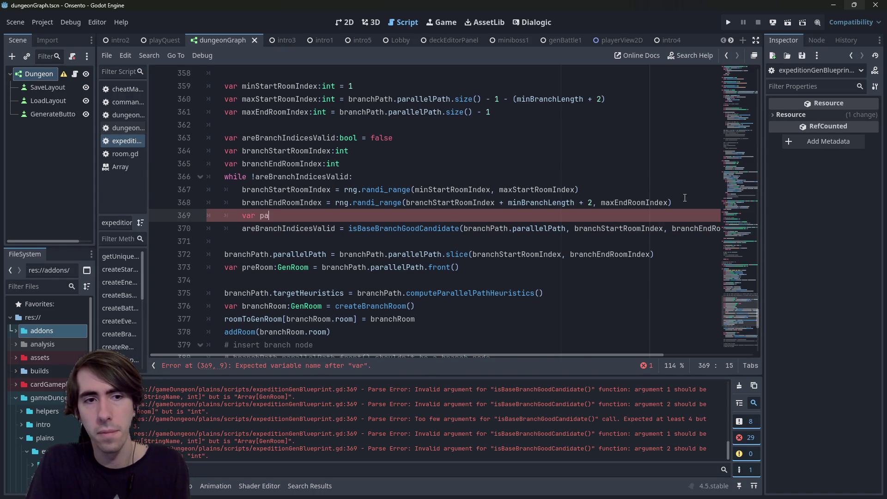
{"action": "type", "text": "thT"}
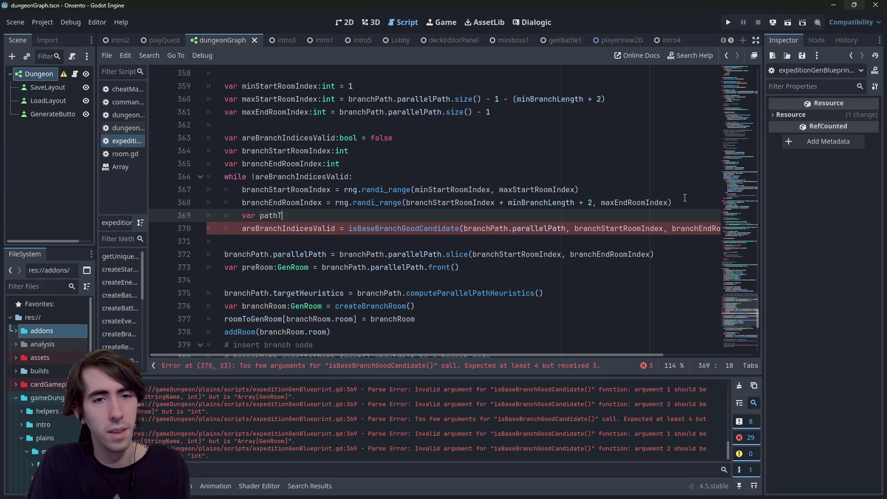
{"action": "type", "text": " = getRoomTypeToAmount()"}
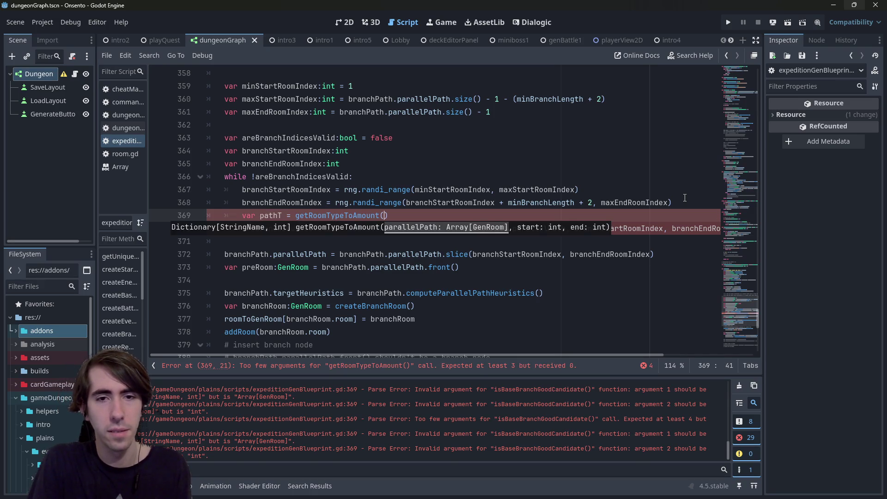
Fill getRoomTypeToAmount with branchPath.parallelPath, branchStartRoomIndex and branchEndRoomIndex copied from the line below.
{"action": "key", "text": "Down"}
{"action": "key", "text": "ctrl+shift+Right"}
{"action": "key", "text": "ctrl+shift+Right"}
{"action": "key", "text": "ctrl+shift+Right"}
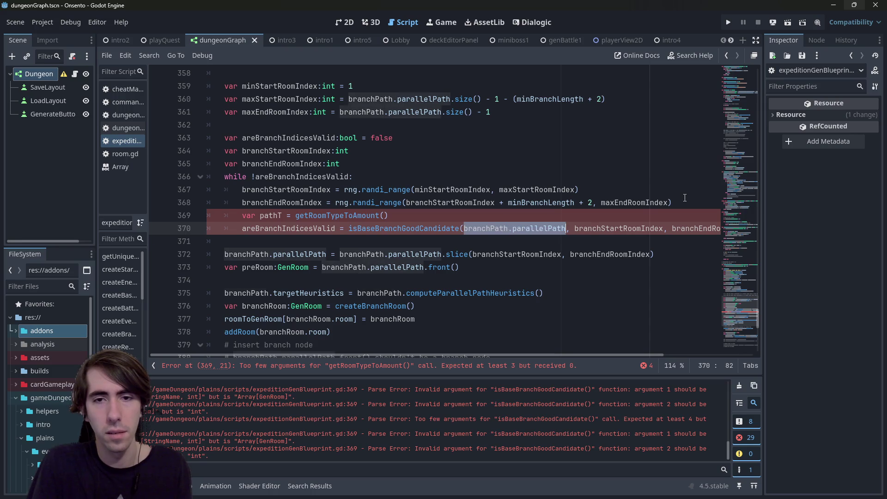
{"action": "key", "text": "ctrl+c"}
{"action": "key", "text": "Up"}
{"action": "key", "text": "Left"}
{"action": "key", "text": "ctrl+v"}
{"action": "key", "text": "Down"}
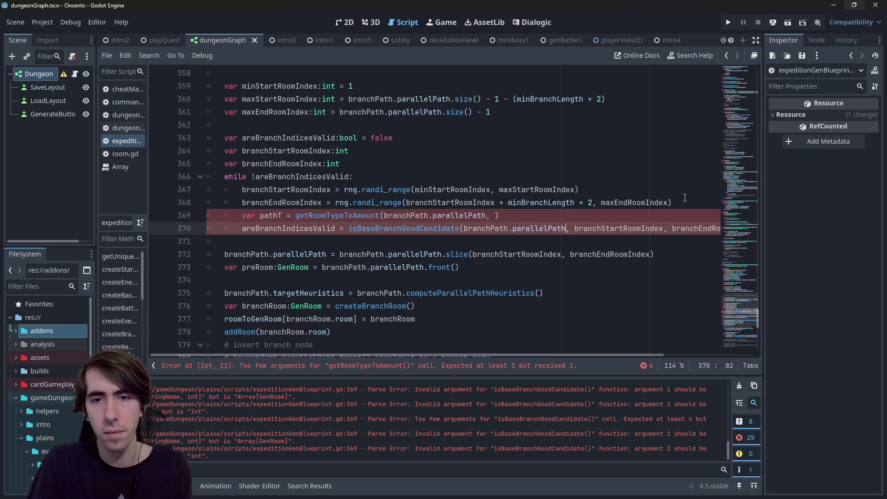
{"action": "key", "text": "ctrl+shift+Right"}
{"action": "key", "text": "ctrl+shift+Right"}
{"action": "key", "text": "ctrl+shift+Right"}
{"action": "key", "text": "ctrl+c"}
{"action": "key", "text": "Up"}
{"action": "key", "text": "Left"}
{"action": "key", "text": "ctrl+v"}
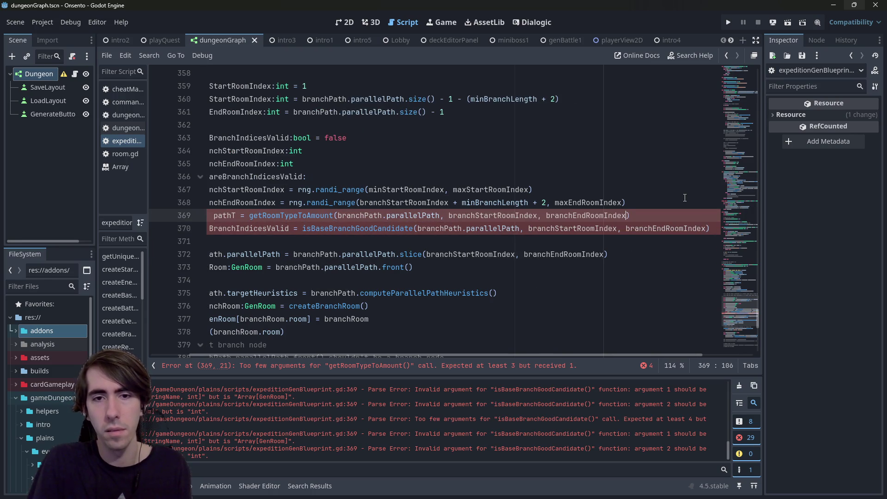
{"action": "key", "text": "shift+Home"}
Name the variable basePathRoomTypeToAmount and type it as Dictionary[StringName, int].
{"action": "left_click", "coordinate": [350, 217]}
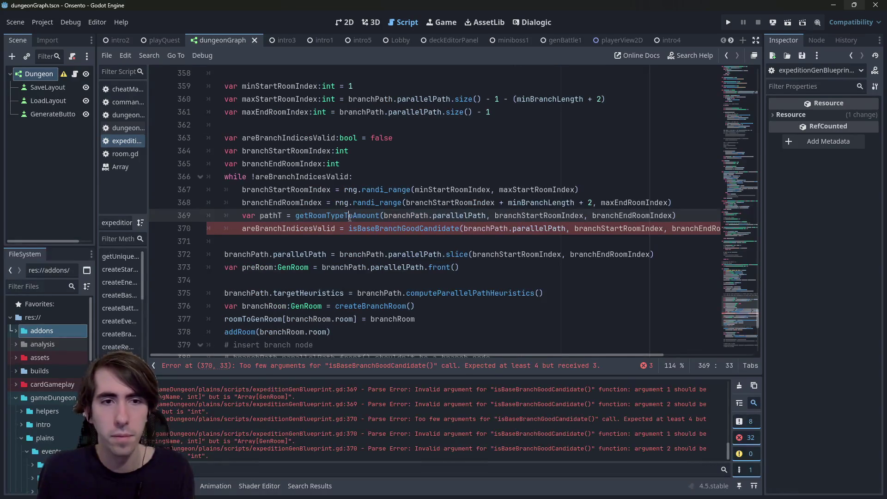
{"action": "double_click", "coordinate": [282, 215]}
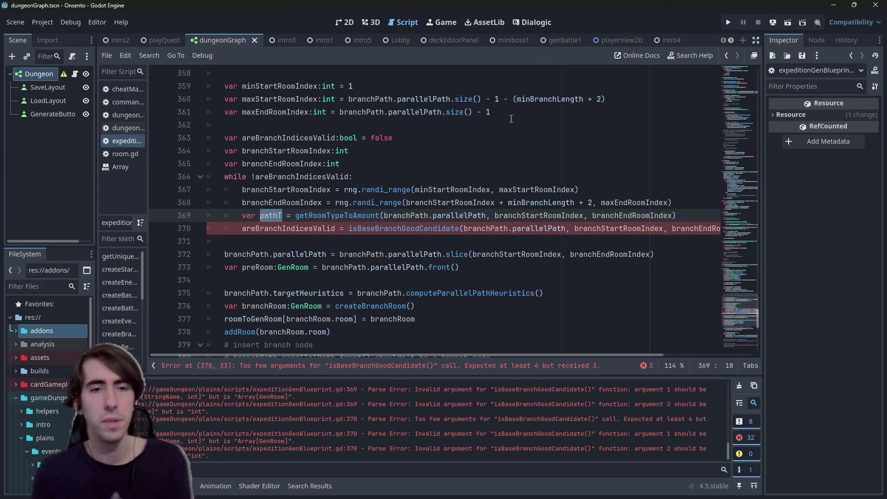
{"action": "type", "text": "base"}
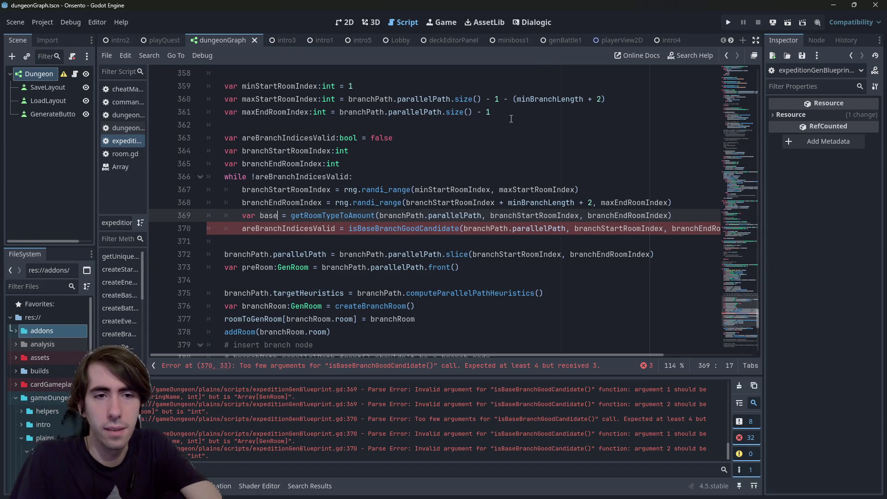
{"action": "type", "text": "PathRoom"}
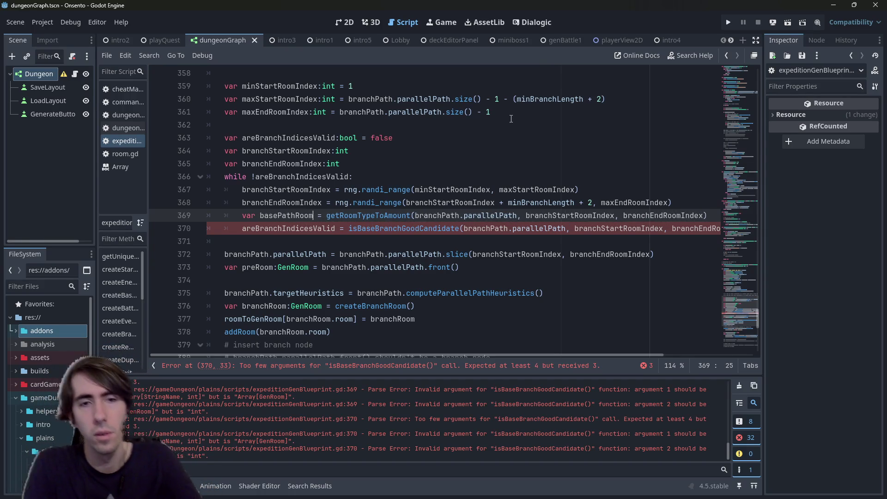
{"action": "type", "text": "TypeT"}
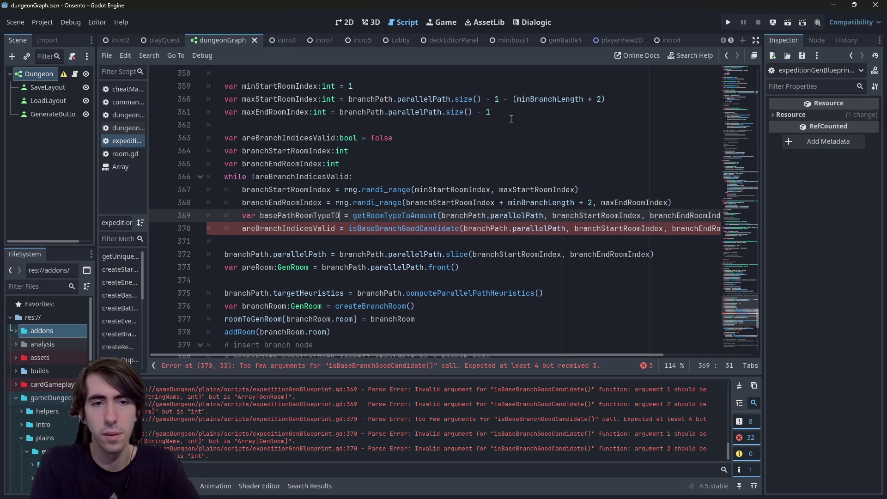
{"action": "type", "text": "oAmount:Di"}
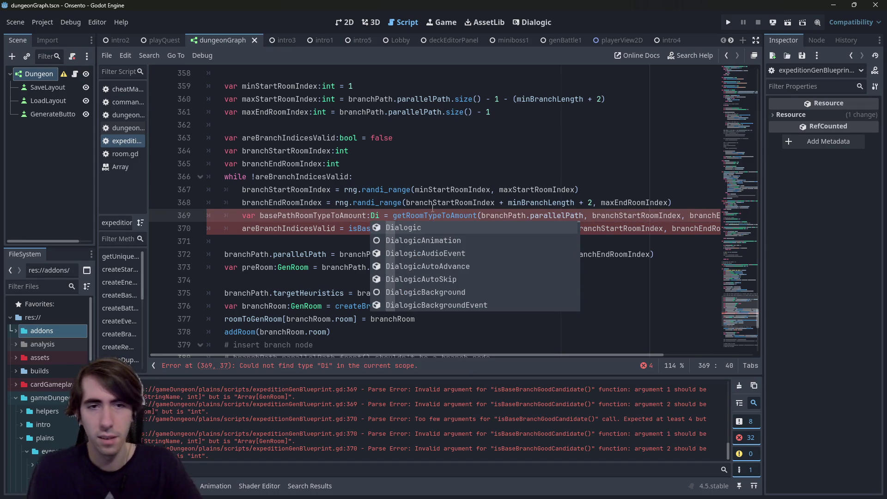
{"action": "key", "text": "BackSpace"}
{"action": "key", "text": "BackSpace"}
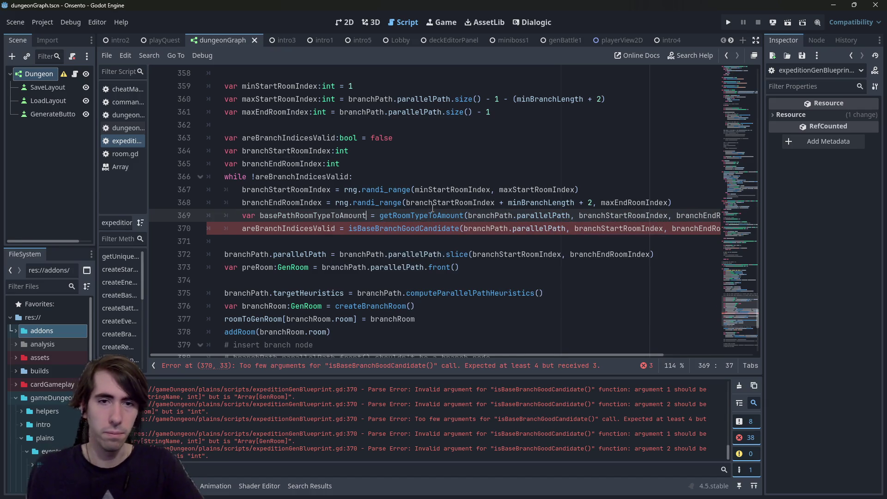
{"action": "left_click", "coordinate": [413, 217], "text": "ctrl"}
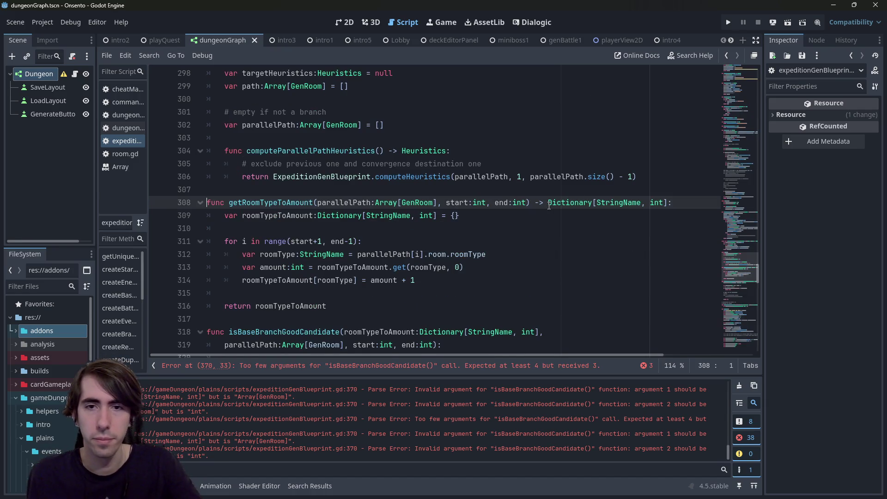
{"action": "left_click_drag", "start_coordinate": [548, 204], "coordinate": [669, 205]}
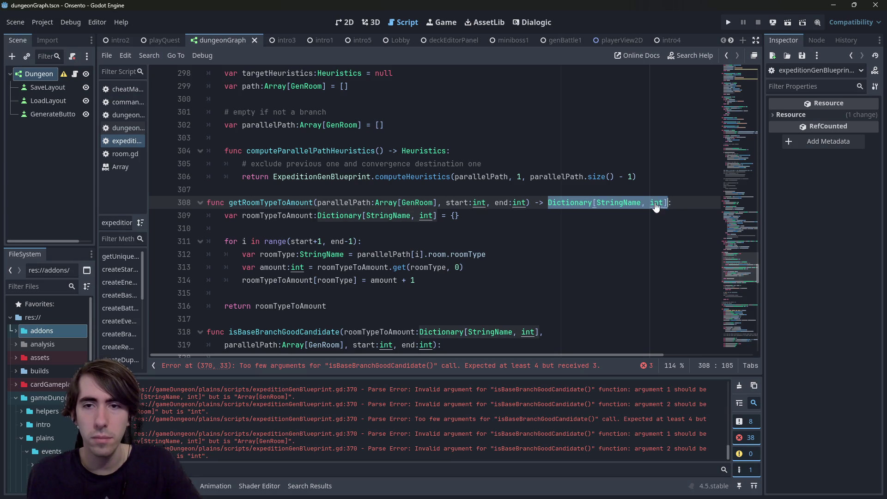
{"action": "key", "text": "ctrl+c"}
{"action": "key", "text": "alt+Left"}
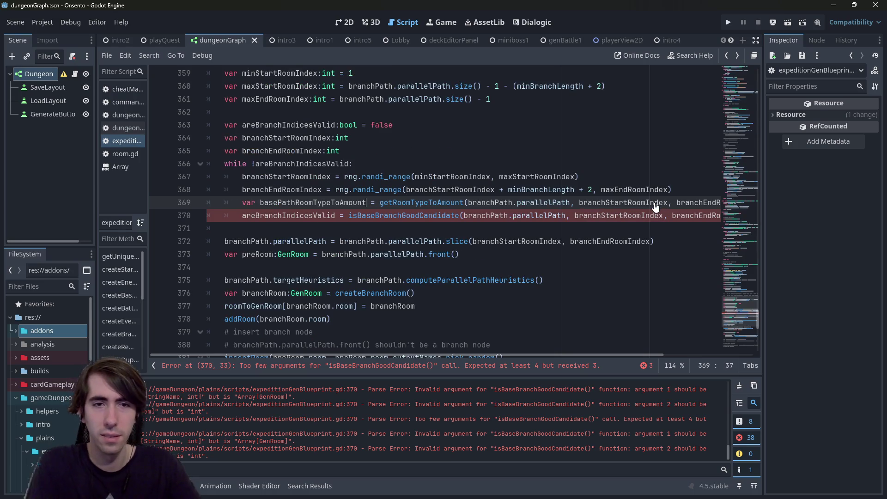
{"action": "key", "text": "ctrl+v"}
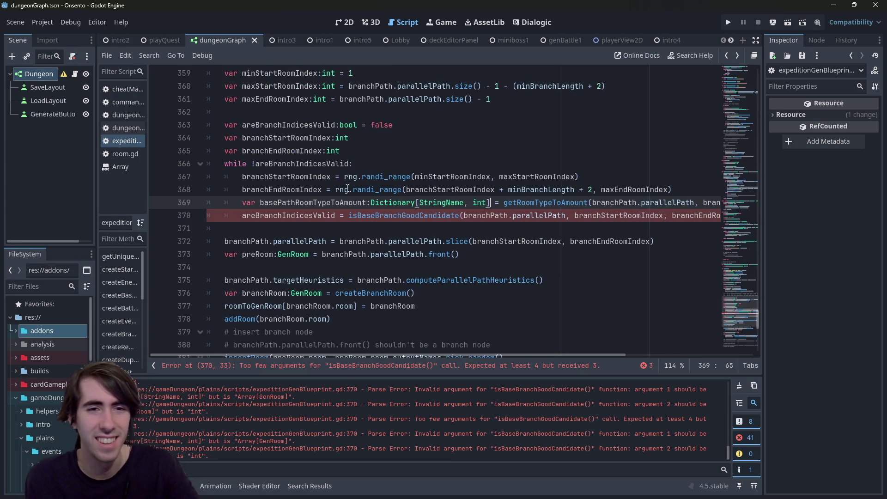
Pass basePathRoomTypeToAmount as the first argument of isBaseBranchGoodCandidate.
{"action": "double_click", "coordinate": [348, 202]}
{"action": "key", "text": "ctrl+c"}
{"action": "left_click", "coordinate": [464, 215]}
{"action": "key", "text": "ctrl+v"}
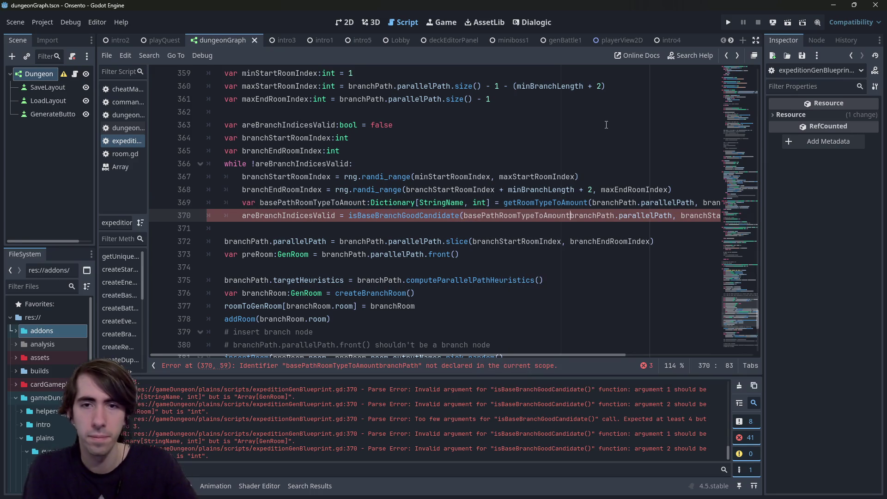
{"action": "type", "text": ","}
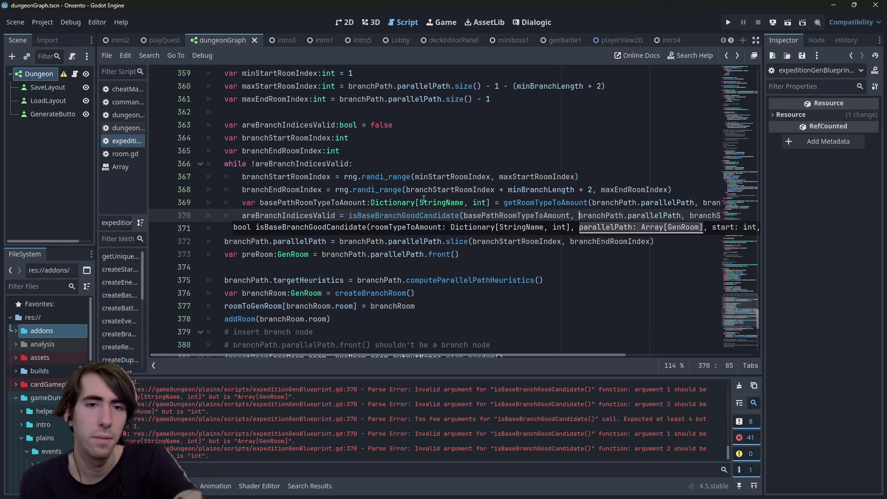
{"action": "left_click", "coordinate": [422, 203]}
{"action": "scroll", "coordinate": [340, 244], "scroll_direction": "up", "scroll_amount": 1}
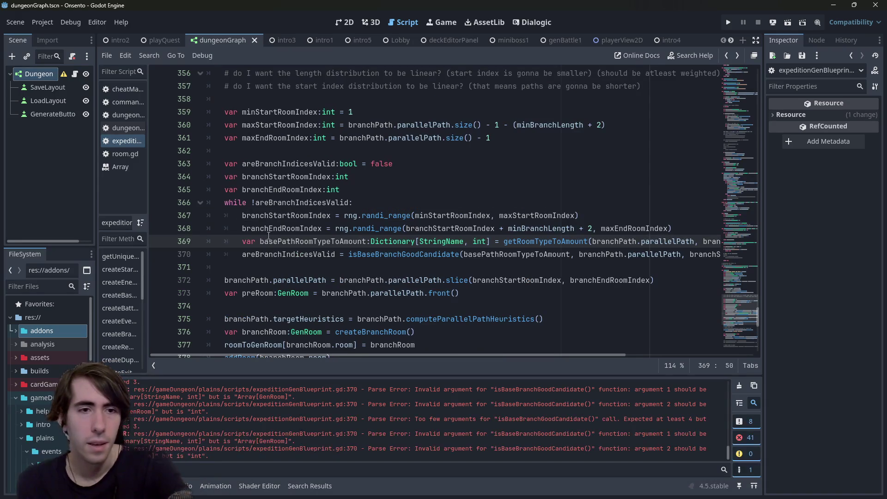
Copy the typed basePathRoomTypeToAmount declaration onto a new line above the while loop.
{"action": "left_click_drag", "start_coordinate": [243, 242], "coordinate": [491, 241]}
{"action": "key", "text": "Up"}
{"action": "key", "text": "Up"}
{"action": "key", "text": "Up"}
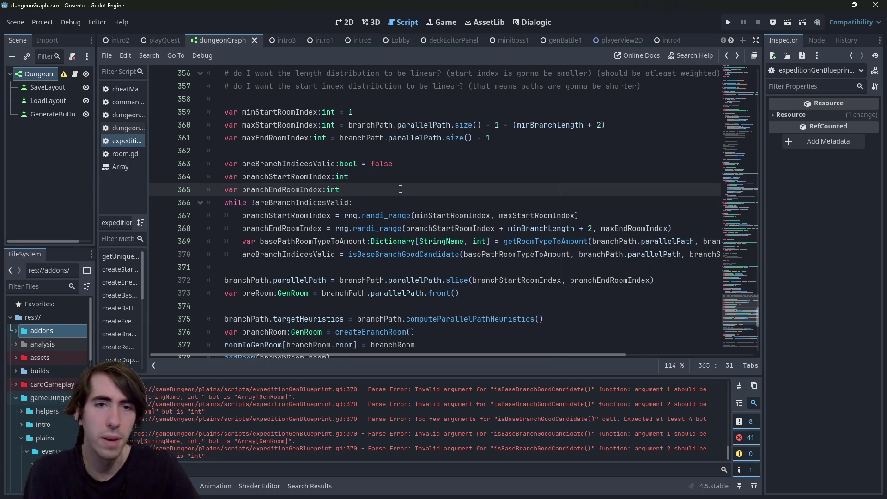
{"action": "key", "text": "Up"}
{"action": "key", "text": "Up"}
{"action": "key", "text": "Up"}
{"action": "key", "text": "Return"}
{"action": "key", "text": "ctrl+v"}
{"action": "type", "text": "="}
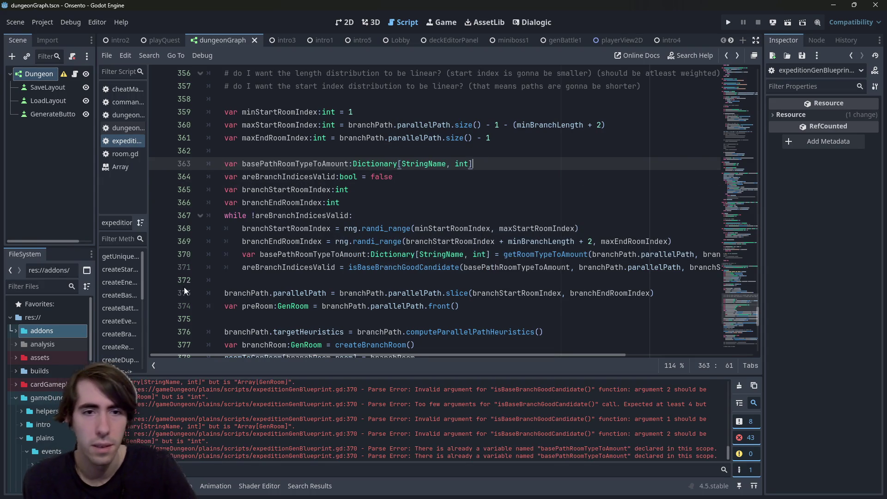
Strip 'var' and the type annotation from the in-loop line, then save the script.
{"action": "left_click_drag", "start_coordinate": [242, 254], "coordinate": [256, 254]}
{"action": "key", "text": "Delete"}
{"action": "key", "text": "Delete"}
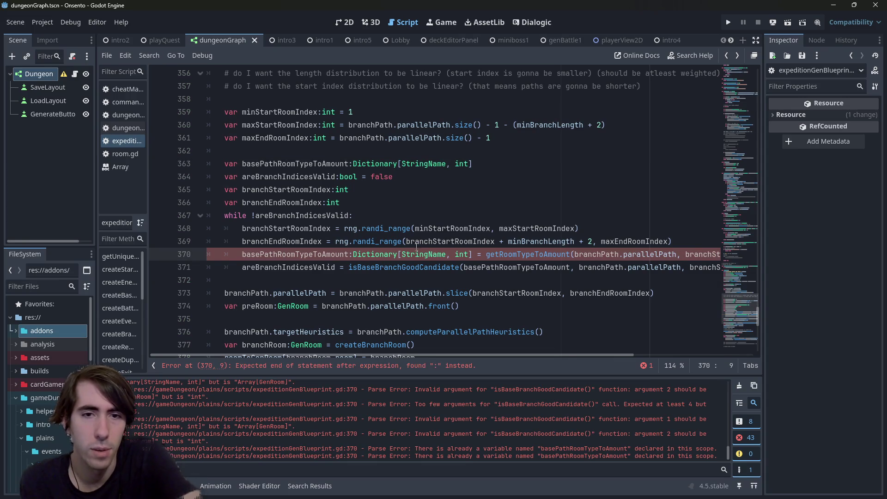
{"action": "left_click_drag", "start_coordinate": [472, 254], "coordinate": [349, 254]}
{"action": "key", "text": "Delete"}
{"action": "left_click", "coordinate": [358, 241]}
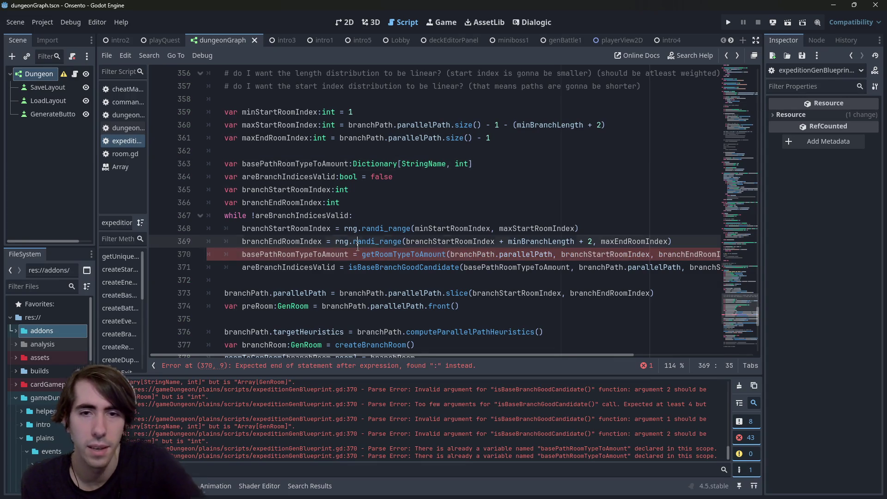
{"action": "key", "text": "ctrl+s"}
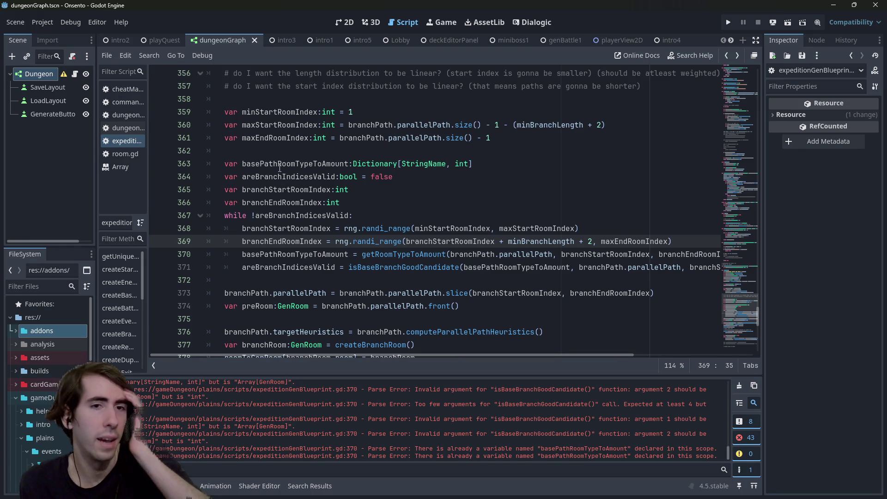
{"action": "double_click", "coordinate": [278, 164]}
{"action": "scroll", "coordinate": [297, 205], "scroll_direction": "down", "scroll_amount": 4}
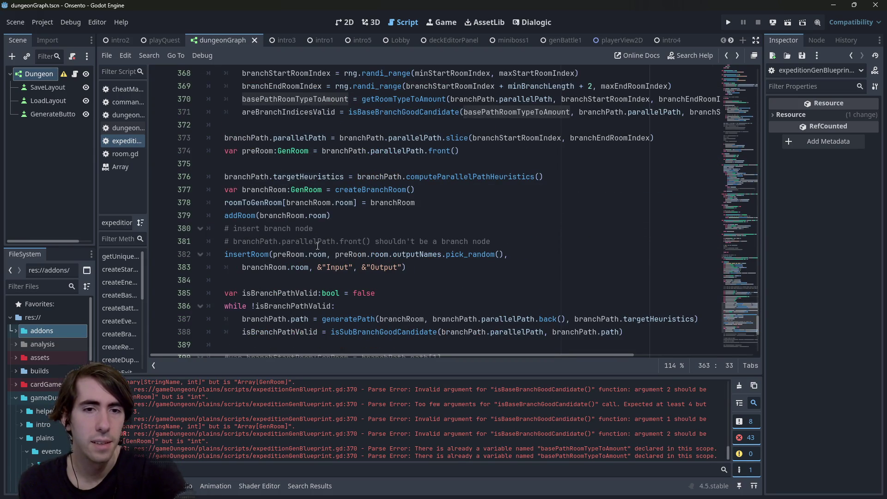
{"action": "scroll", "coordinate": [314, 208], "scroll_direction": "up", "scroll_amount": 3}
{"action": "scroll", "coordinate": [308, 220], "scroll_direction": "down", "scroll_amount": 5}
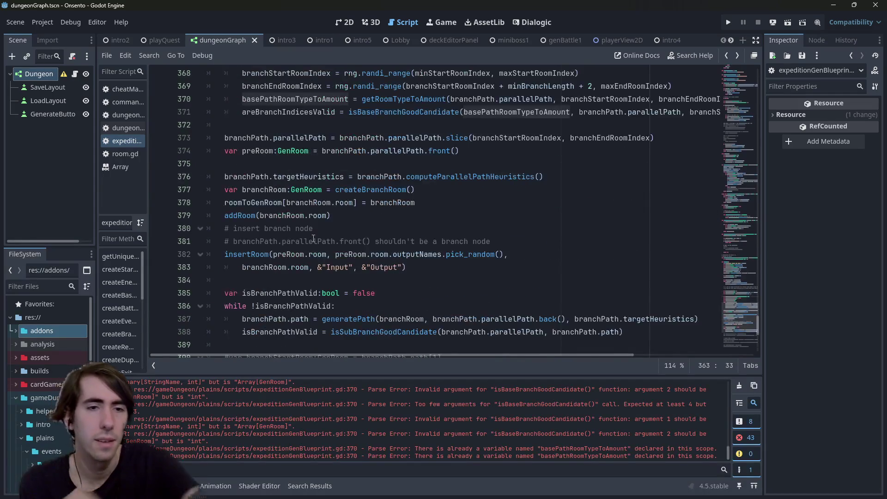
{"action": "left_click", "coordinate": [442, 254]}
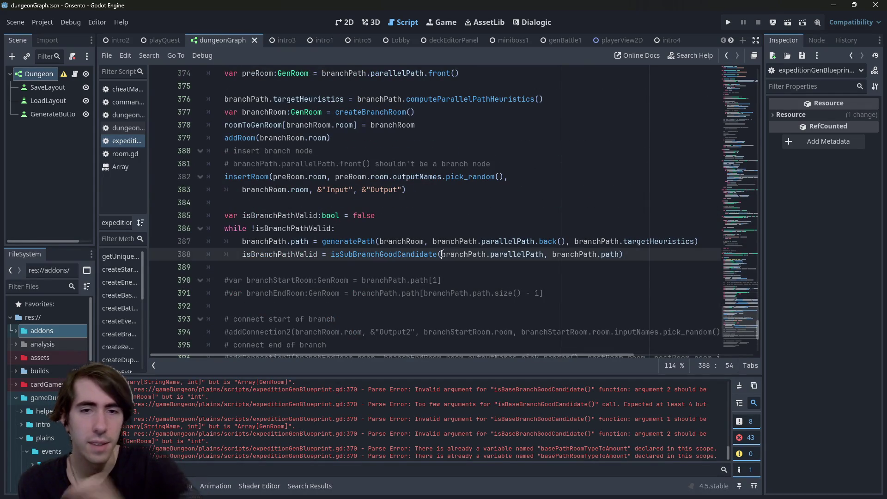
{"action": "key", "text": "ctrl+v"}
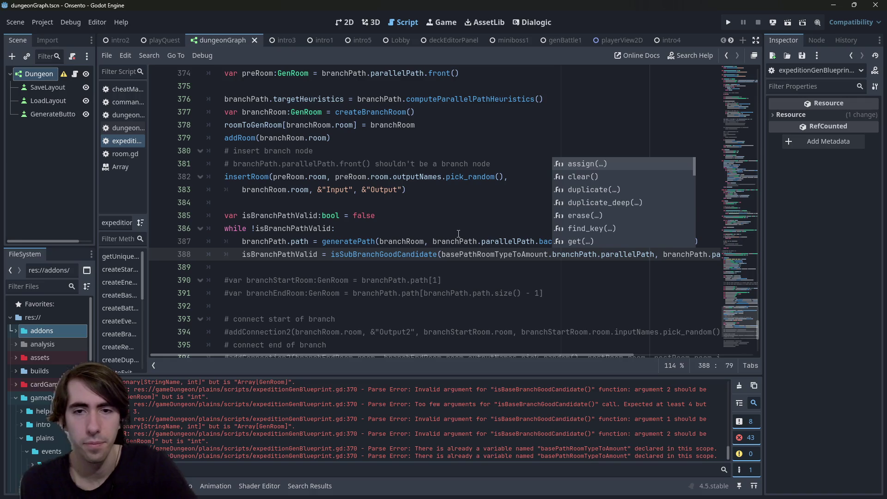
{"action": "type", "text": ","}
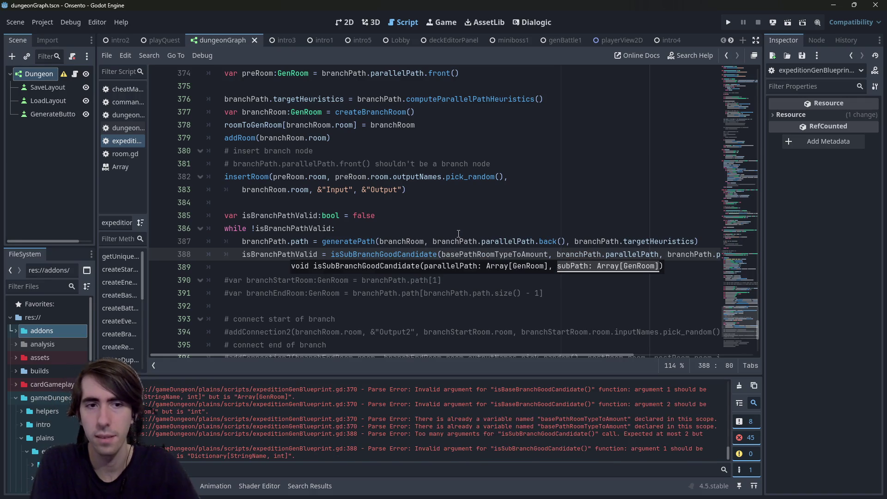
{"action": "scroll", "coordinate": [439, 295], "scroll_direction": "up", "scroll_amount": 2}
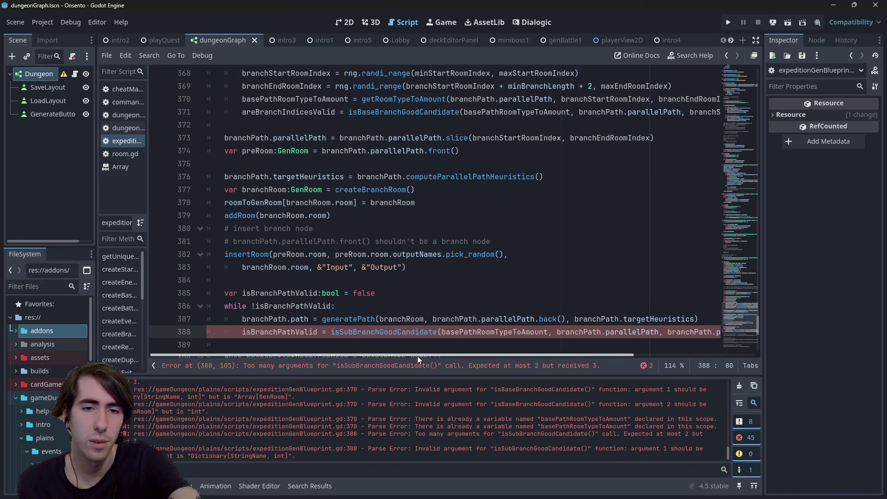
{"action": "scroll", "coordinate": [349, 243], "scroll_direction": "down", "scroll_amount": 1}
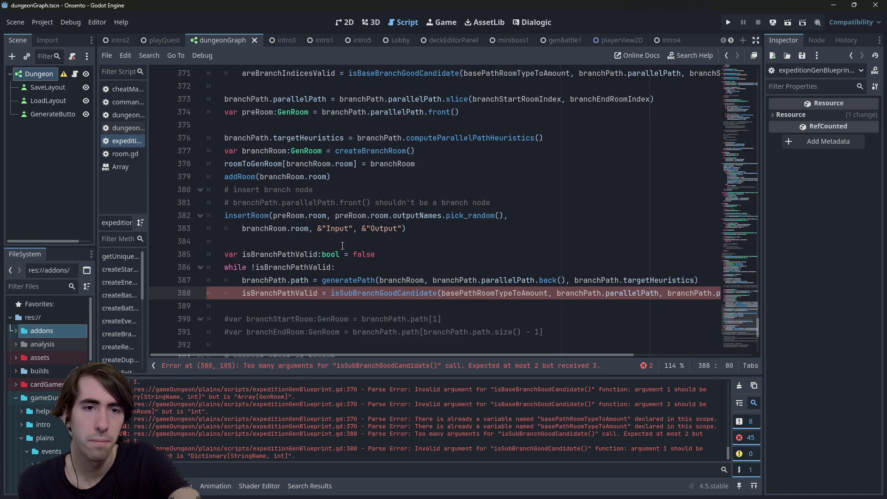
{"action": "scroll", "coordinate": [343, 246], "scroll_direction": "up", "scroll_amount": 15}
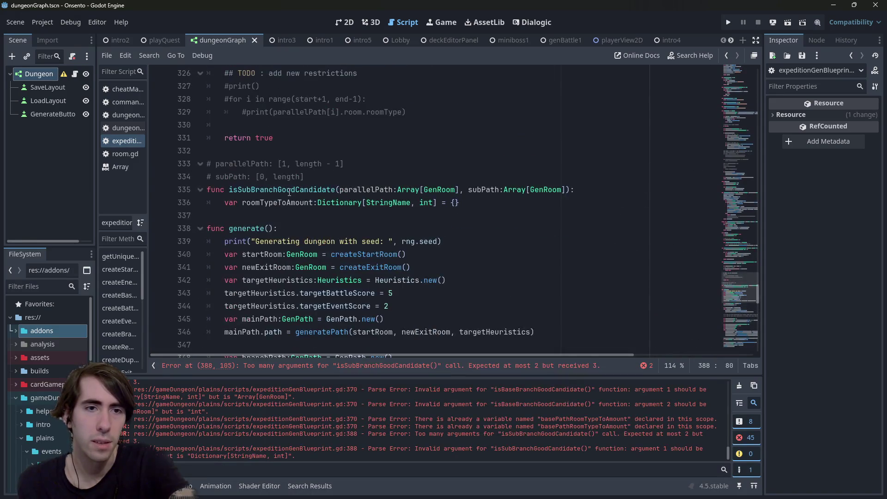
{"action": "double_click", "coordinate": [289, 190]}
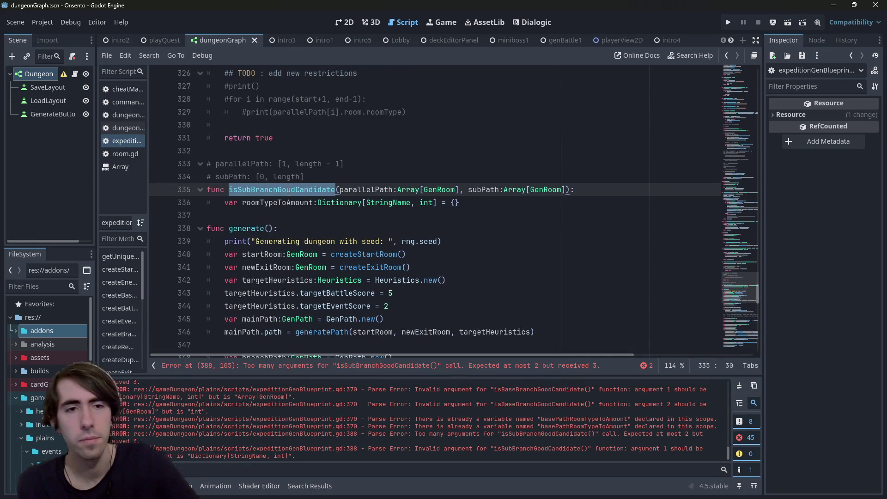
{"action": "scroll", "coordinate": [289, 202], "scroll_direction": "up", "scroll_amount": 4}
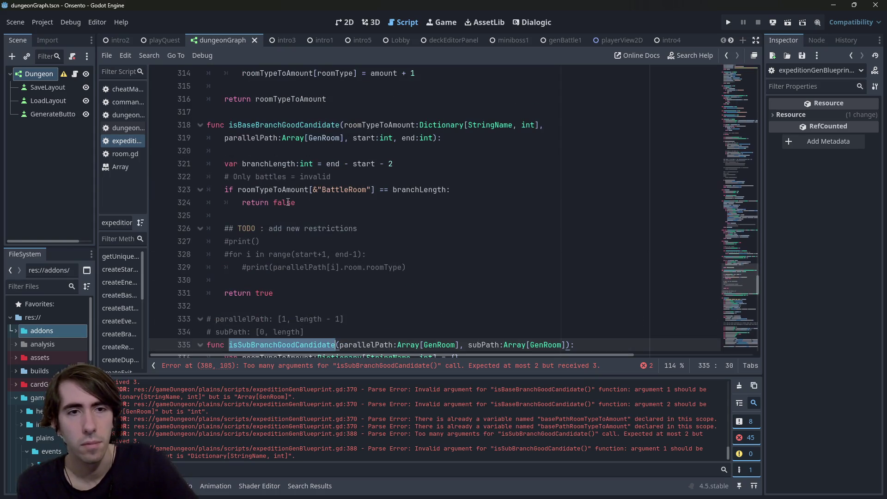
{"action": "double_click", "coordinate": [284, 124]}
{"action": "scroll", "coordinate": [285, 125], "scroll_direction": "up", "scroll_amount": 3}
{"action": "double_click", "coordinate": [270, 111]}
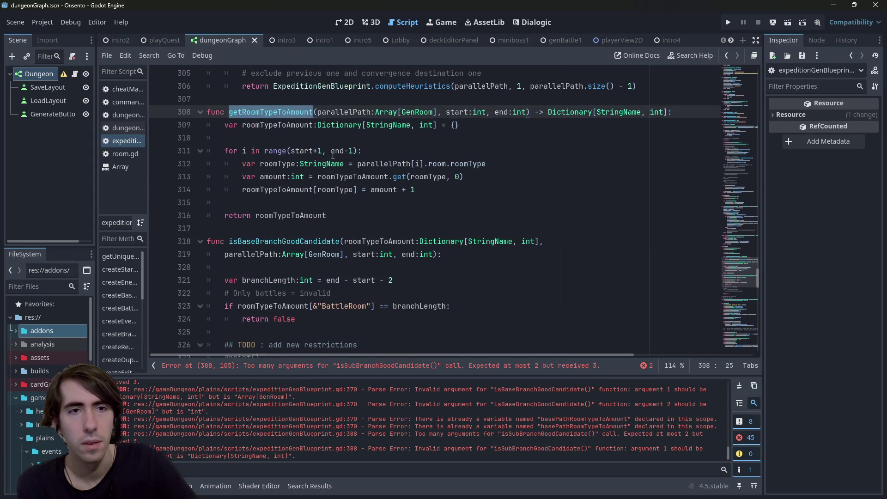
{"action": "scroll", "coordinate": [333, 155], "scroll_direction": "down", "scroll_amount": 20}
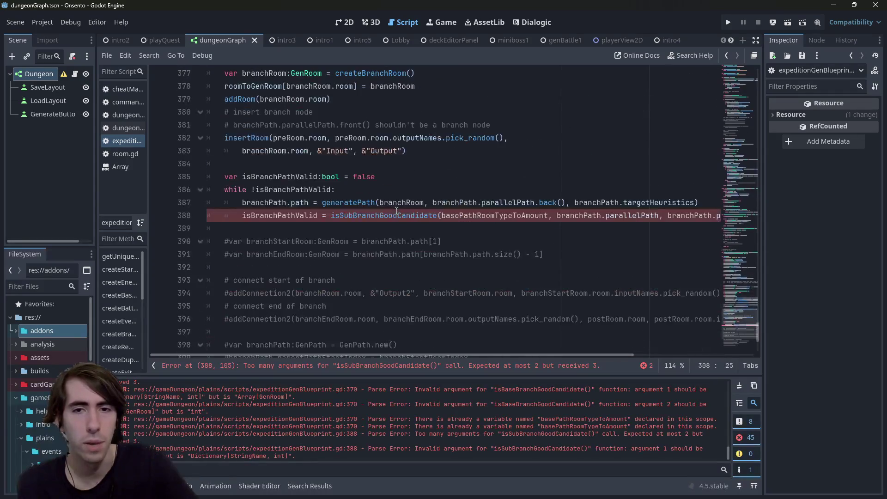
{"action": "scroll", "coordinate": [397, 210], "scroll_direction": "up", "scroll_amount": 1}
{"action": "left_click", "coordinate": [552, 254]}
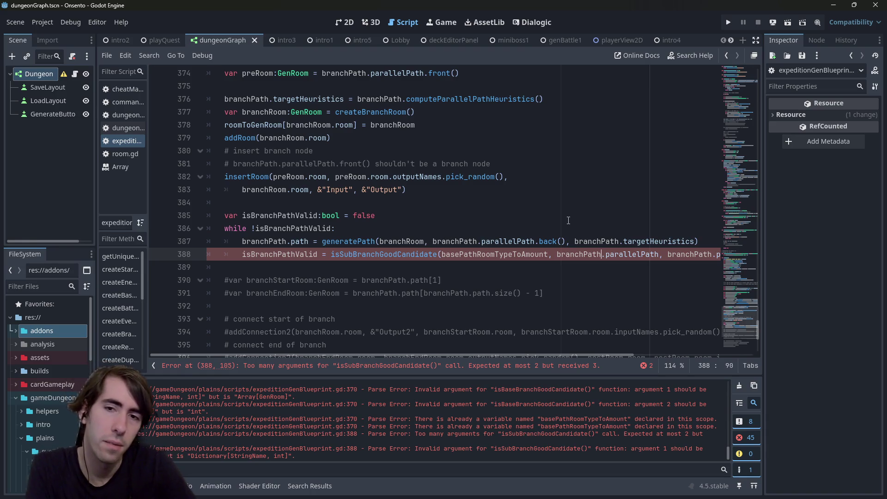
{"action": "key", "text": "End"}
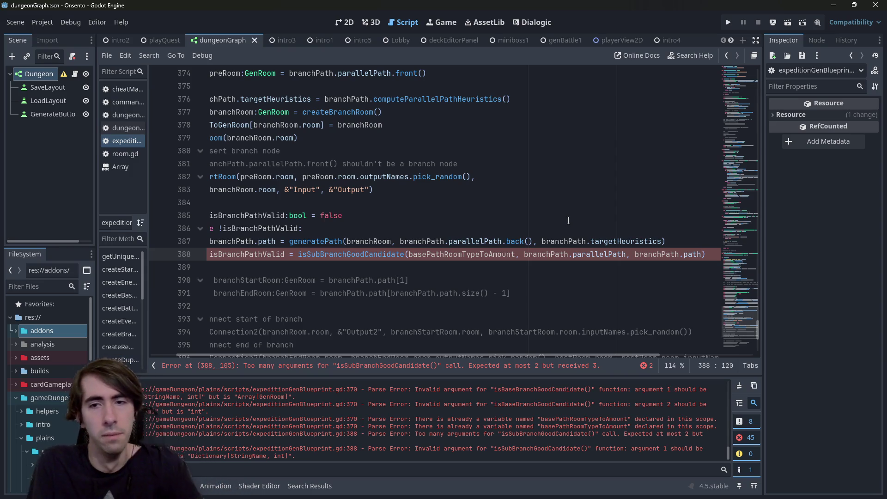
Add a comma after the isSubBranchGoodCandidate call's arguments and wrap the last onto its own line.
{"action": "key", "text": "ctrl+Left"}
{"action": "key", "text": "ctrl+Left"}
{"action": "key", "text": "ctrl+shift+Right"}
{"action": "key", "text": "Delete"}
{"action": "key", "text": "Delete"}
{"action": "key", "text": "Delete"}
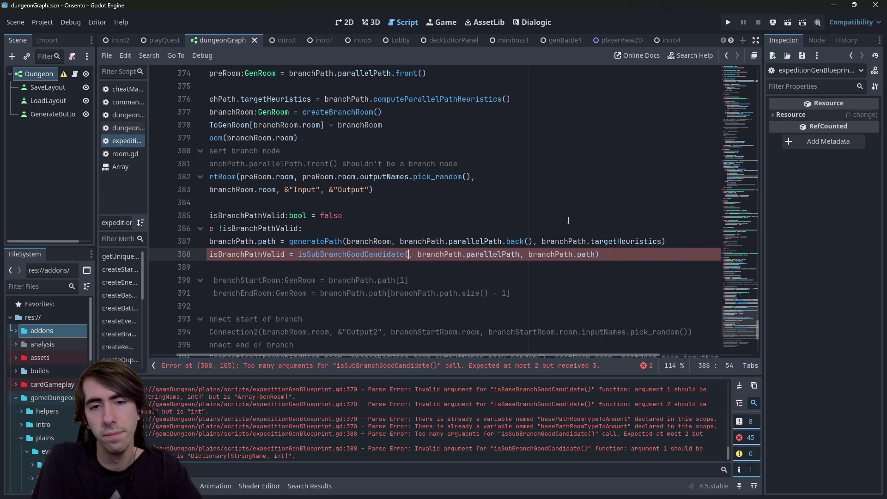
{"action": "key", "text": "ctrl+Right"}
{"action": "key", "text": "ctrl+Right"}
{"action": "key", "text": "ctrl+Right"}
{"action": "key", "text": "ctrl+z"}
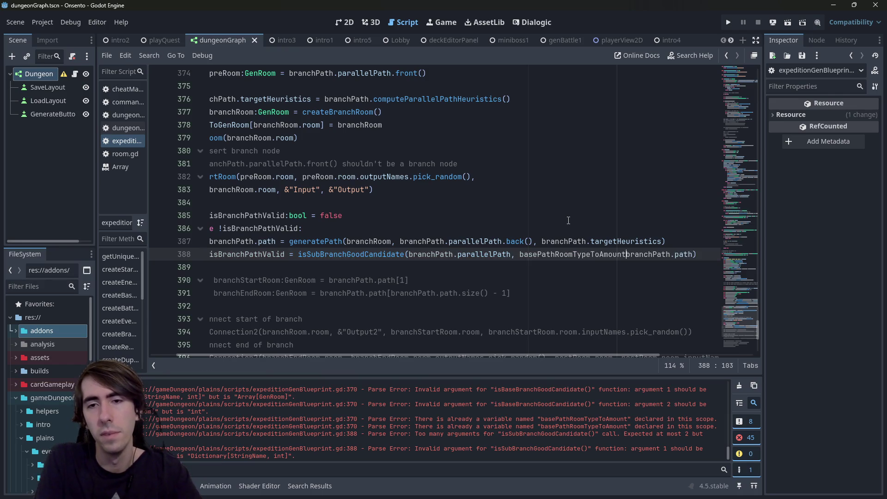
{"action": "type", "text": ","}
{"action": "key", "text": "Escape"}
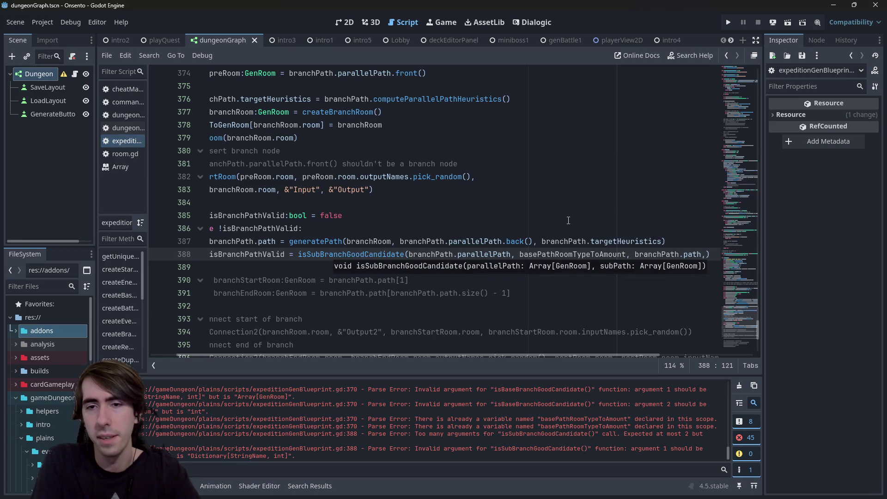
{"action": "key", "text": "Return"}
{"action": "key", "text": "Tab"}
{"action": "key", "text": "Tab"}
{"action": "key", "text": "Tab"}
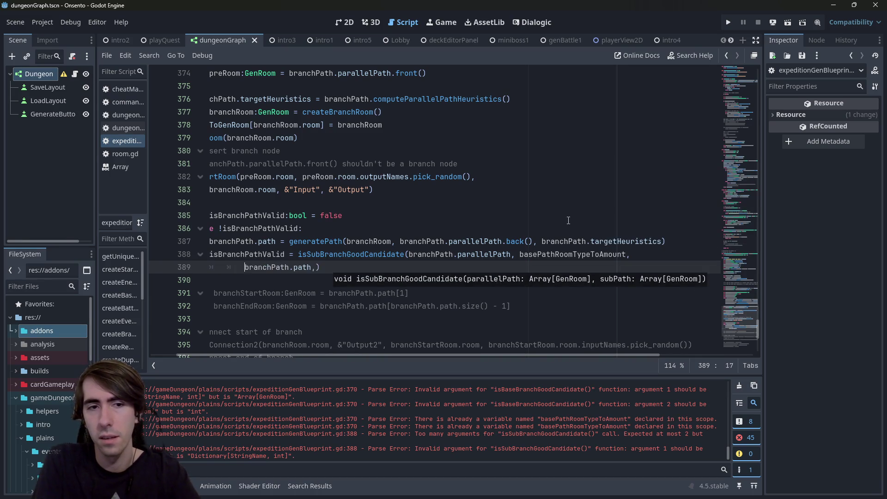
{"action": "key", "text": "BackSpace"}
{"action": "key", "text": "BackSpace"}
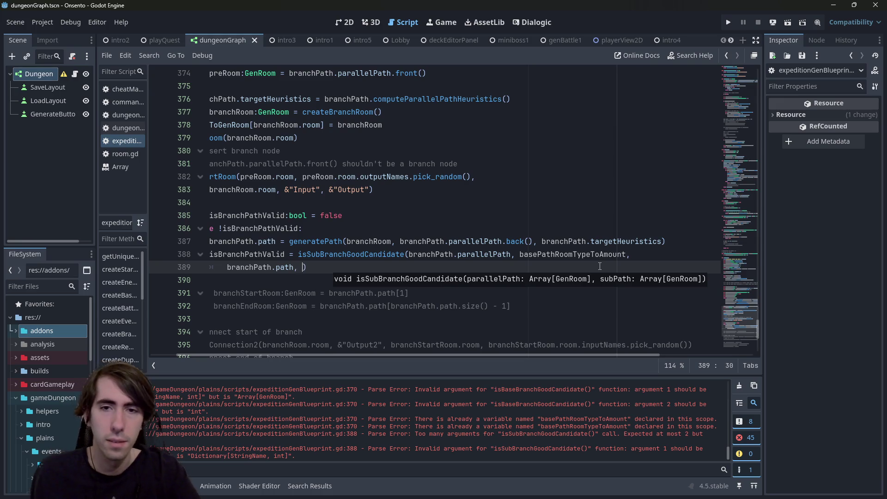
Add newPathRoomTypeToAmount as the fourth argument of isSubBranchGoodCandidate.
{"action": "double_click", "coordinate": [574, 254]}
{"action": "key", "text": "ctrl+c"}
{"action": "left_click", "coordinate": [303, 264]}
{"action": "key", "text": "ctrl+v"}
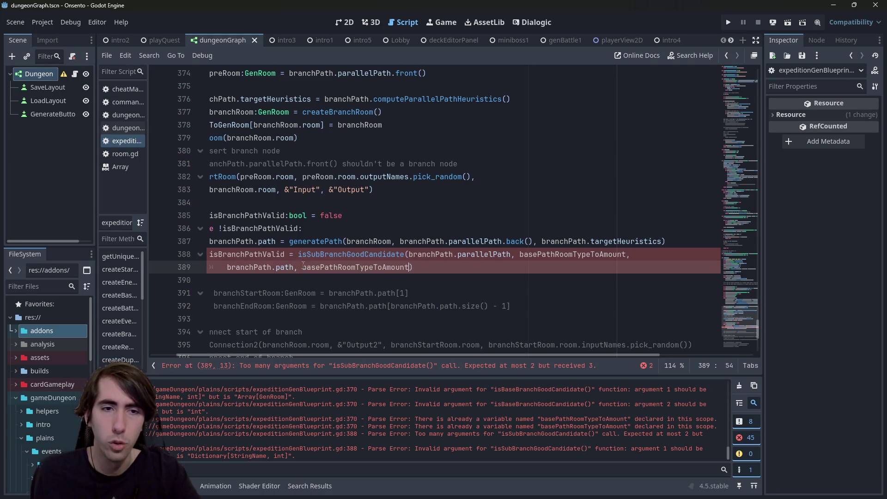
{"action": "left_click_drag", "start_coordinate": [318, 267], "coordinate": [302, 267]}
{"action": "type", "text": "new"}
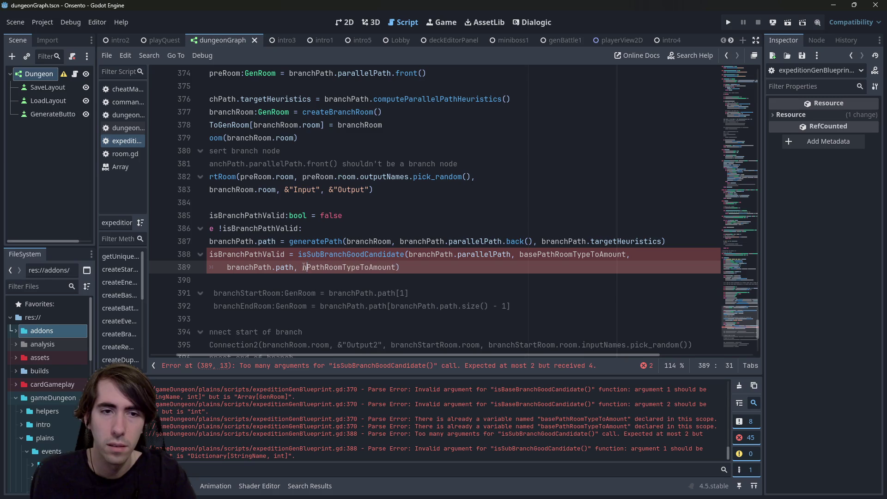
{"action": "key", "text": "Escape"}
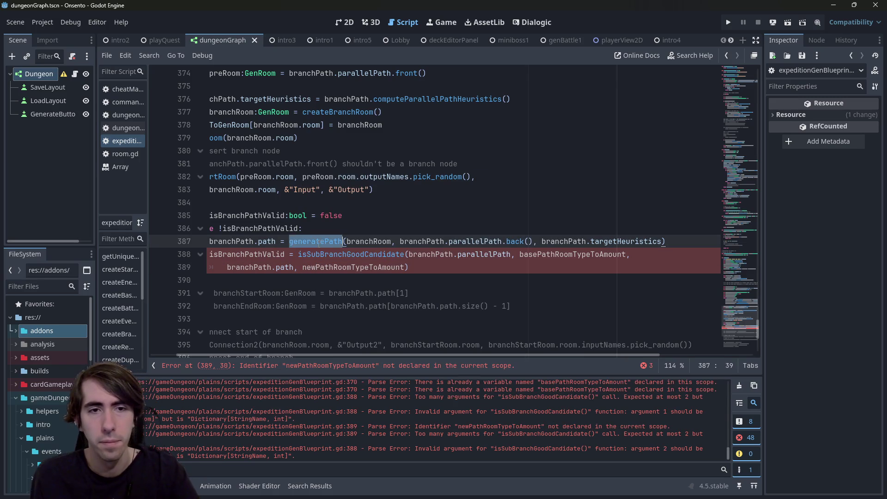
Duplicate the room-type-count assignment below generatePath as 'var newPathRoomTypeToAmount'.
{"action": "left_click", "coordinate": [322, 241], "text": "ctrl"}
{"action": "left_click", "coordinate": [399, 178]}
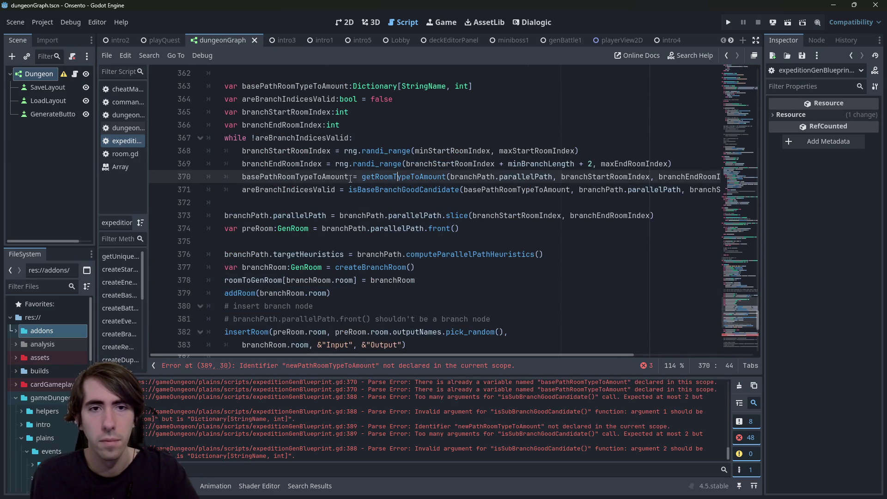
{"action": "left_click_drag", "start_coordinate": [243, 176], "coordinate": [719, 177]}
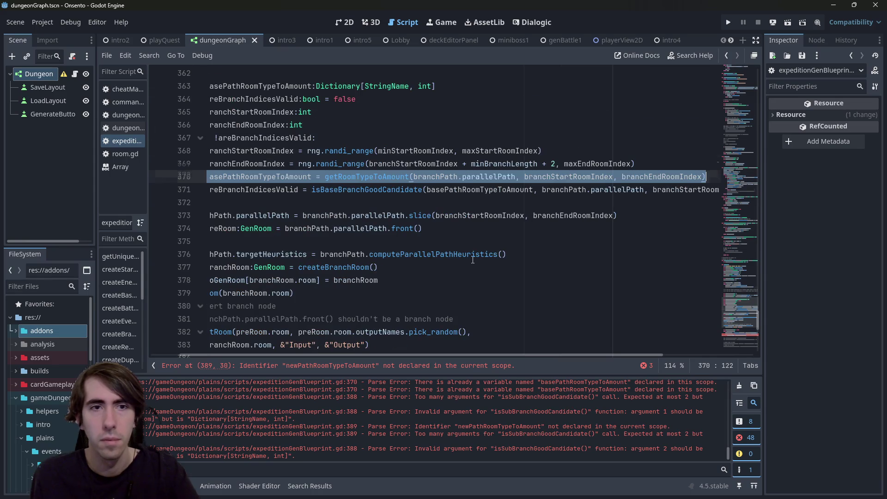
{"action": "scroll", "coordinate": [462, 254], "scroll_direction": "down", "scroll_amount": 5}
{"action": "left_click", "coordinate": [664, 204]}
{"action": "key", "text": "Return"}
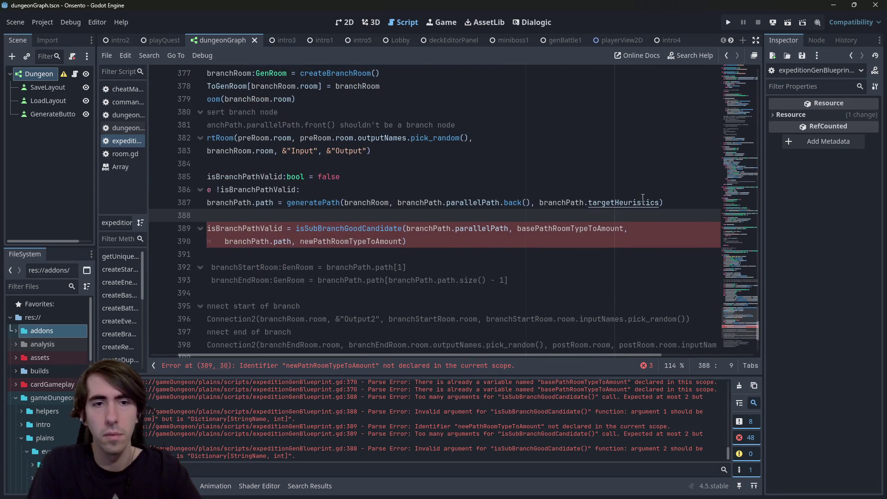
{"action": "type", "text": "basePathRoomTypeToAmount = getRoomTypeToAmount(branchPath.parallelPath, branchStartRoomIndex, branchEndRoomIndex)"}
{"action": "double_click", "coordinate": [320, 242]}
{"action": "key", "text": "ctrl+c"}
{"action": "double_click", "coordinate": [282, 216]}
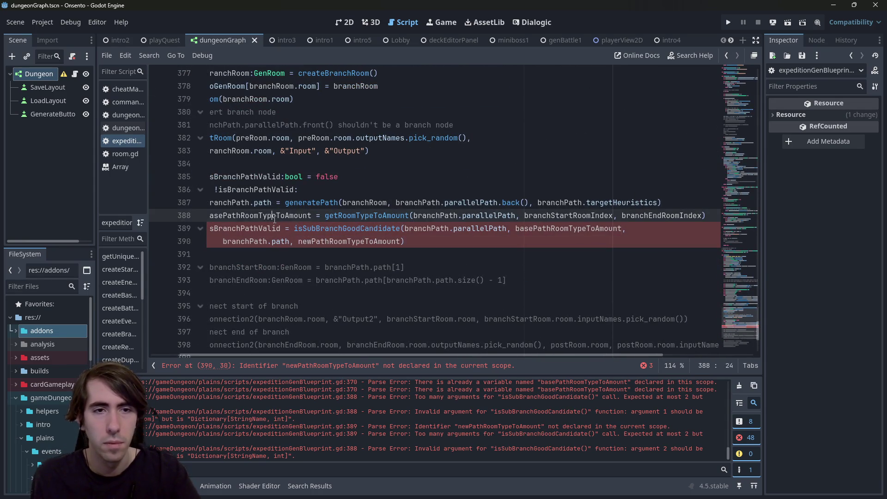
{"action": "key", "text": "ctrl+v"}
{"action": "type", "text": "var"}
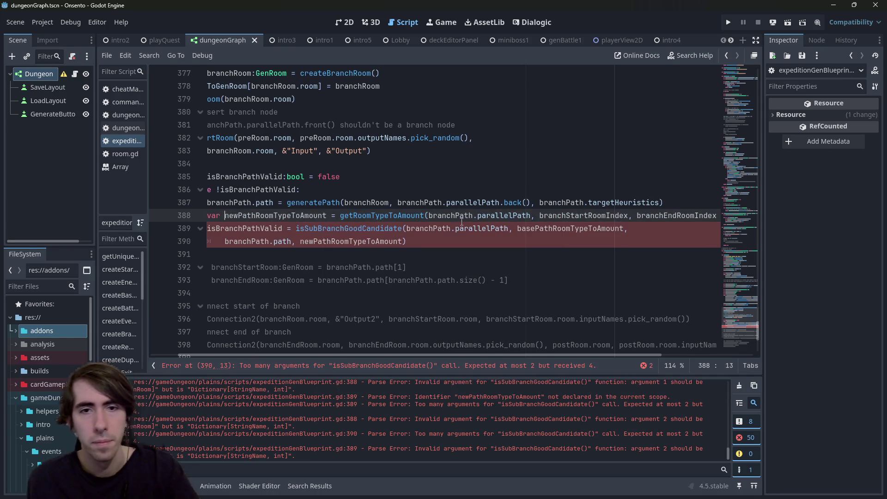
Change the new call's arguments to branchPath.path with start index 1.
{"action": "scroll", "coordinate": [406, 266], "scroll_direction": "up", "scroll_amount": 1}
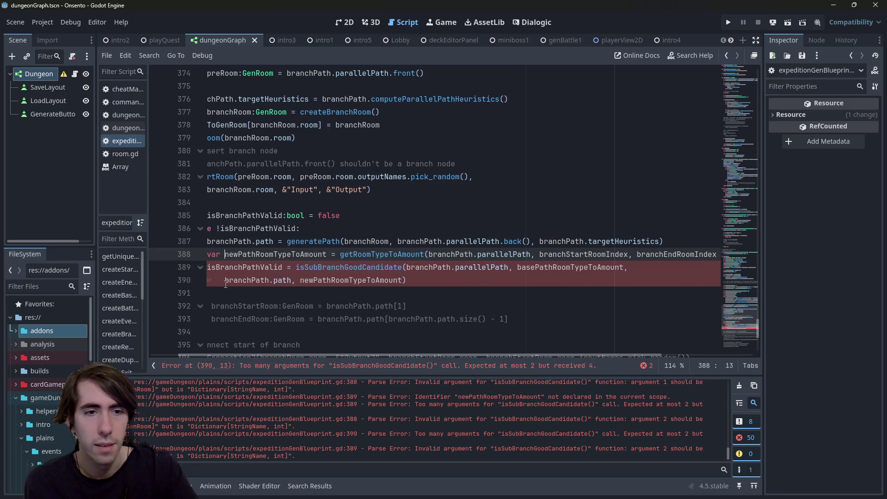
{"action": "left_click_drag", "start_coordinate": [225, 280], "coordinate": [293, 280]}
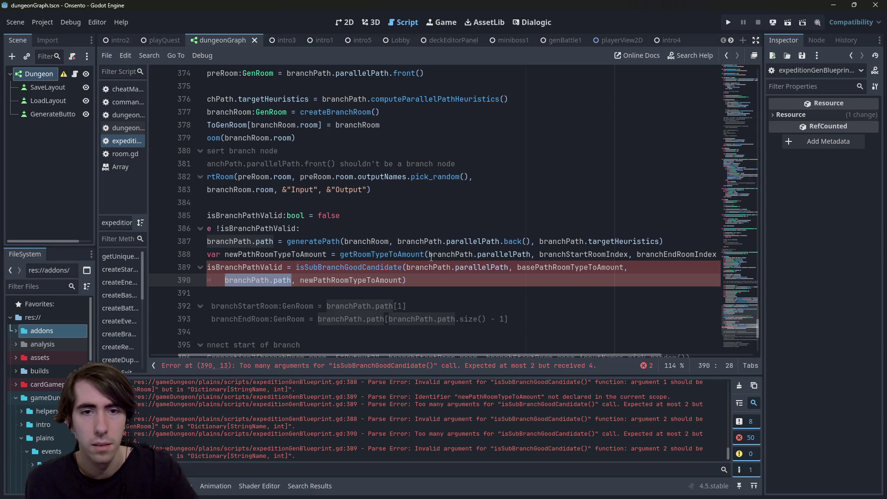
{"action": "left_click_drag", "start_coordinate": [429, 254], "coordinate": [531, 254]}
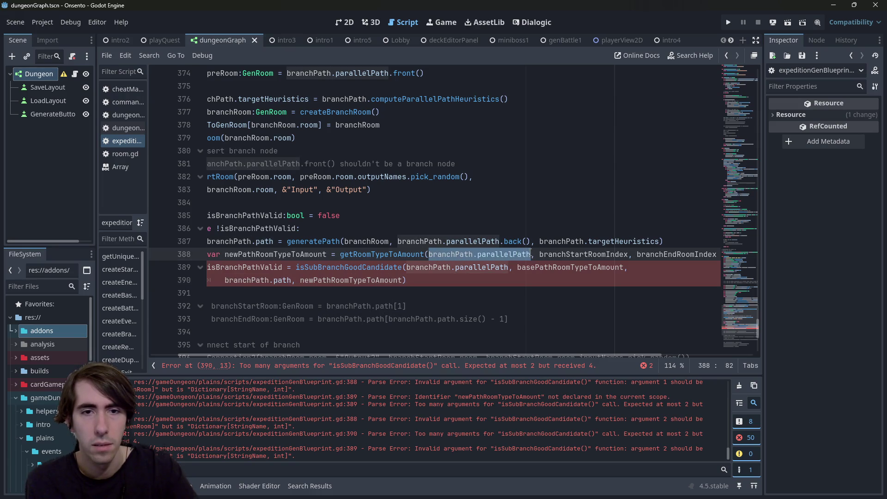
{"action": "key", "text": "Down"}
{"action": "key", "text": "Down"}
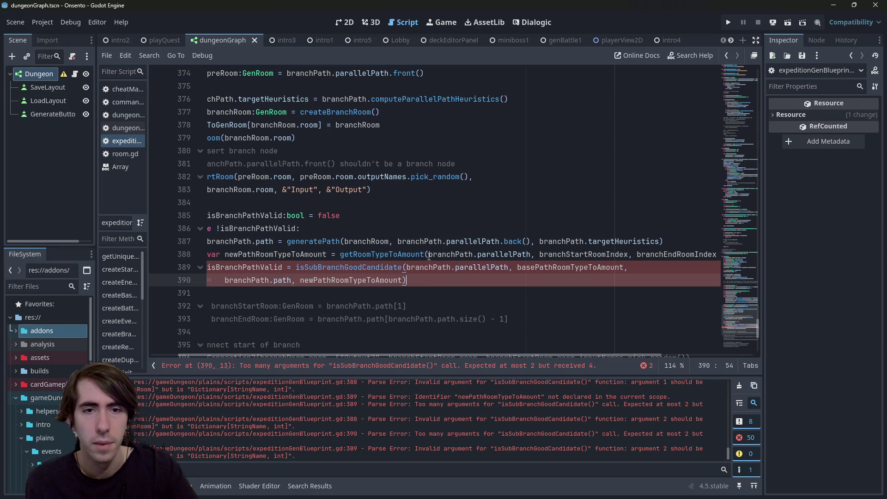
{"action": "mouse_move", "coordinate": [429, 254]}
{"action": "left_mouse_down"}
{"action": "mouse_move", "coordinate": [538, 242]}
{"action": "mouse_move", "coordinate": [531, 254]}
{"action": "left_mouse_up"}
{"action": "key", "text": "ctrl+v"}
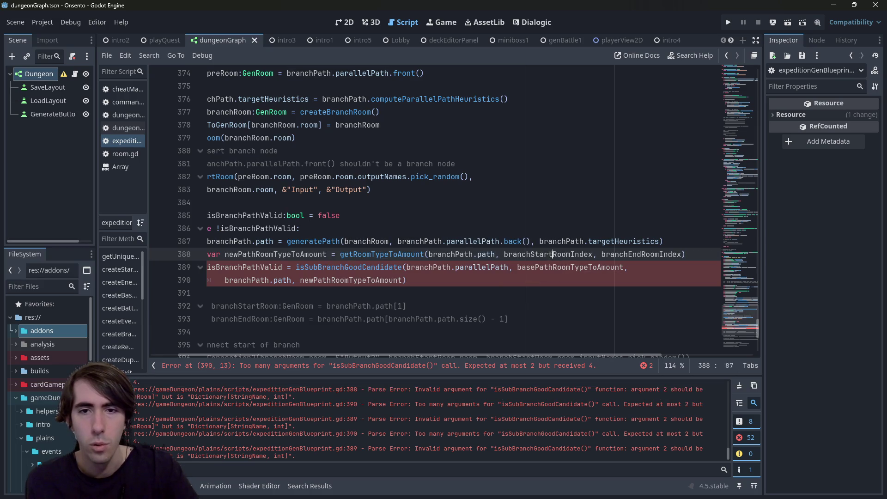
{"action": "double_click", "coordinate": [553, 255]}
{"action": "type", "text": "1"}
Try replacing the end index with branchPath.path.size() - 1, then undo those edits.
{"action": "double_click", "coordinate": [557, 255]}
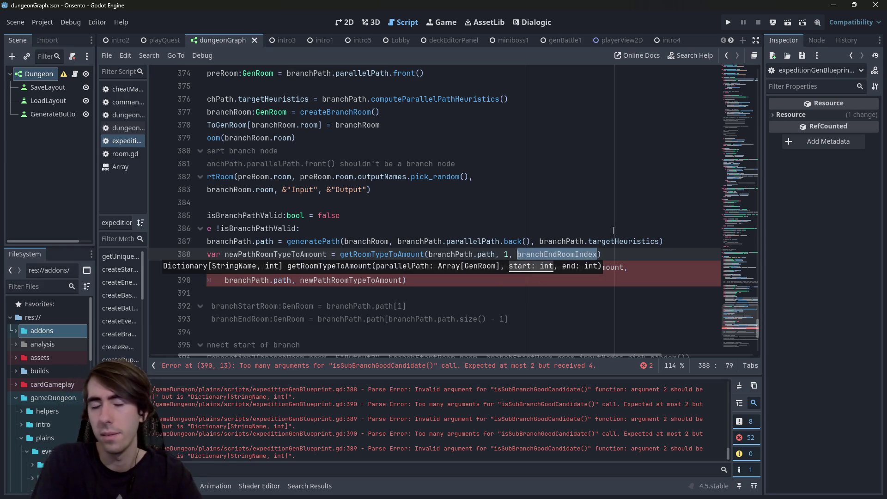
{"action": "key", "text": "ctrl+Left"}
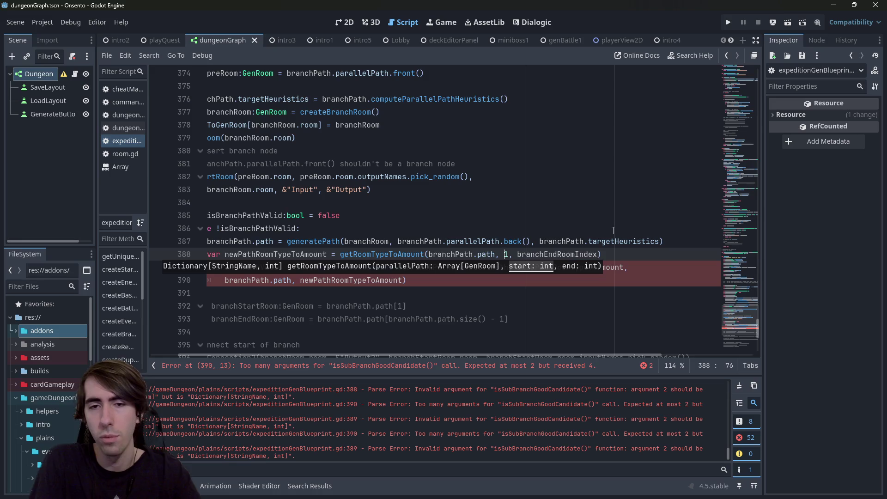
{"action": "key", "text": "ctrl+Right"}
{"action": "key", "text": "ctrl+shift+Left"}
{"action": "key", "text": "ctrl+shift+Left"}
{"action": "key", "text": "ctrl+shift+Left"}
{"action": "key", "text": "ctrl+c"}
{"action": "key", "text": "ctrl+Right"}
{"action": "key", "text": "ctrl+Right"}
{"action": "key", "text": "ctrl+Right"}
{"action": "key", "text": "ctrl+shift+Right"}
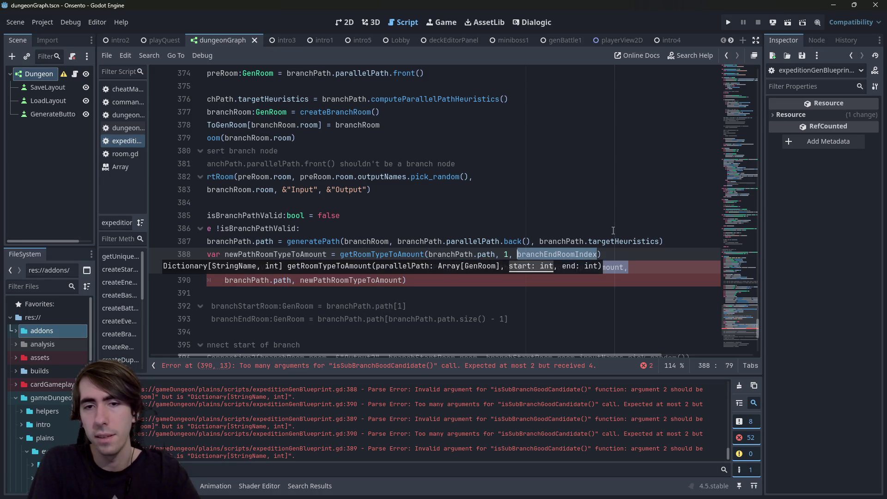
{"action": "key", "text": "ctrl+v"}
{"action": "type", "text": ".size() - 1"}
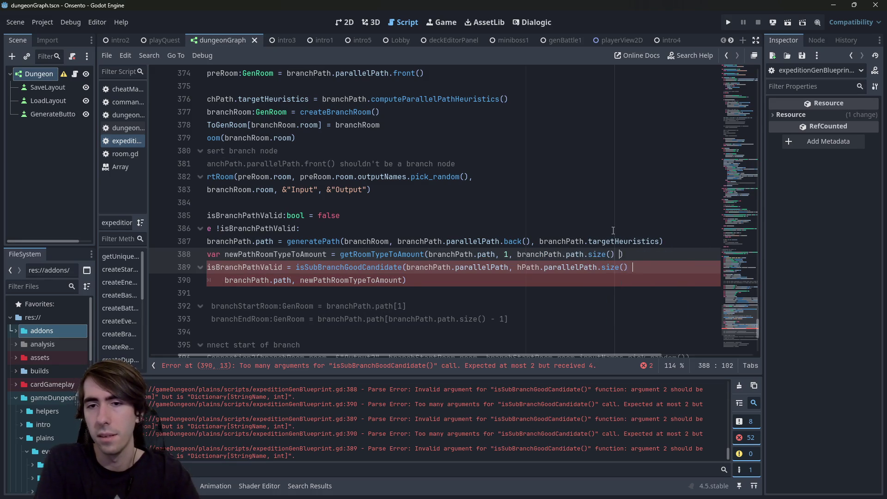
{"action": "key", "text": "ctrl+z"}
{"action": "key", "text": "ctrl+z"}
{"action": "key", "text": "ctrl+z"}
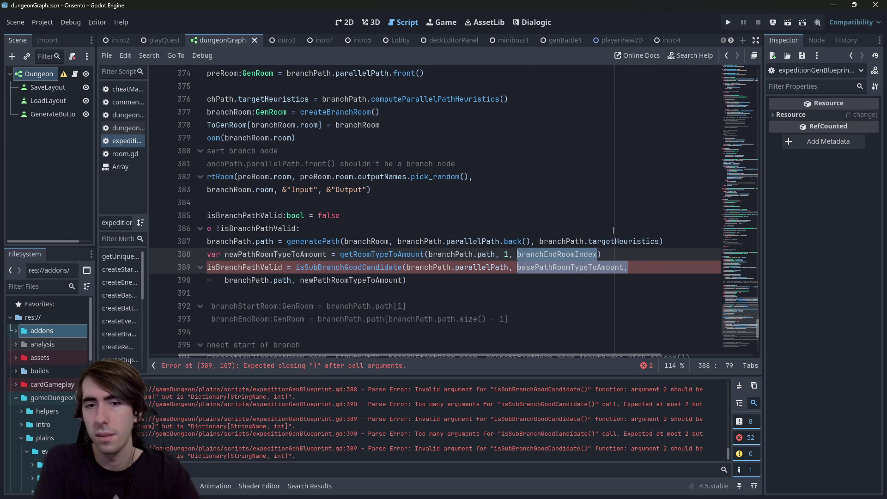
{"action": "key", "text": "ctrl+shift+Right"}
{"action": "key", "text": "ctrl+v"}
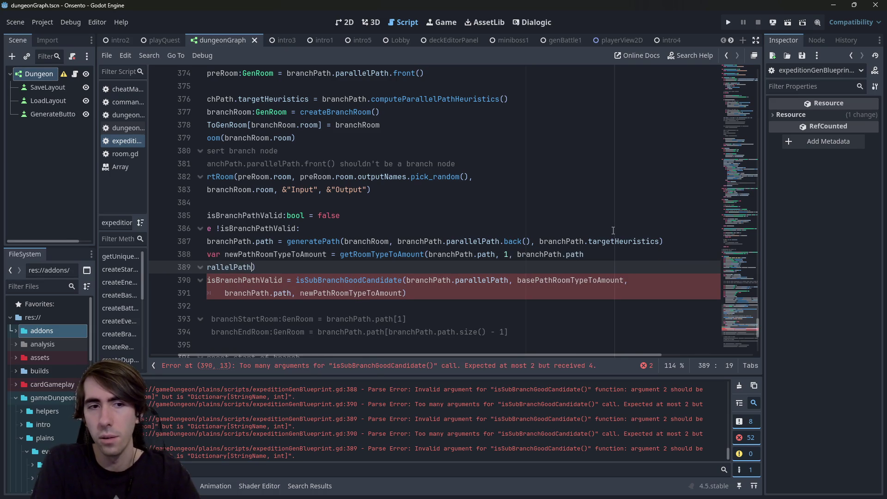
{"action": "key", "text": "ctrl+z"}
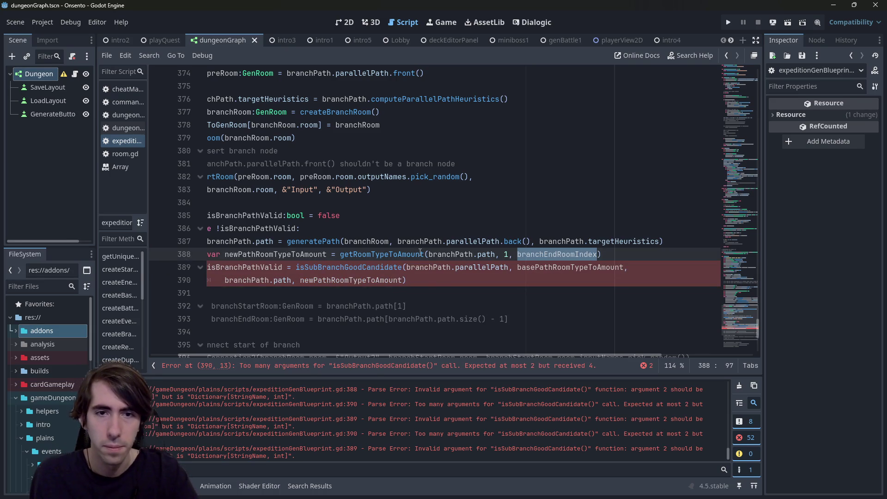
Set the end argument to branchPath.path.size() - 1 using the size() completion.
{"action": "left_click_drag", "start_coordinate": [430, 254], "coordinate": [496, 254]}
{"action": "key", "text": "ctrl+c"}
{"action": "double_click", "coordinate": [557, 254]}
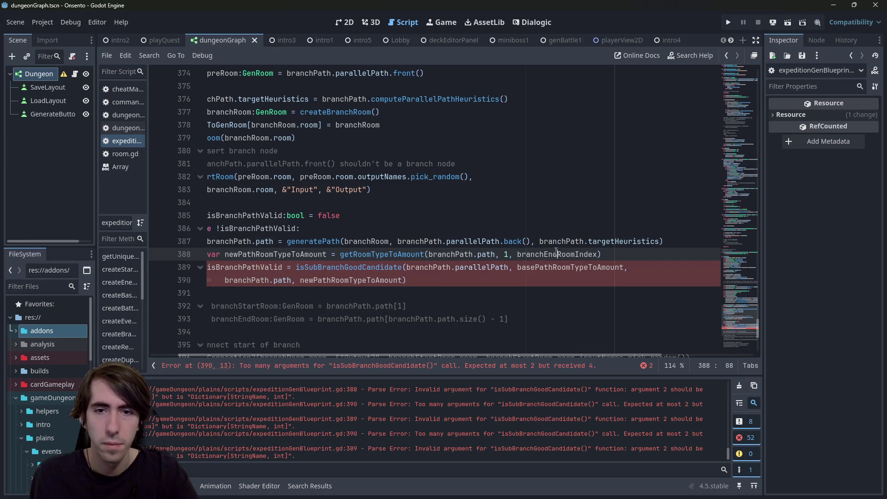
{"action": "key", "text": "ctrl+v"}
{"action": "type", "text": "."}
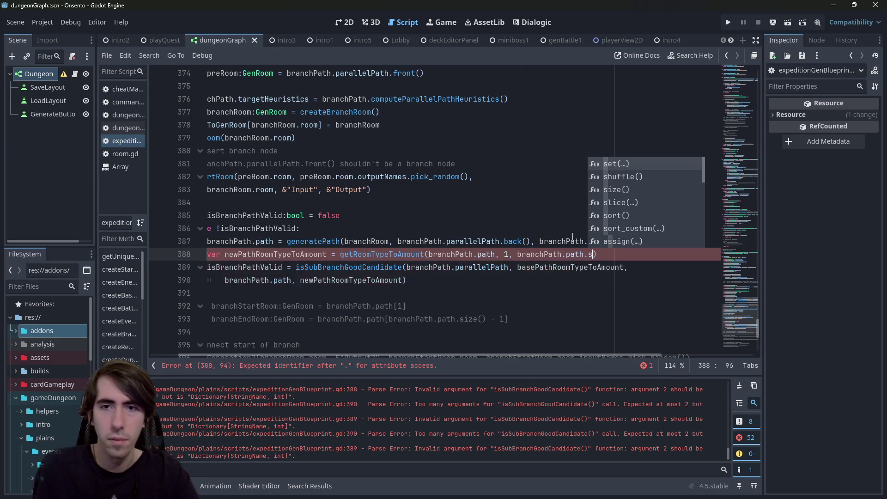
{"action": "type", "text": "size("}
{"action": "key", "text": "Return"}
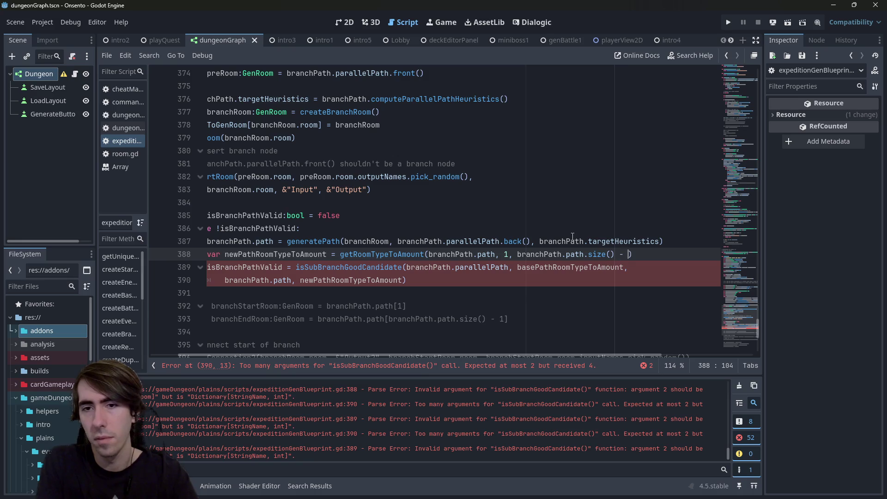
{"action": "type", "text": "1"}
{"action": "key", "text": "Escape"}
{"action": "left_click", "coordinate": [555, 288]}
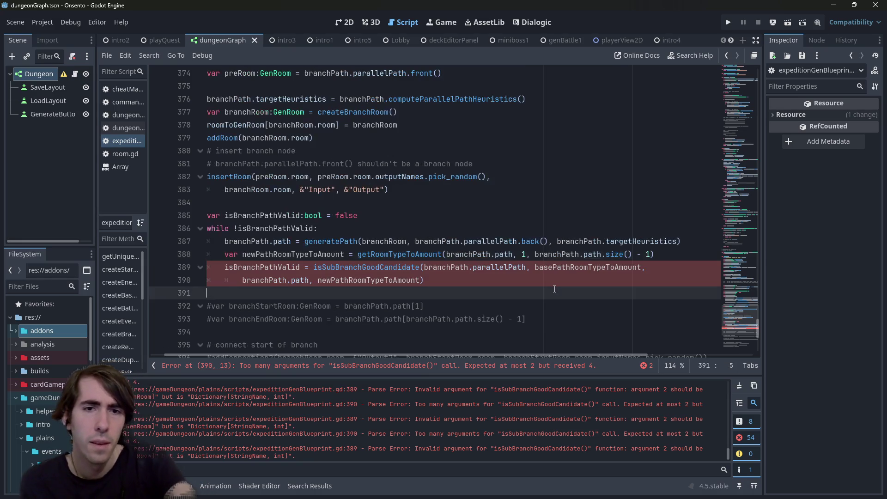
{"action": "left_click", "coordinate": [547, 281]}
{"action": "left_click", "coordinate": [265, 280], "text": "shift"}
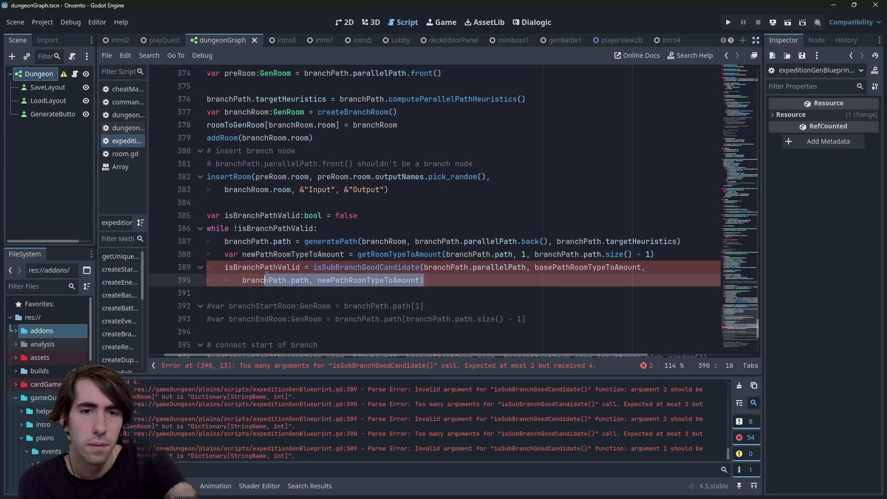
{"action": "left_click", "coordinate": [324, 279]}
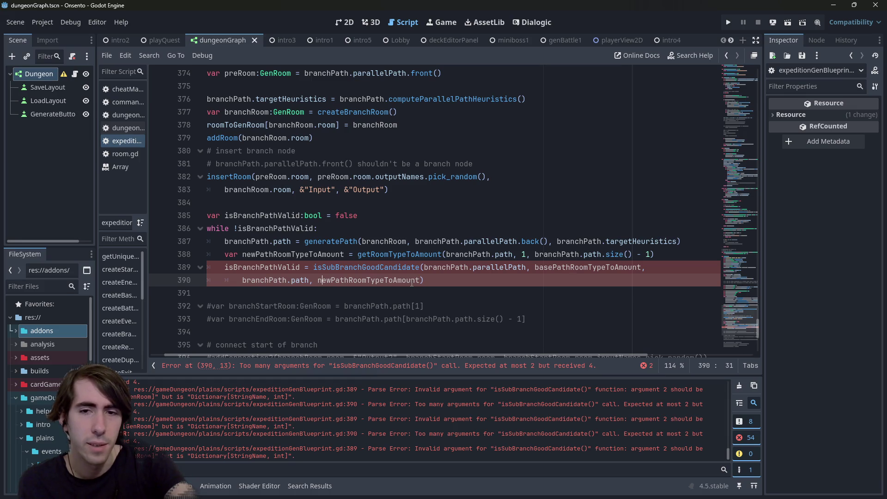
In the base path call on line 370, add + 1 to the start index and - 1 to the end index.
{"action": "mouse_move", "coordinate": [412, 283]}
{"action": "scroll", "coordinate": [341, 228], "scroll_direction": "up", "scroll_amount": 2}
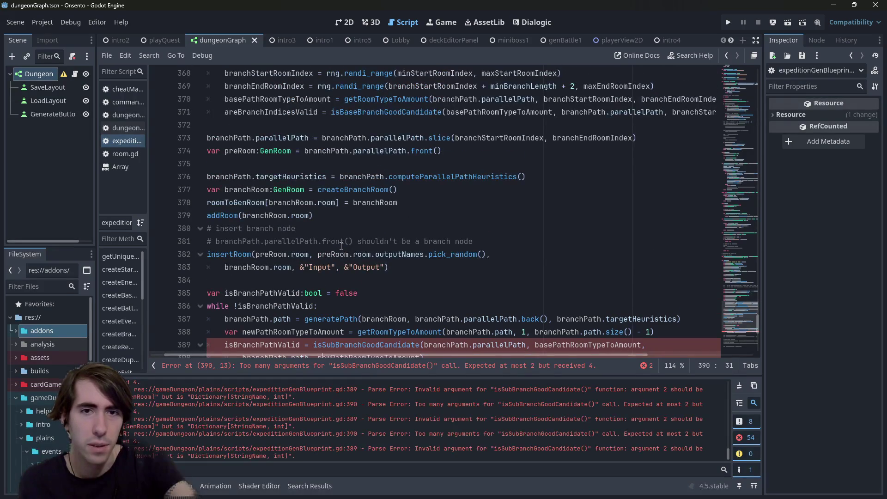
{"action": "scroll", "coordinate": [341, 245], "scroll_direction": "up", "scroll_amount": 2}
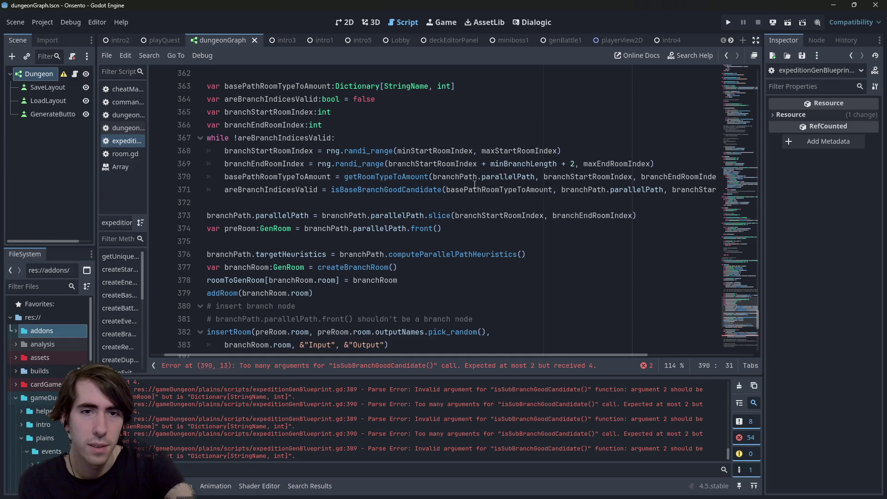
{"action": "left_click", "coordinate": [475, 184]}
{"action": "key", "text": "ctrl+f"}
{"action": "type", "text": "+"}
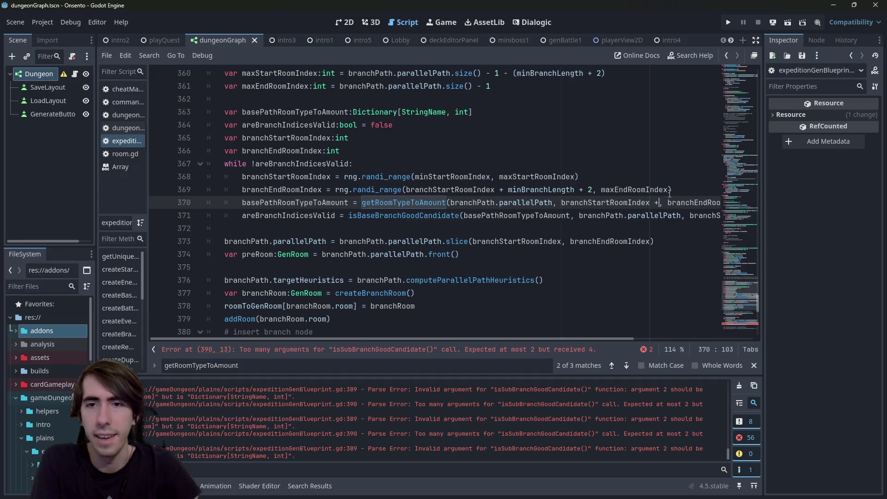
{"action": "type", "text": " 1"}
{"action": "key", "text": "End"}
{"action": "key", "text": "Left"}
{"action": "type", "text": "- 1"}
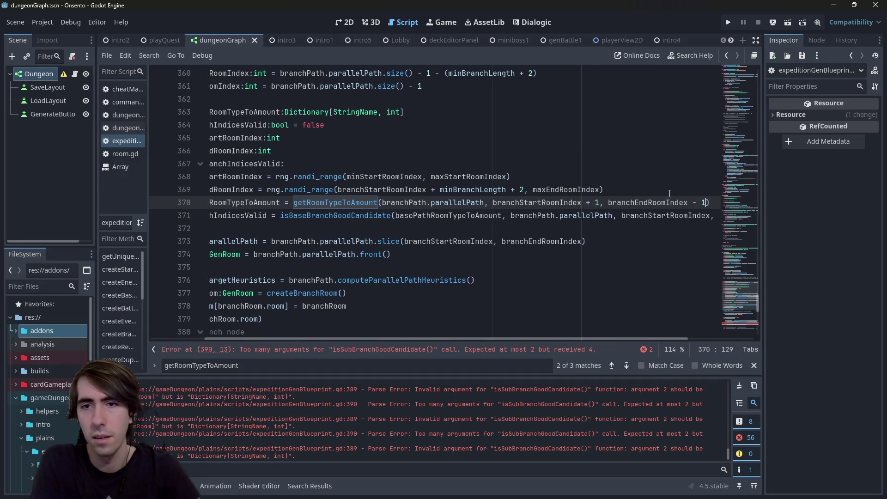
Inspect the argument-count error on the isSubBranchGoodCandidate call.
{"action": "left_click", "coordinate": [426, 350]}
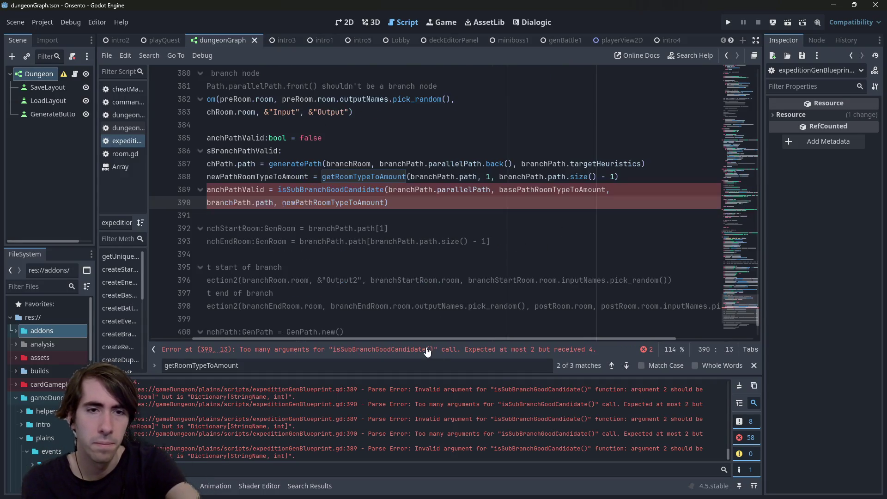
{"action": "scroll", "coordinate": [432, 312], "scroll_direction": "up", "scroll_amount": 1}
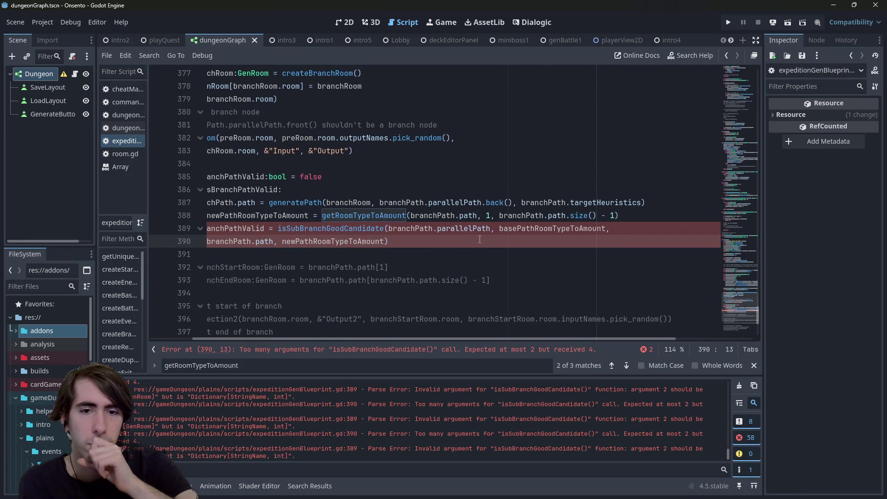
{"action": "left_click_drag", "start_coordinate": [479, 239], "coordinate": [169, 234]}
{"action": "left_click", "coordinate": [399, 241]}
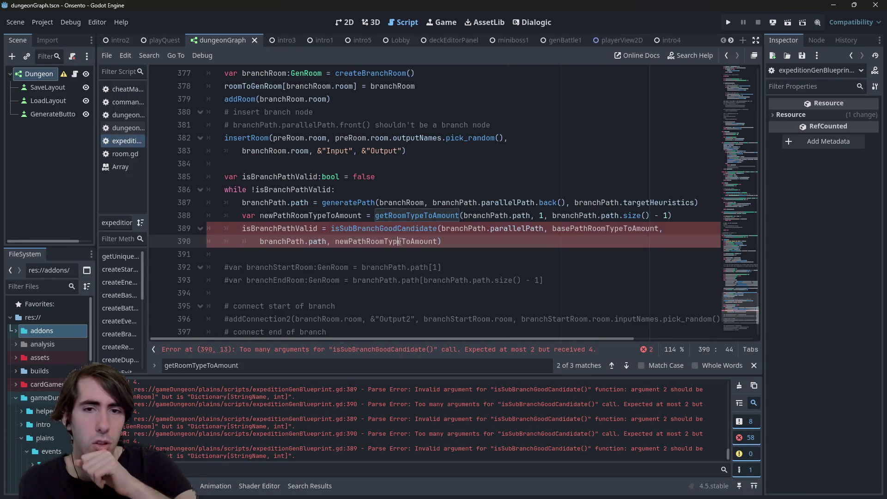
{"action": "left_click", "coordinate": [386, 228]}
{"action": "scroll", "coordinate": [387, 241], "scroll_direction": "up", "scroll_amount": 1}
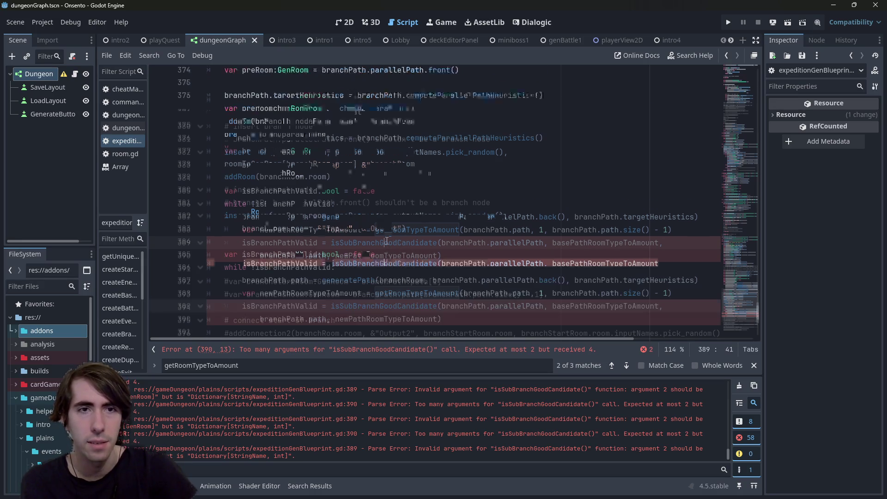
{"action": "scroll", "coordinate": [301, 281], "scroll_direction": "up", "scroll_amount": 7}
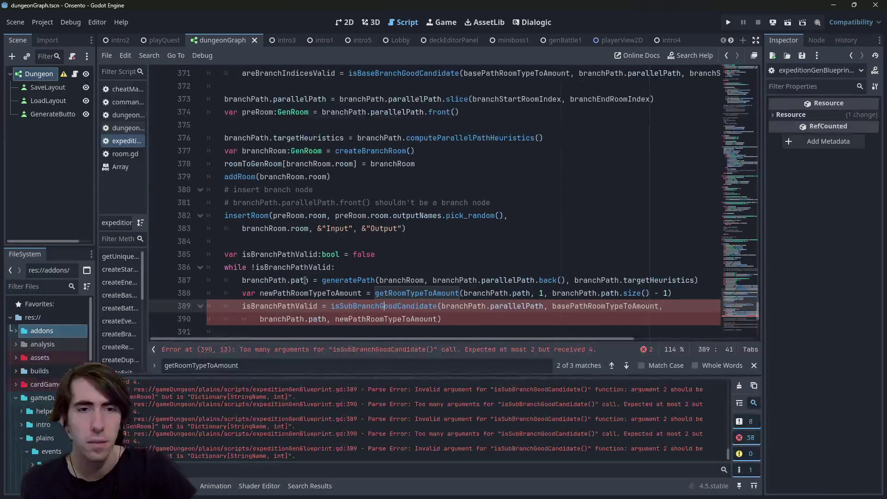
{"action": "scroll", "coordinate": [363, 138], "scroll_direction": "down", "scroll_amount": 3}
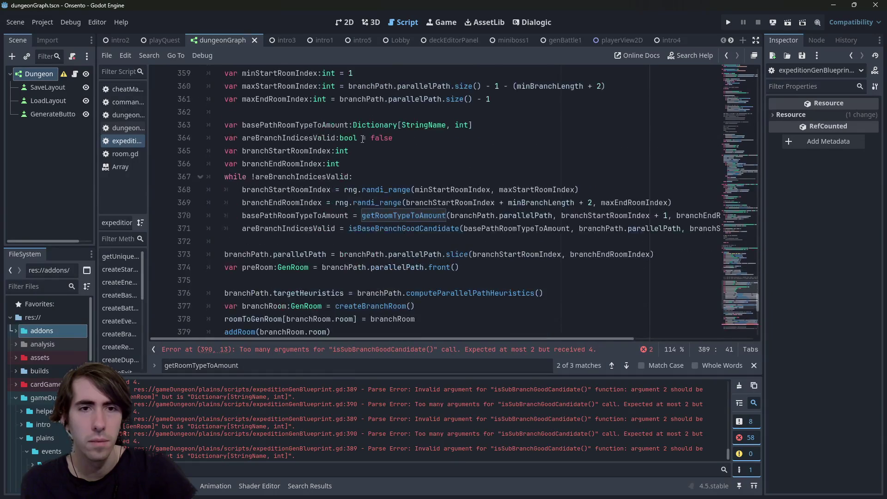
{"action": "left_click_drag", "start_coordinate": [357, 123], "coordinate": [471, 125]}
{"action": "scroll", "coordinate": [337, 254], "scroll_direction": "down", "scroll_amount": 5}
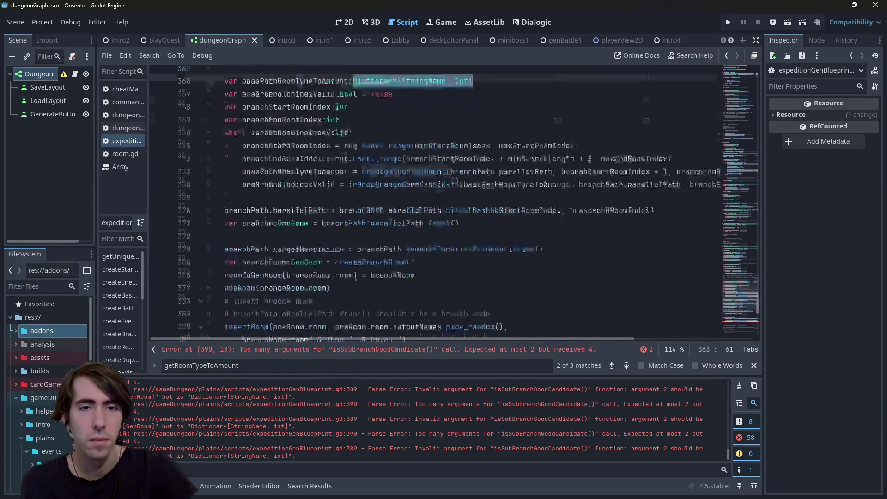
Declare newPathRoomTypeToAmount as Dictionary[StringName, int].
{"action": "left_click", "coordinate": [359, 255]}
{"action": "type", "text": ":"}
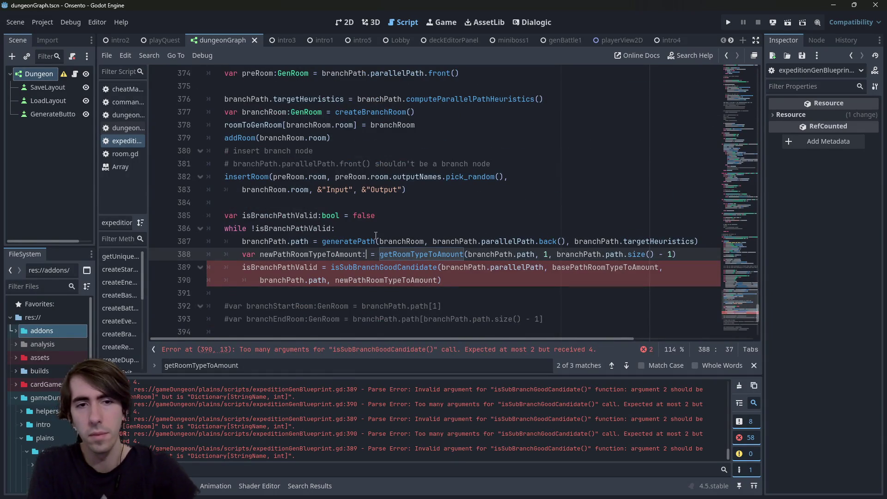
{"action": "key", "text": "ctrl+v"}
{"action": "left_click", "coordinate": [407, 268], "text": "ctrl"}
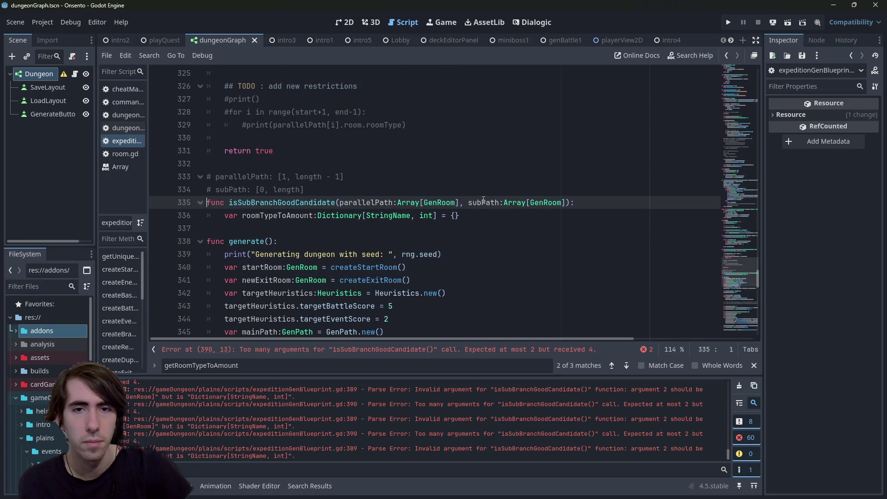
Add Dictionary[StringName, int] parameters after parallelPath and subPath, moving subPath onto its own line.
{"action": "left_click", "coordinate": [465, 202]}
{"action": "key", "text": "ctrl+v"}
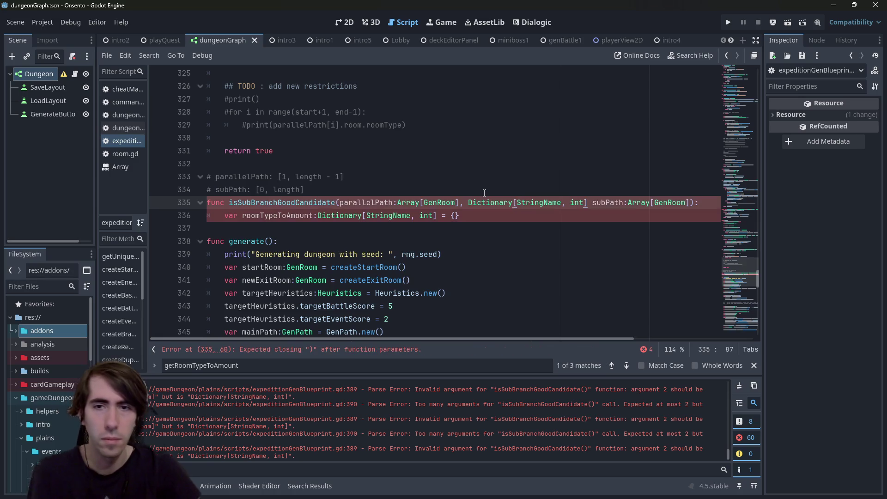
{"action": "type", "text": ","}
{"action": "key", "text": "Return"}
{"action": "key", "text": "Delete"}
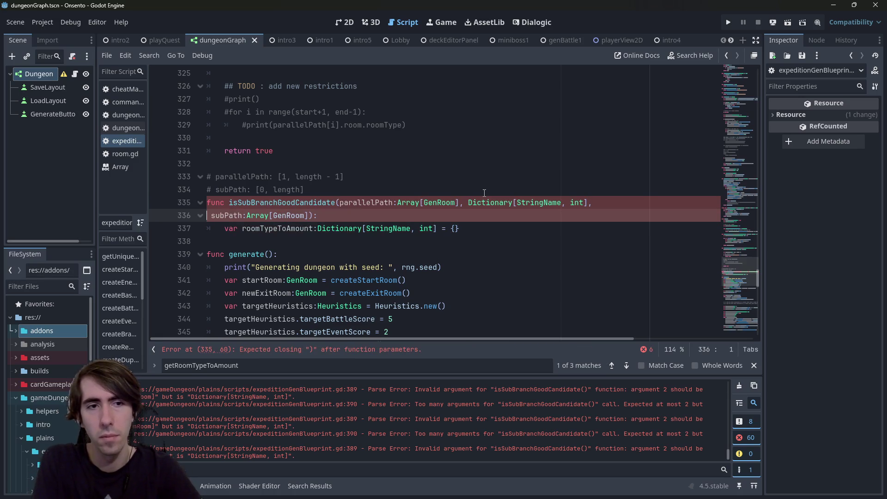
{"action": "key", "text": "Tab"}
{"action": "key", "text": "ctrl+Right"}
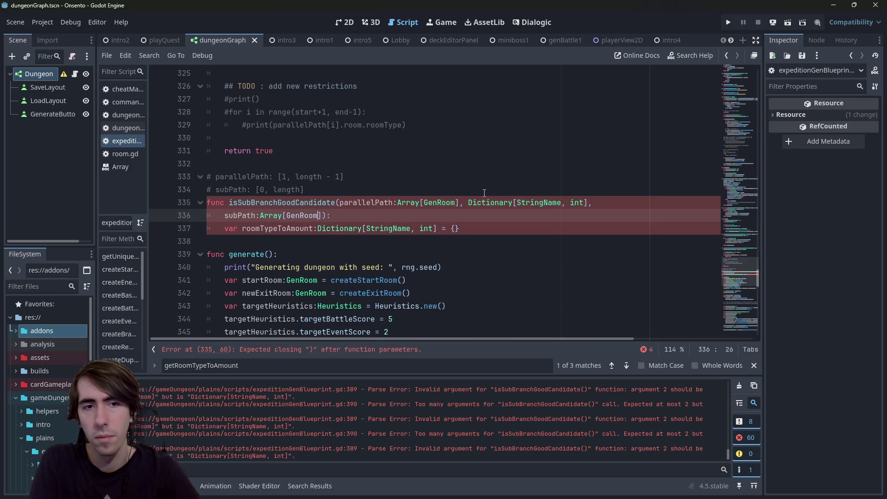
{"action": "type", "text": ","}
{"action": "key", "text": "ctrl+v"}
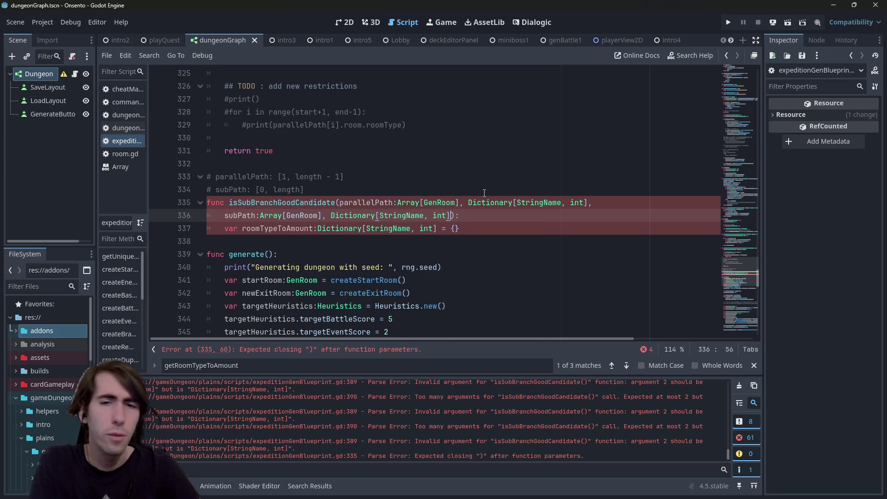
{"action": "key", "text": "Right"}
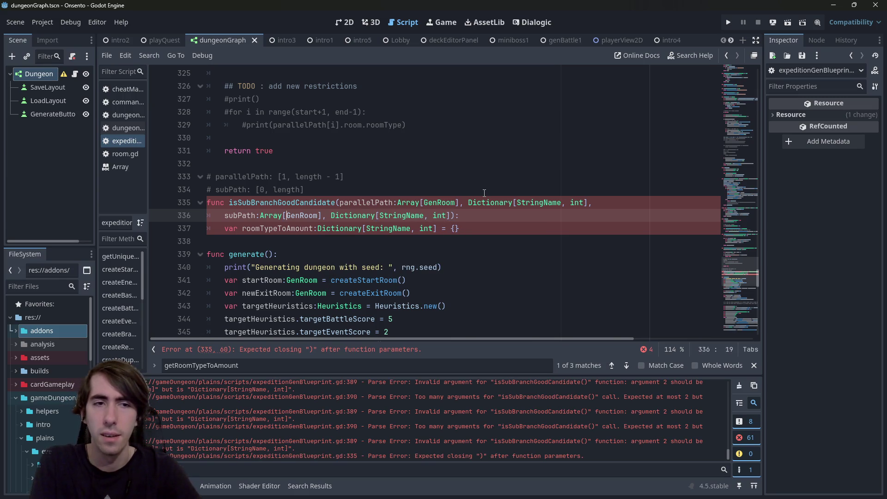
Open a body line, indent the continued subPath parameter line further, and save the script.
{"action": "key", "text": "Down"}
{"action": "key", "text": "Return"}
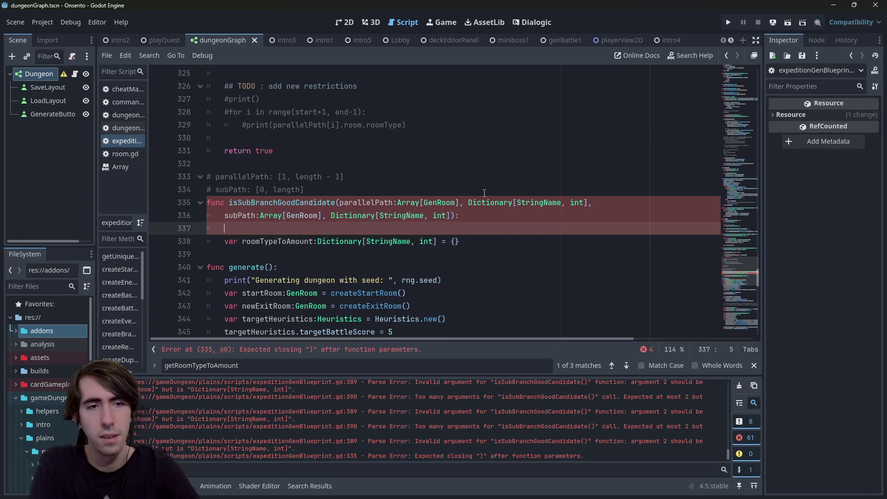
{"action": "key", "text": "Up"}
{"action": "key", "text": "Up"}
{"action": "key", "text": "Tab"}
{"action": "key", "text": "ctrl+Right"}
{"action": "key", "text": "ctrl+s"}
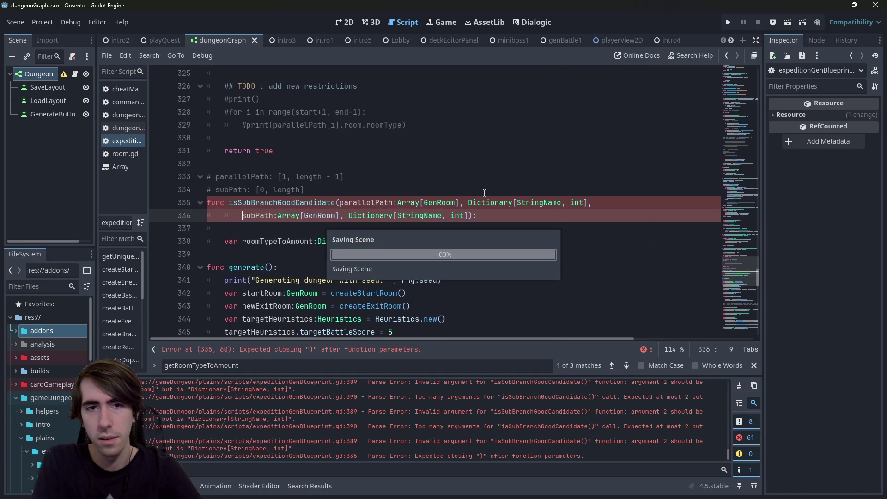
{"action": "key", "text": "Home"}
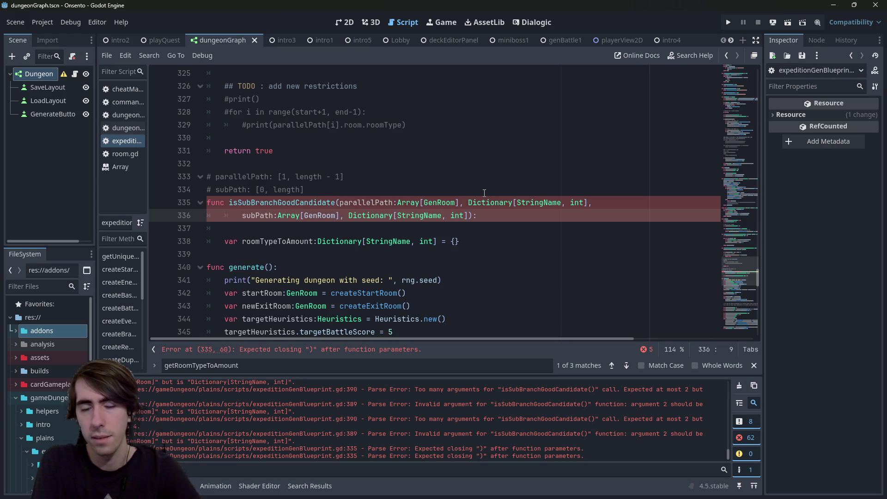
{"action": "key", "text": "ctrl+Right"}
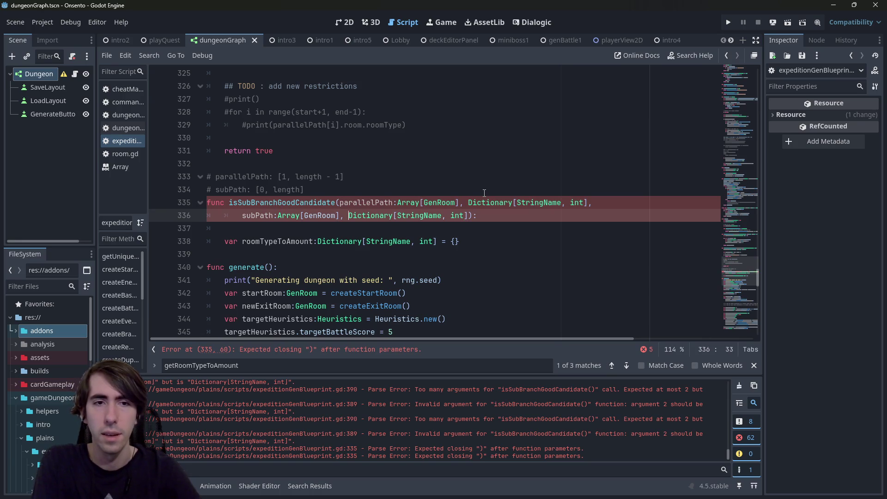
Name the Dictionary parameters subPathRoomAmounts and parallelPathRoomAmounts.
{"action": "type", "text": "subPa"}
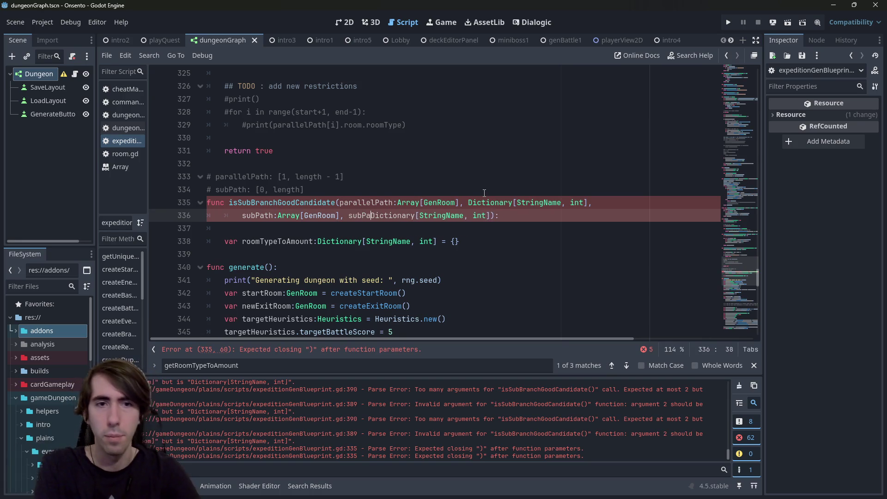
{"action": "type", "text": "thAmounts:"}
{"action": "key", "text": "Left"}
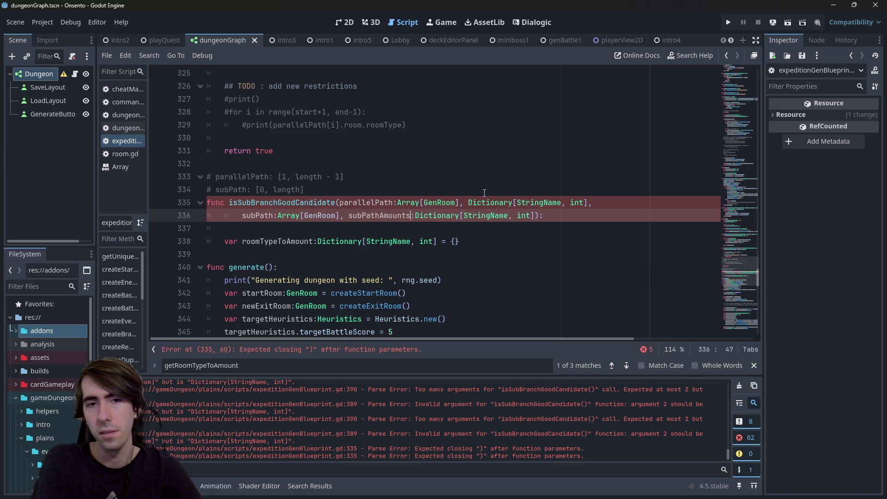
{"action": "key", "text": "ctrl+Left"}
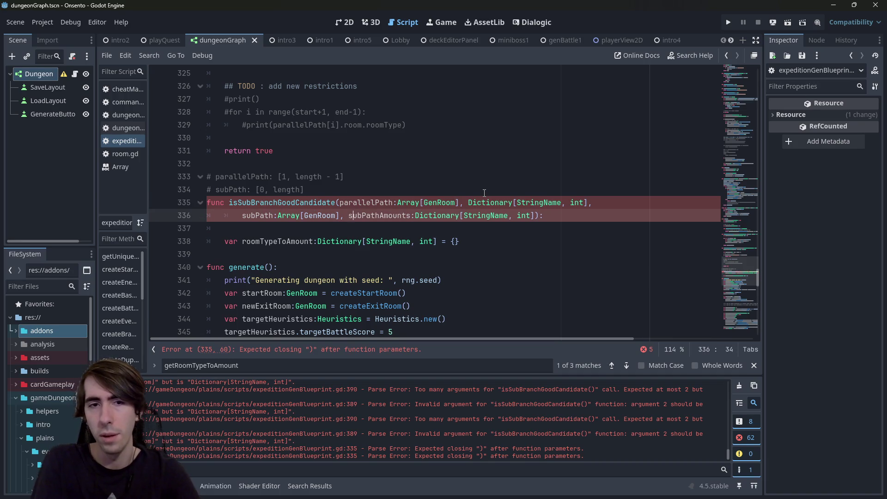
{"action": "type", "text": "Room"}
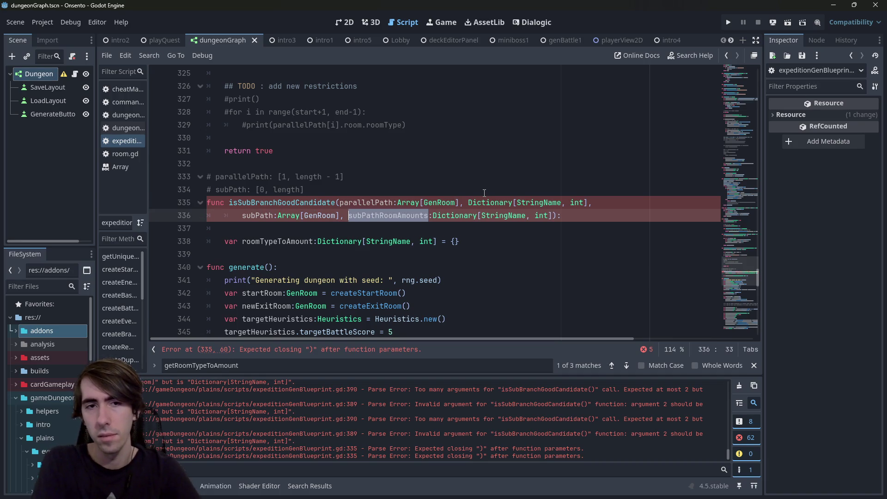
{"action": "key", "text": "Up"}
{"action": "key", "text": "ctrl+Right"}
{"action": "key", "text": "ctrl+Right"}
{"action": "key", "text": "ctrl+Right"}
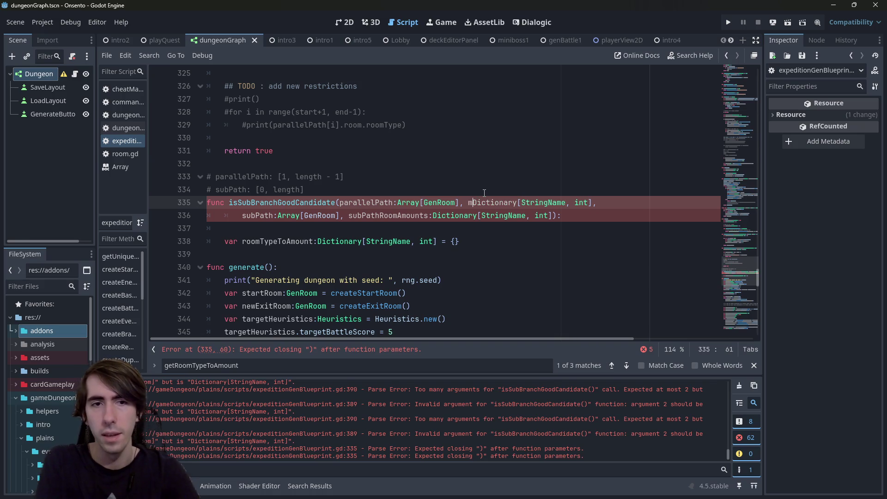
{"action": "type", "text": "parallel"}
{"action": "type", "text": "PathRoomAmounts"}
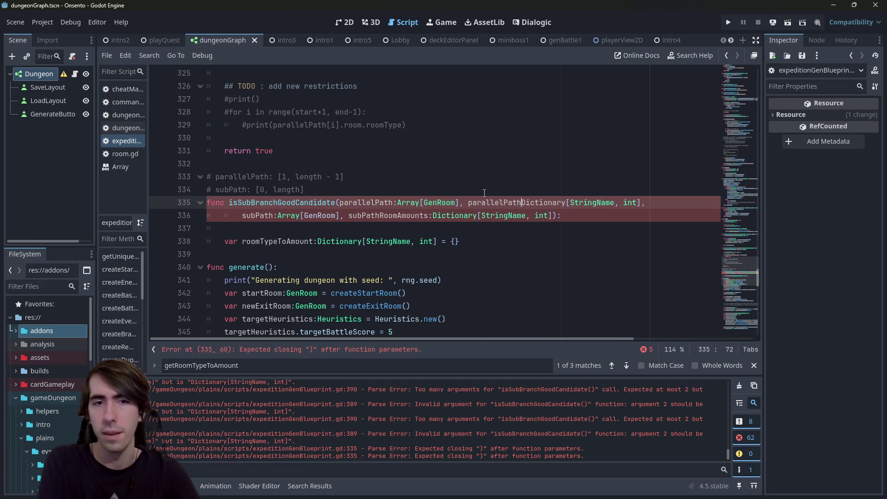
{"action": "type", "text": ":"}
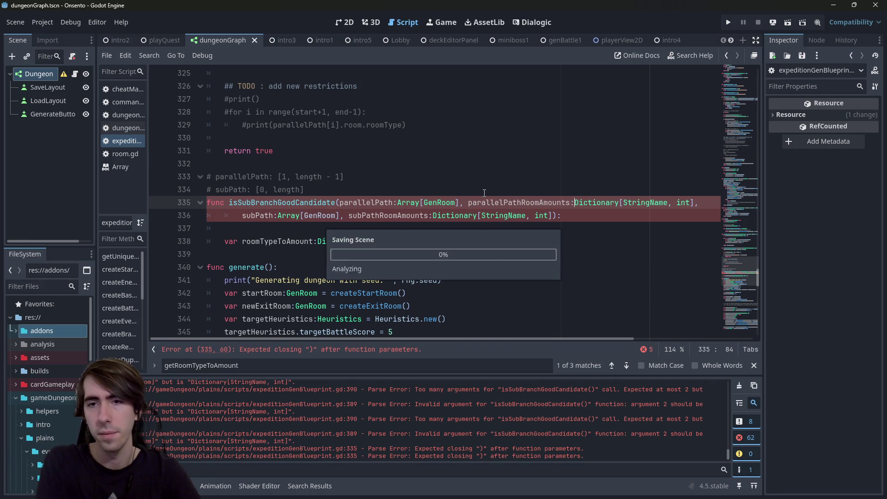
Delete the roomTypeToAmount line, leaving an empty body line, and copy the parallelPath name.
{"action": "left_click_drag", "start_coordinate": [462, 241], "coordinate": [142, 235]}
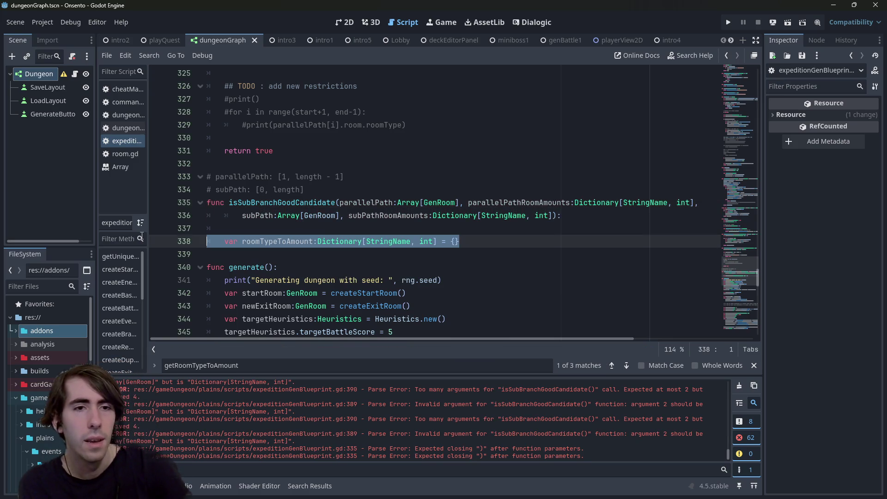
{"action": "scroll", "coordinate": [364, 228], "scroll_direction": "down", "scroll_amount": 1}
{"action": "key", "text": "BackSpace"}
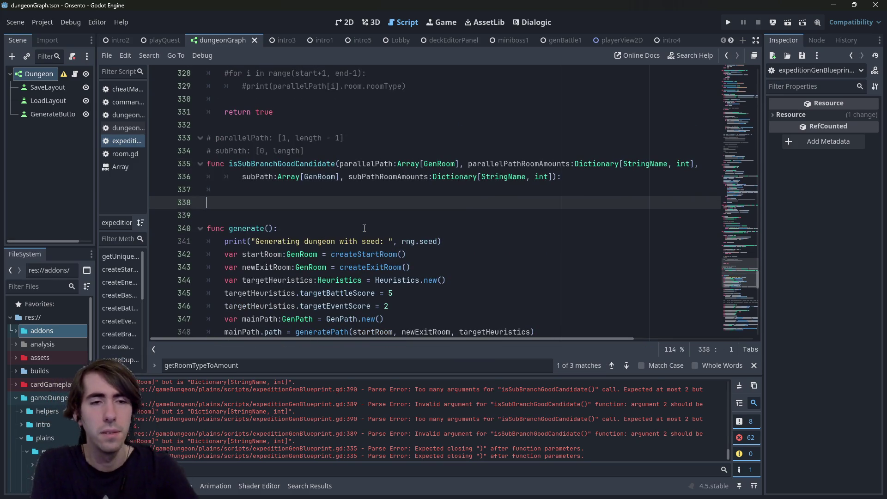
{"action": "key", "text": "ctrl+z"}
{"action": "key", "text": "BackSpace"}
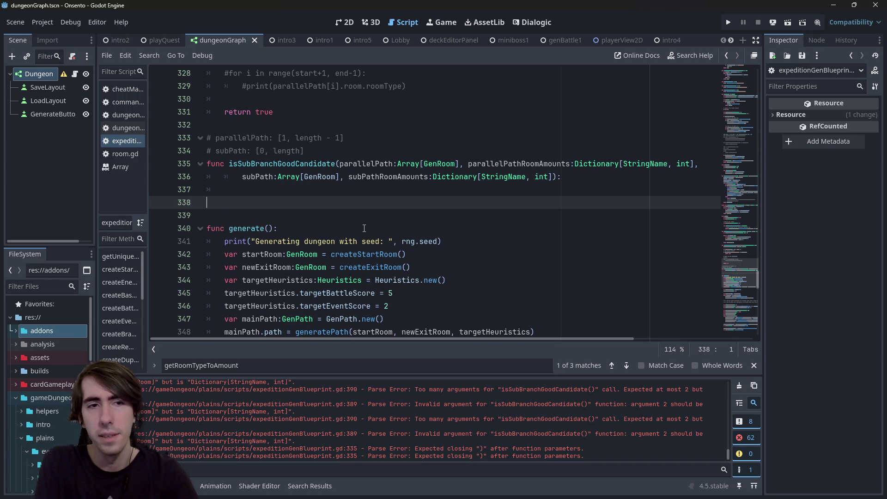
{"action": "key", "text": "Return"}
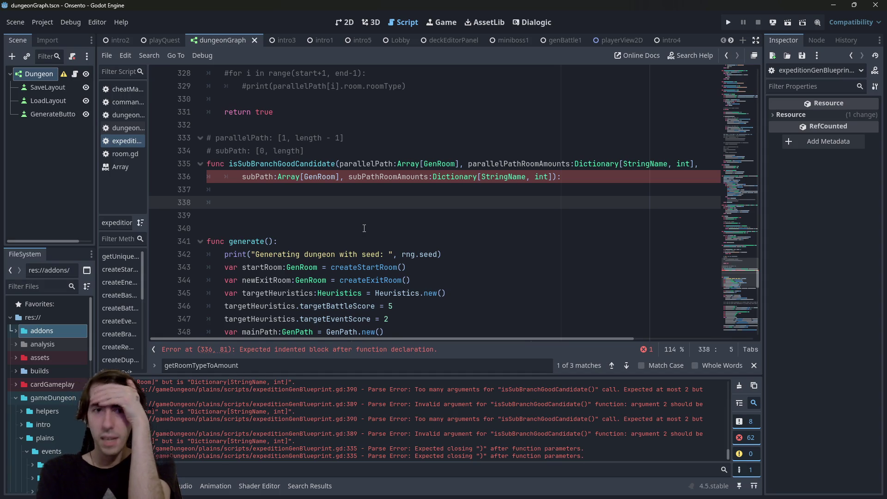
{"action": "left_click", "coordinate": [333, 165]}
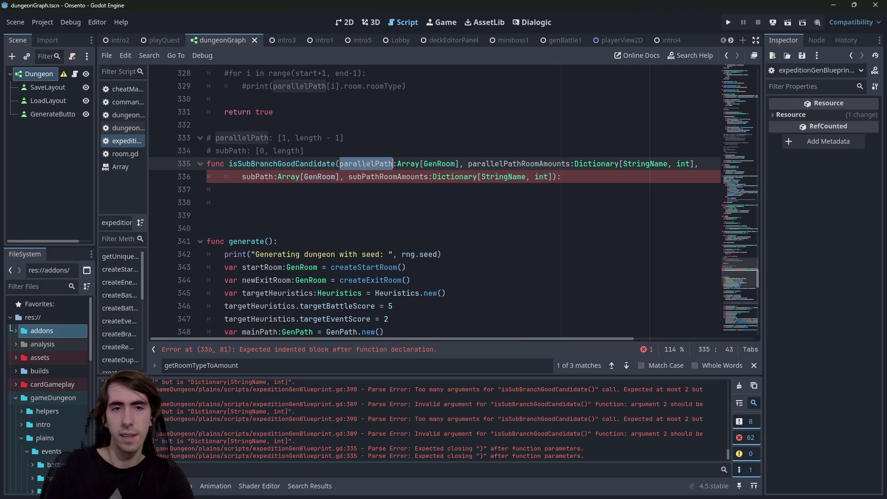
{"action": "left_click", "coordinate": [346, 192]}
{"action": "type", "text": "parallelPath"}
Put parallelPath on a new body line and try, then discard, a count() call on it.
{"action": "key", "text": "ctrl+z"}
{"action": "key", "text": "Return"}
{"action": "type", "text": "parallelPath."}
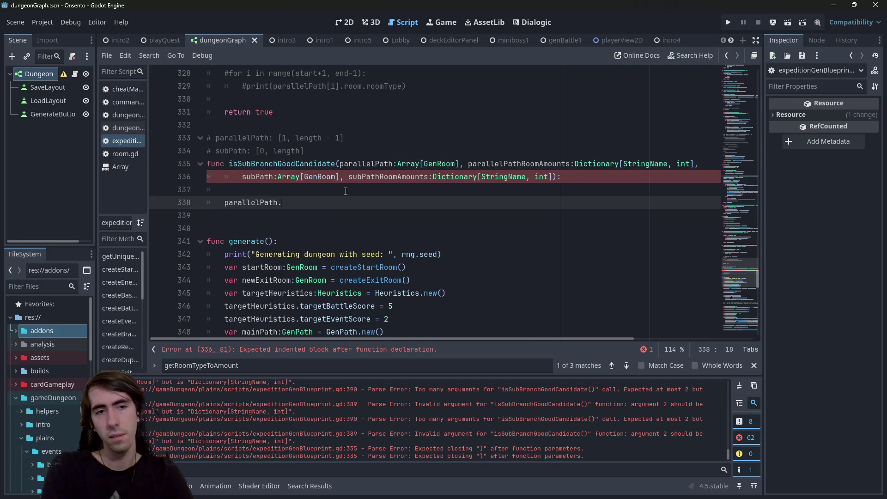
{"action": "type", "text": "."}
{"action": "key", "text": "Escape"}
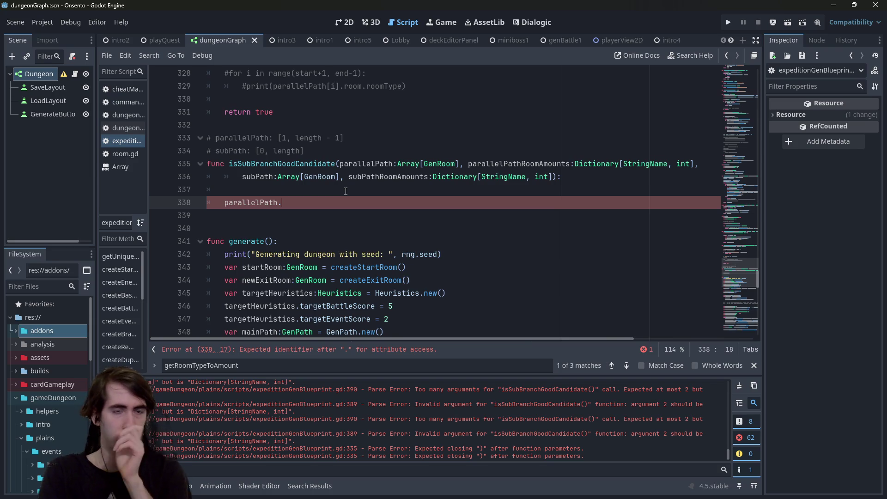
{"action": "key", "text": "ctrl+space"}
{"action": "key", "text": "Down"}
{"action": "key", "text": "Down"}
{"action": "key", "text": "Down"}
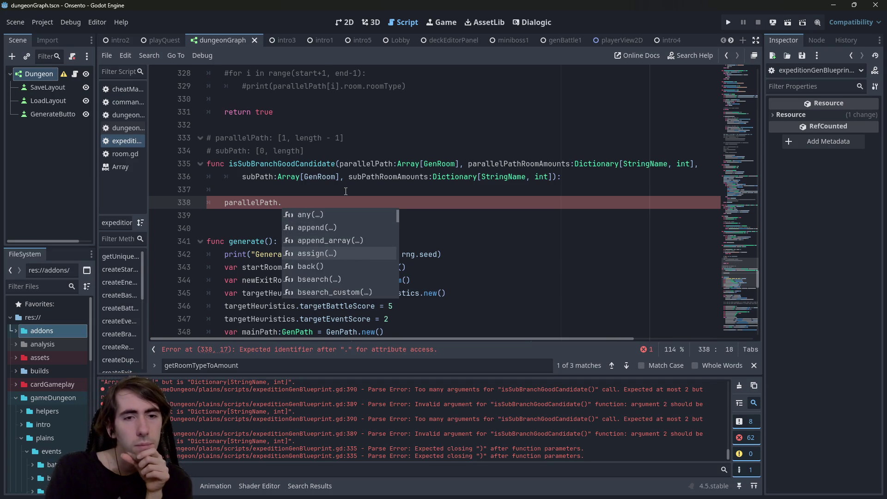
{"action": "key", "text": "Down"}
{"action": "key", "text": "Down"}
{"action": "key", "text": "Down"}
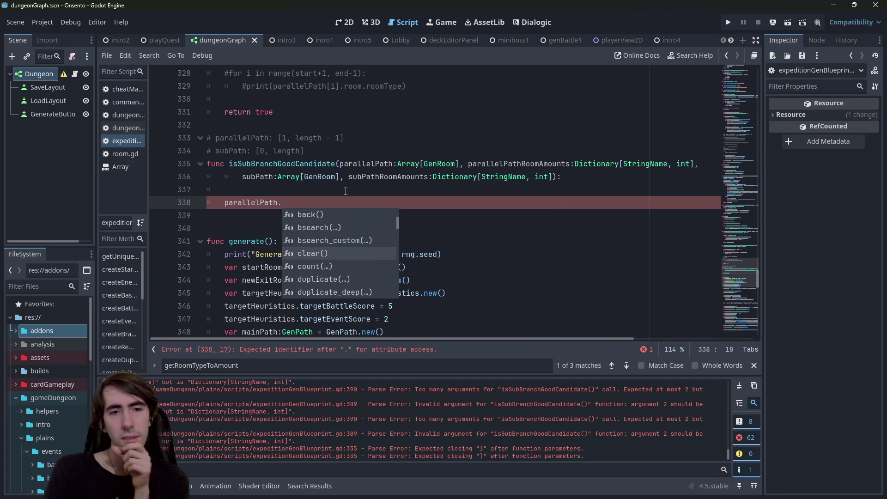
{"action": "key", "text": "Down"}
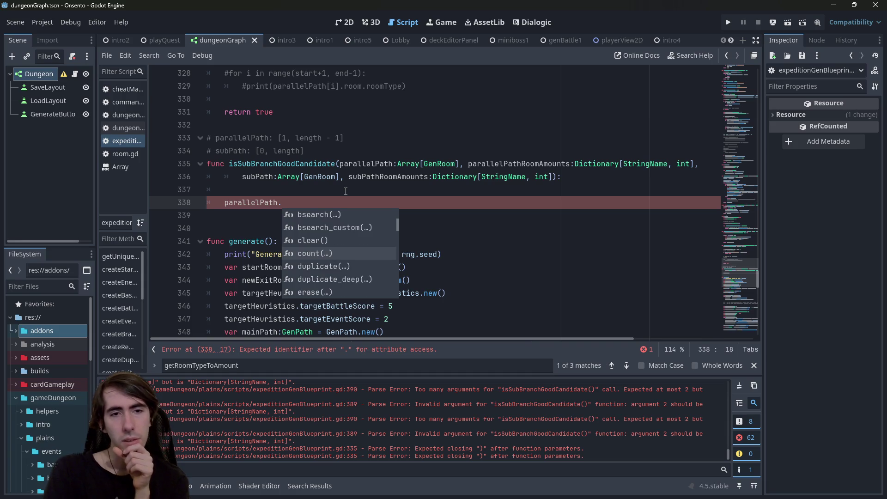
{"action": "key", "text": "Return"}
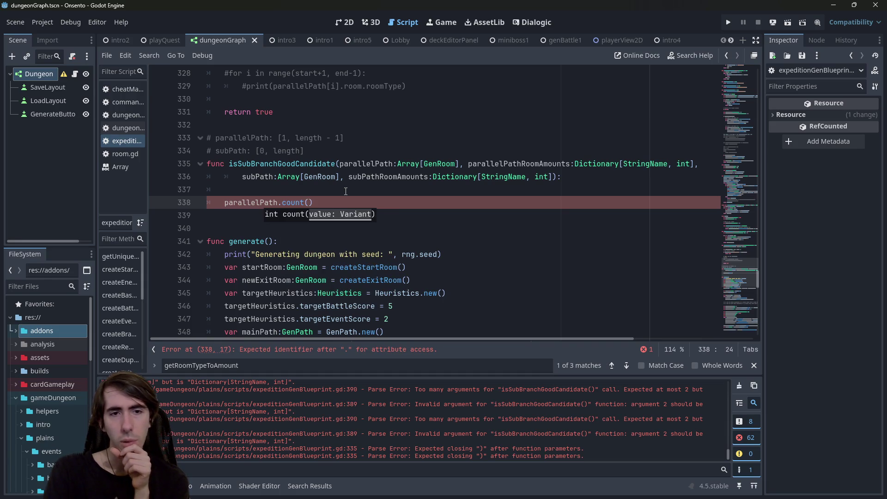
{"action": "key", "text": "BackSpace"}
{"action": "key", "text": "BackSpace"}
{"action": "key", "text": "BackSpace"}
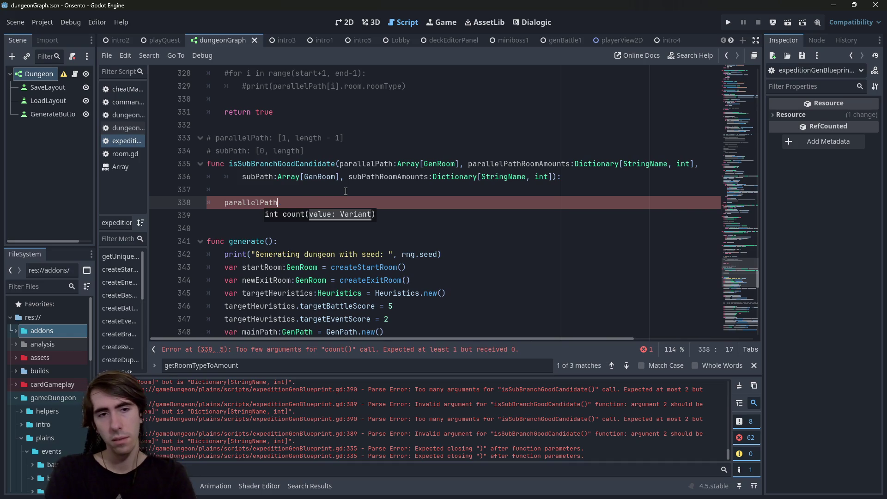
Browse the array methods and try, then remove, a reduce() call after parallelPath.
{"action": "key", "text": "Down"}
{"action": "key", "text": "Down"}
{"action": "key", "text": "Down"}
{"action": "key", "text": "Down"}
{"action": "key", "text": "Down"}
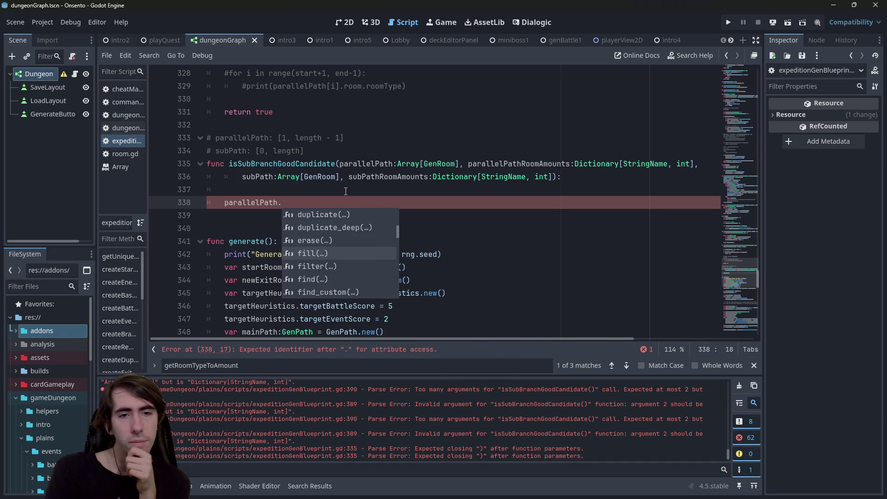
{"action": "key", "text": "Down"}
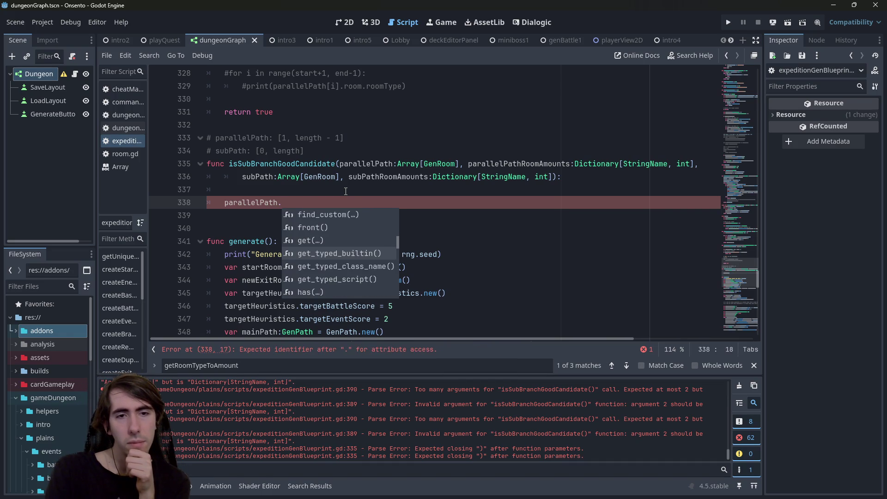
{"action": "key", "text": "Down"}
{"action": "key", "text": "Down"}
{"action": "key", "text": "Down"}
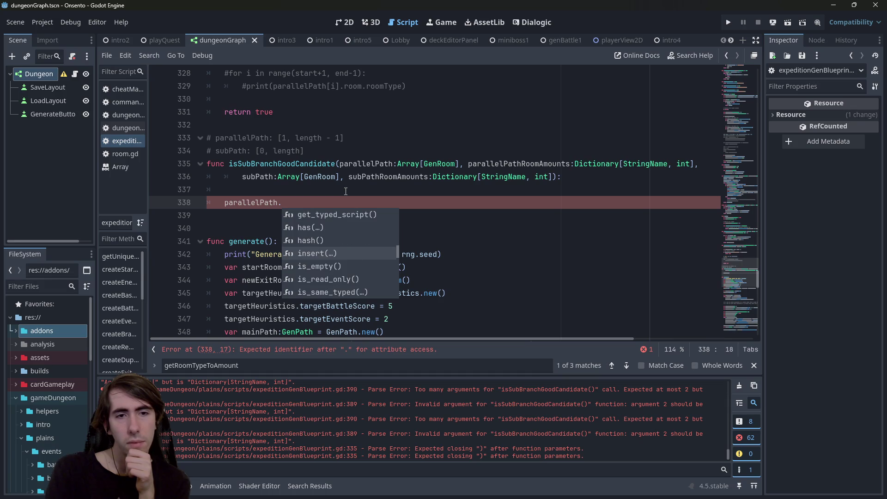
{"action": "key", "text": "Down"}
{"action": "key", "text": "Down"}
{"action": "key", "text": "Down"}
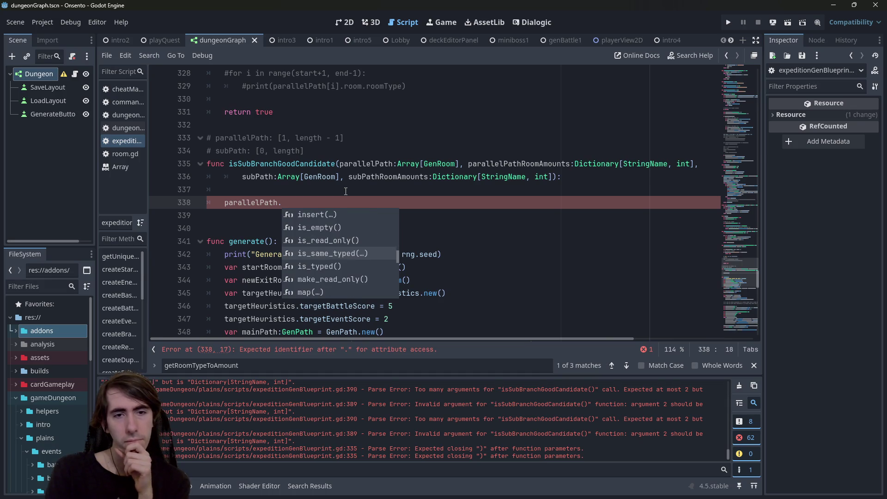
{"action": "key", "text": "Down"}
{"action": "key", "text": "Down"}
{"action": "key", "text": "Down"}
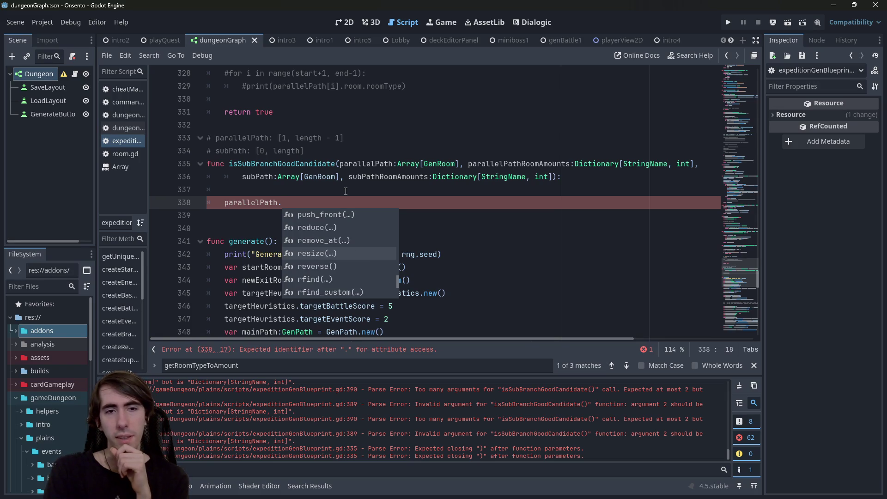
{"action": "key", "text": "Up"}
{"action": "key", "text": "Up"}
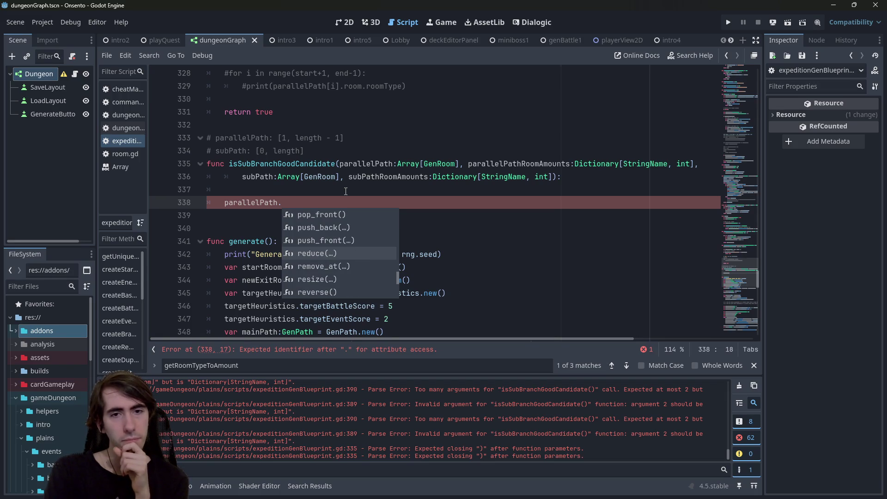
{"action": "key", "text": "Return"}
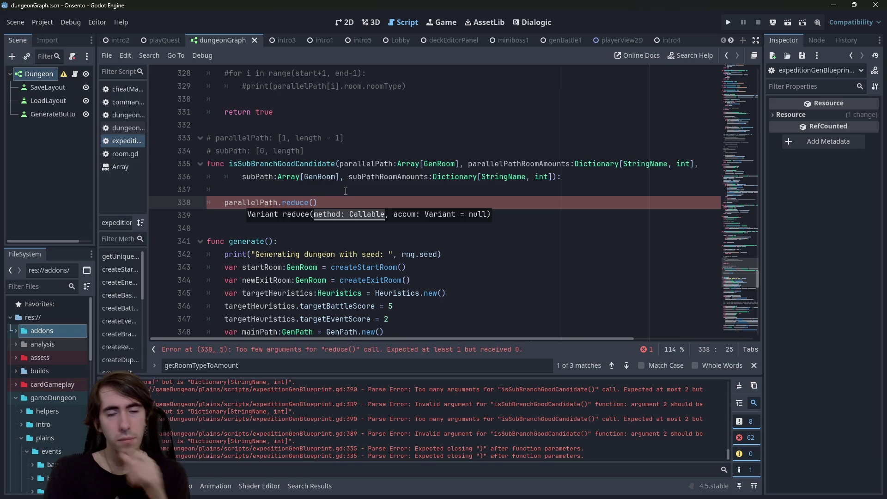
{"action": "key", "text": "BackSpace"}
{"action": "key", "text": "BackSpace"}
{"action": "key", "text": "BackSpace"}
Type inter after parallelPath, replace it with uni, then erase it leaving bare parallelPath.
{"action": "key", "text": "ctrl+space"}
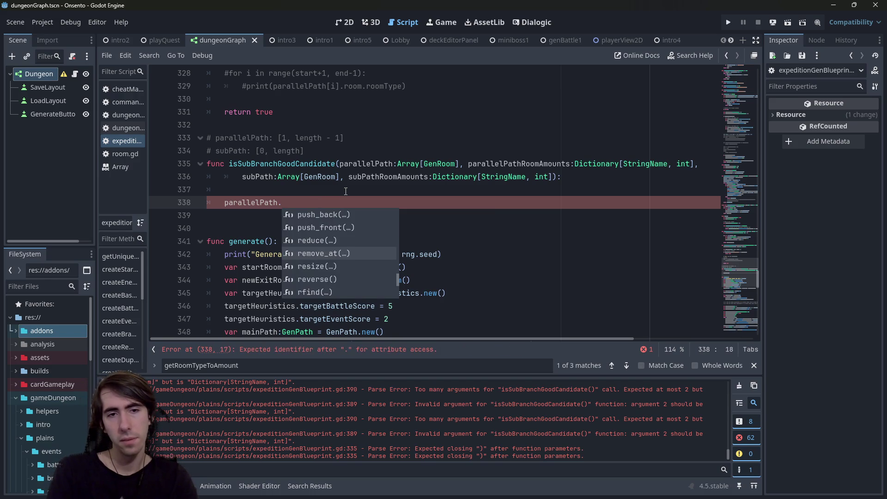
{"action": "key", "text": "Down"}
{"action": "key", "text": "Down"}
{"action": "key", "text": "Down"}
{"action": "key", "text": "Down"}
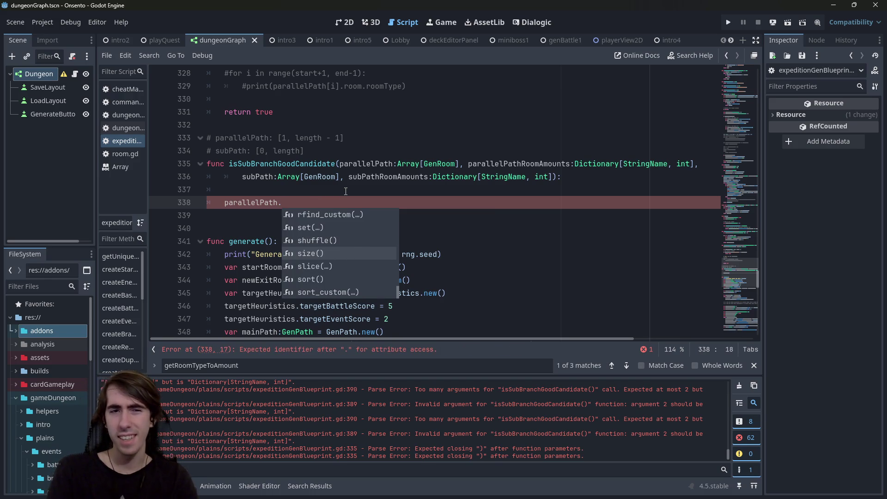
{"action": "type", "text": "inter"}
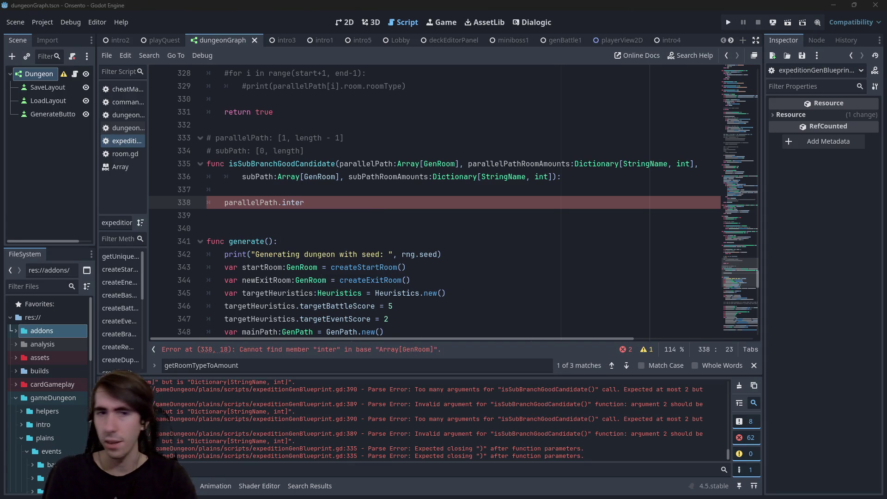
{"action": "key", "text": "Down"}
{"action": "double_click", "coordinate": [300, 204]}
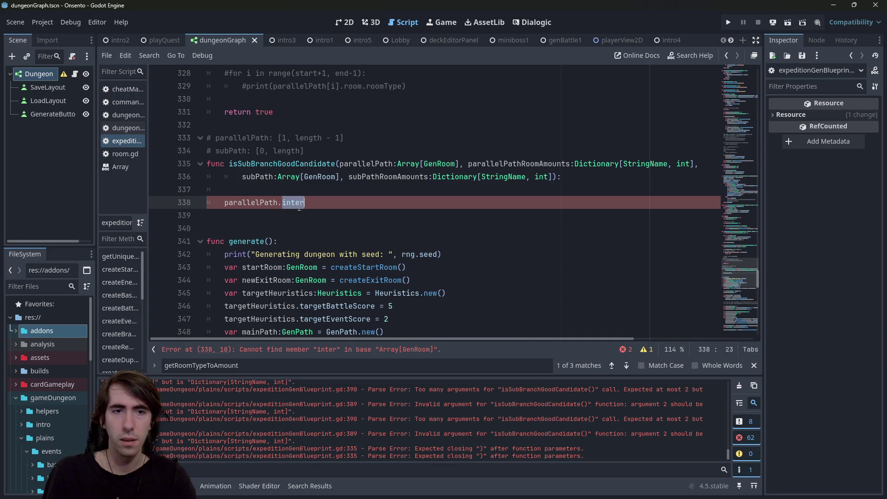
{"action": "type", "text": "uni"}
{"action": "key", "text": "BackSpace"}
{"action": "key", "text": "BackSpace"}
{"action": "key", "text": "BackSpace"}
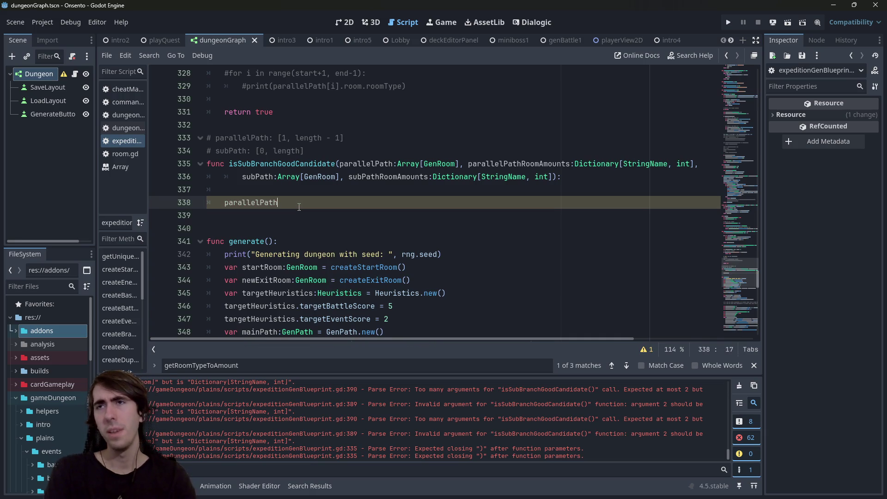
{"action": "key", "text": "Up"}
{"action": "key", "text": "Up"}
{"action": "key", "text": "Up"}
{"action": "key", "text": "Down"}
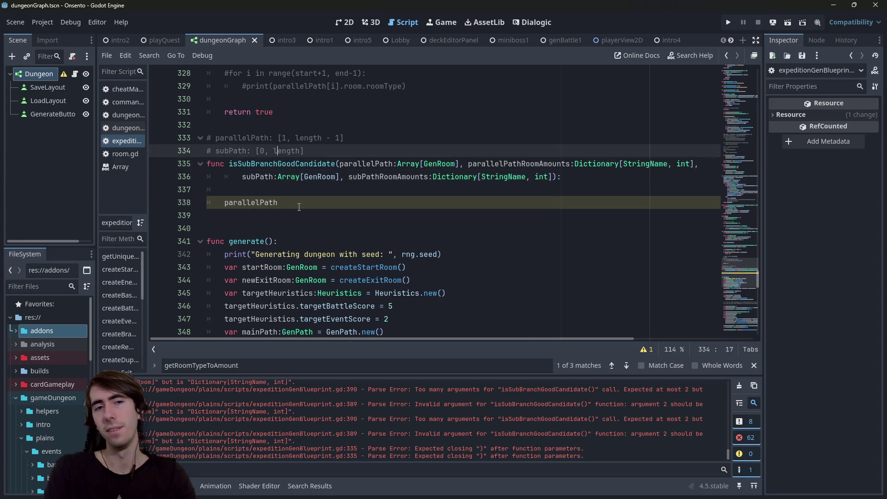
{"action": "key", "text": "ctrl+Right"}
{"action": "key", "text": "Down"}
{"action": "key", "text": "Down"}
{"action": "key", "text": "Down"}
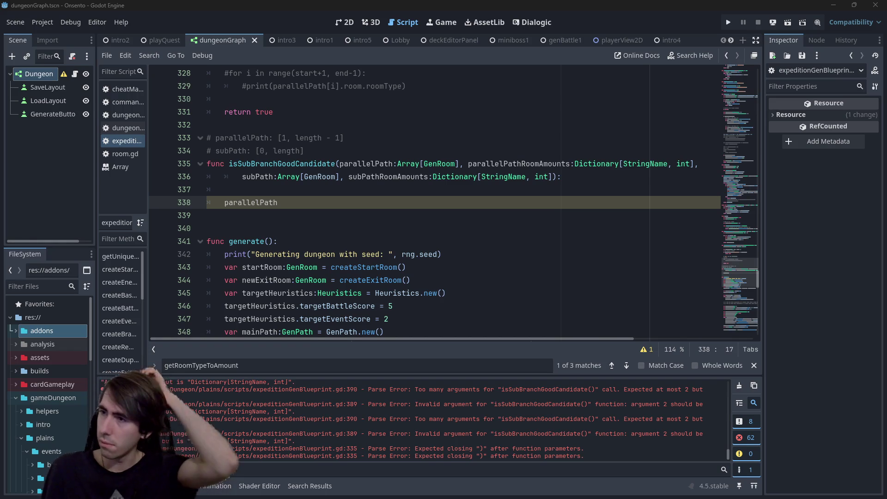
{"action": "left_click_drag", "start_coordinate": [886, 157], "coordinate": [876, 162]}
{"action": "double_click", "coordinate": [876, 161]}
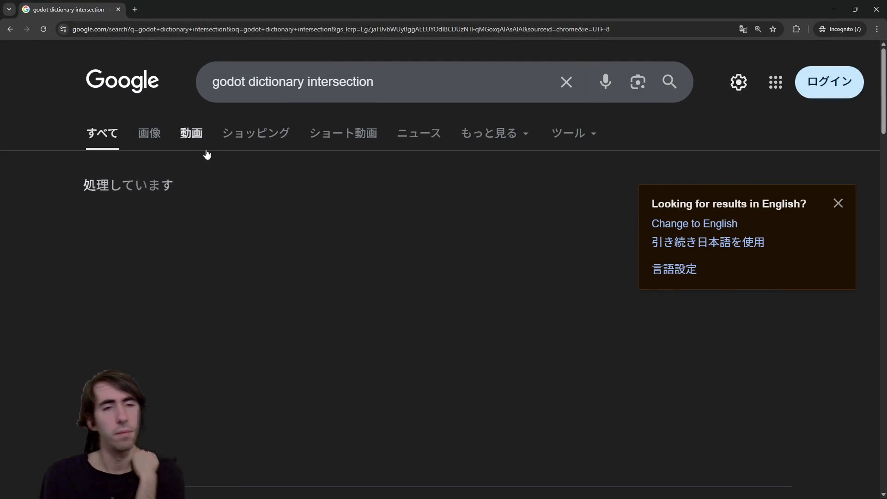
Expand Google's AI overview on Godot dictionary intersection to reveal its code example.
{"action": "double_click", "coordinate": [280, 221]}
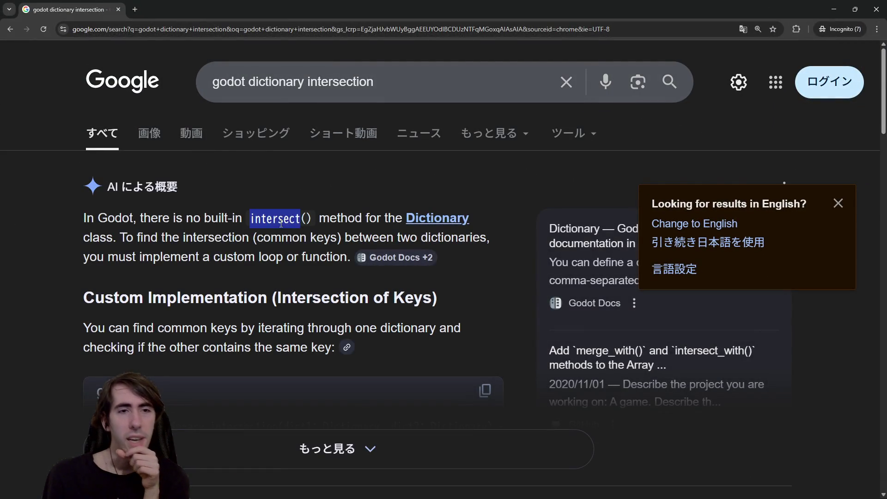
{"action": "left_click", "coordinate": [301, 446]}
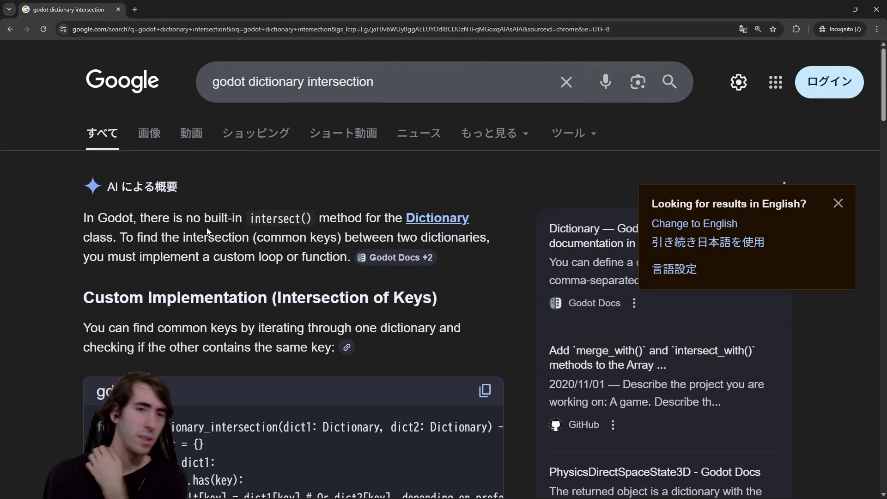
{"action": "left_click_drag", "start_coordinate": [211, 219], "coordinate": [265, 214]}
{"action": "left_click", "coordinate": [266, 214]}
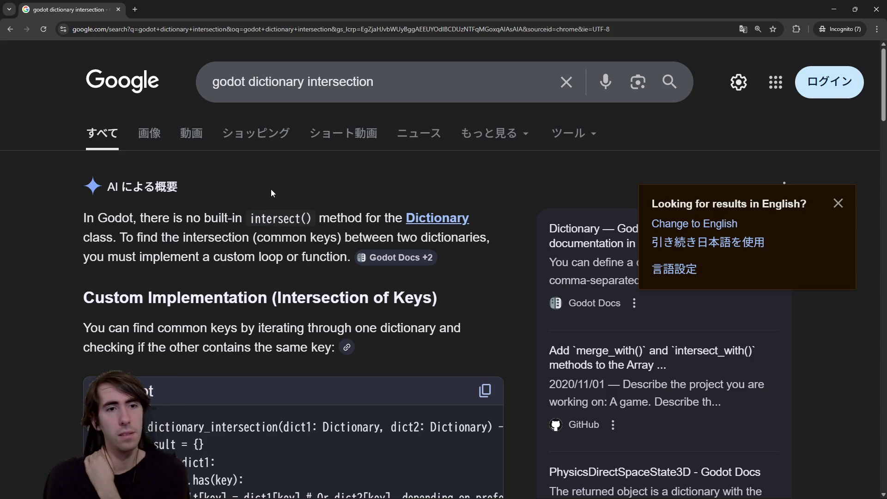
Read the gdscript key-intersection loop and the Performance and Proposals notes, then return to Godot.
{"action": "scroll", "coordinate": [257, 240], "scroll_direction": "down", "scroll_amount": 4}
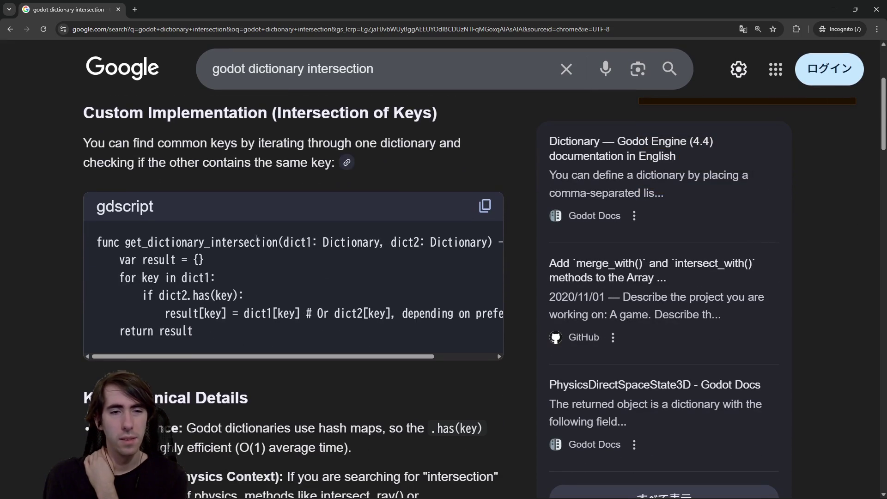
{"action": "scroll", "coordinate": [257, 238], "scroll_direction": "down", "scroll_amount": 4}
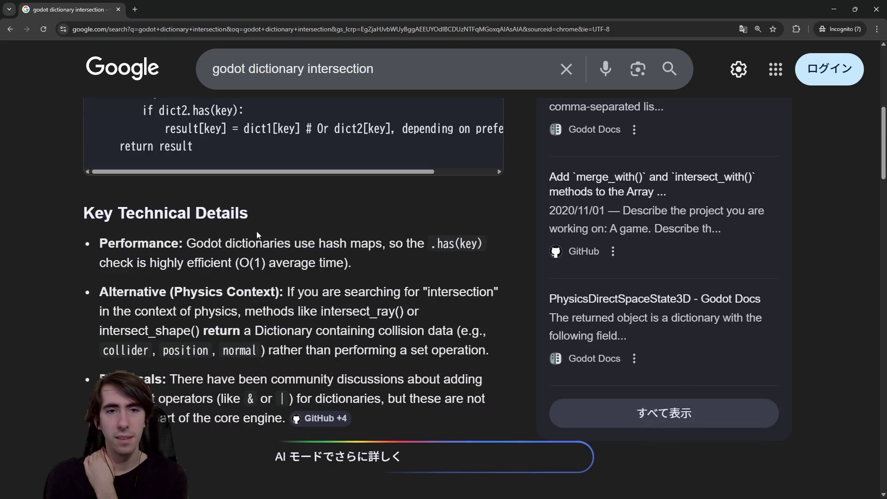
{"action": "left_click_drag", "start_coordinate": [256, 232], "coordinate": [386, 256]}
{"action": "left_click", "coordinate": [384, 256]}
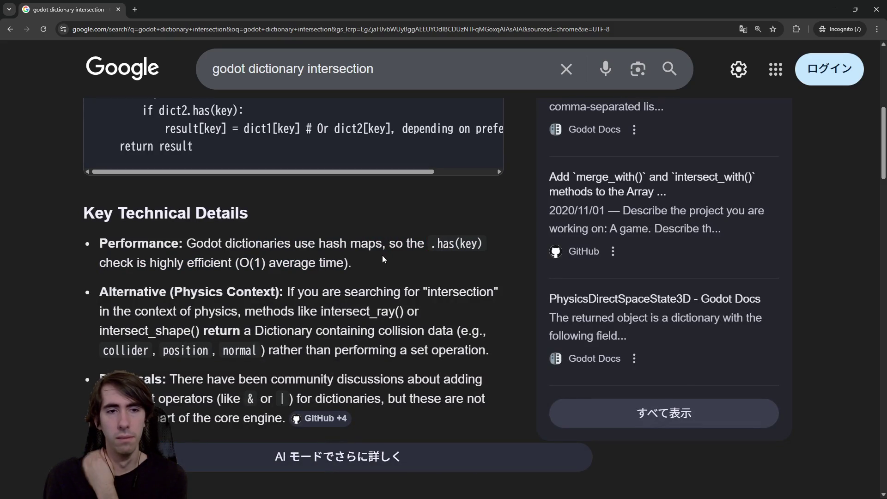
{"action": "scroll", "coordinate": [382, 255], "scroll_direction": "down", "scroll_amount": 2}
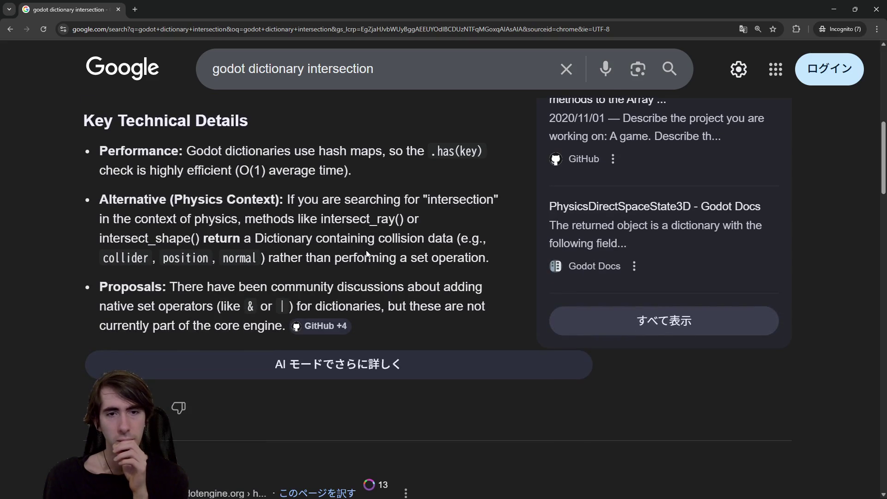
{"action": "left_click_drag", "start_coordinate": [314, 287], "coordinate": [421, 305]}
{"action": "left_click", "coordinate": [421, 305]}
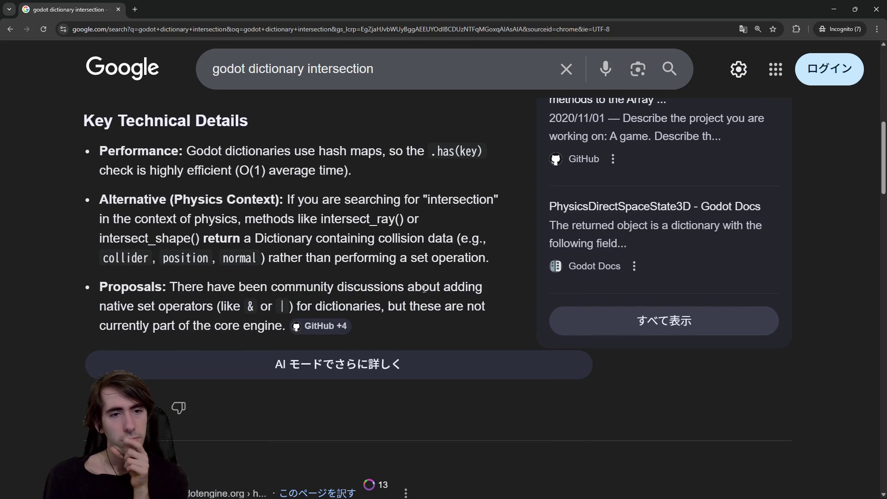
{"action": "scroll", "coordinate": [421, 300], "scroll_direction": "down", "scroll_amount": 4}
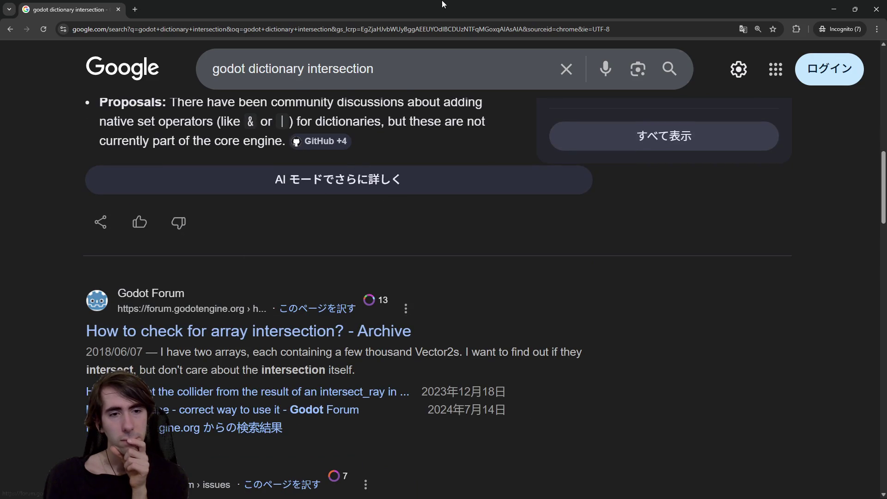
{"action": "key", "text": "alt+Tab"}
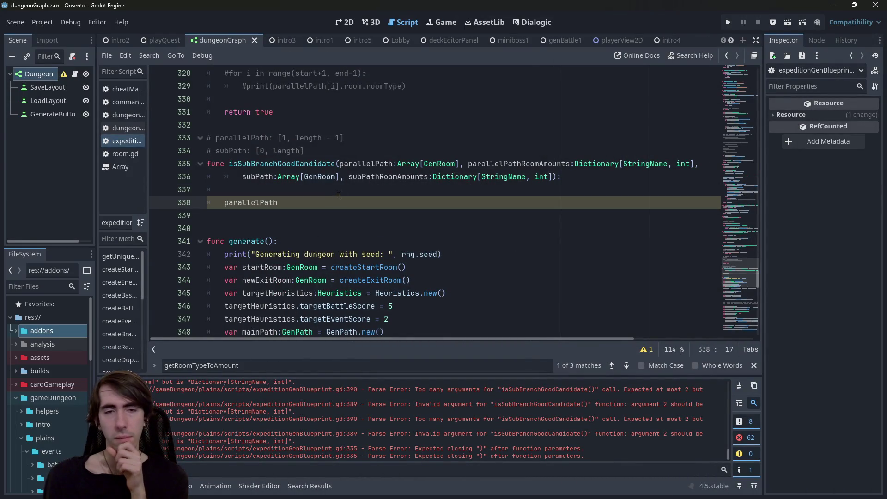
{"action": "double_click", "coordinate": [360, 164]}
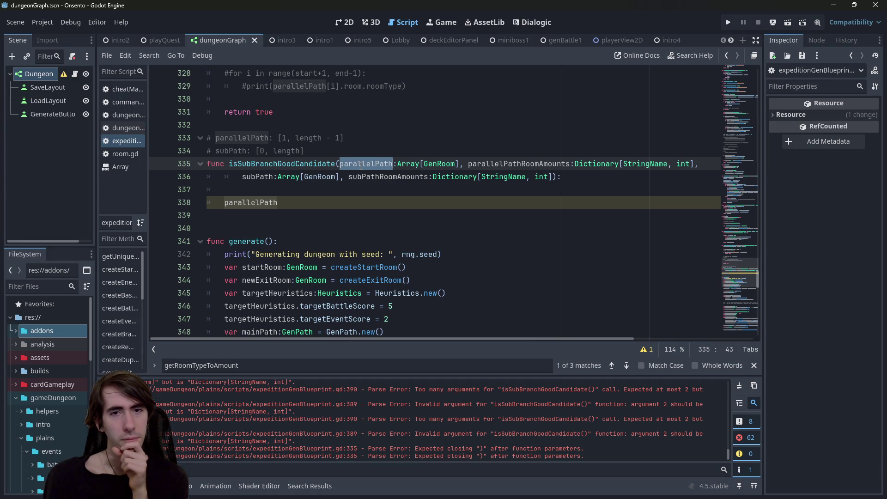
{"action": "left_click", "coordinate": [358, 206]}
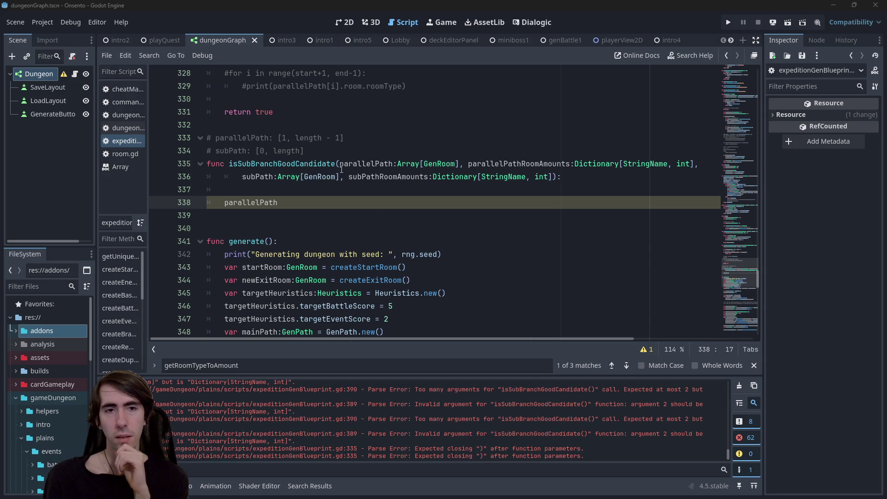
{"action": "double_click", "coordinate": [234, 203]}
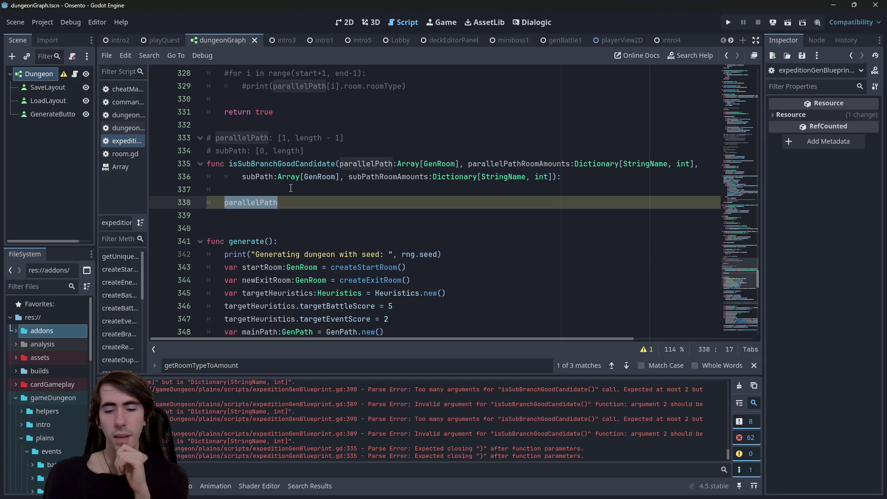
{"action": "key", "text": "BackSpace"}
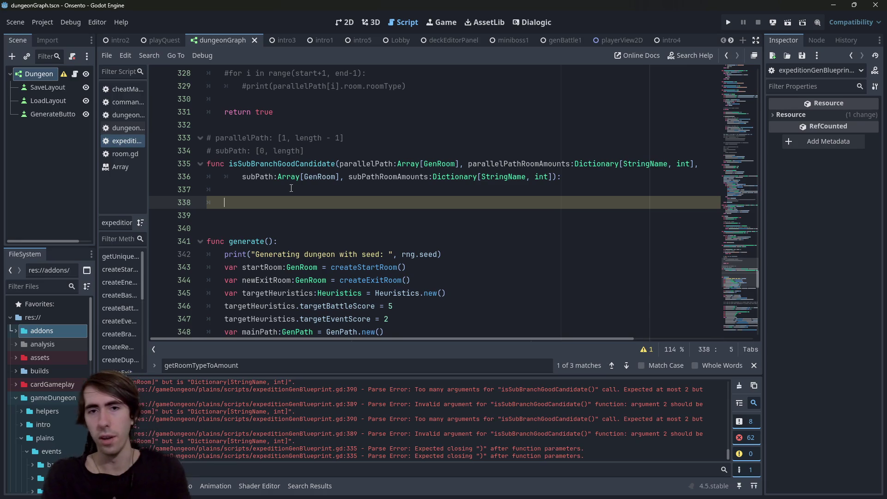
Start the body with a for line, briefly try a var line above, and extend it to 'for sub'.
{"action": "type", "text": "for"}
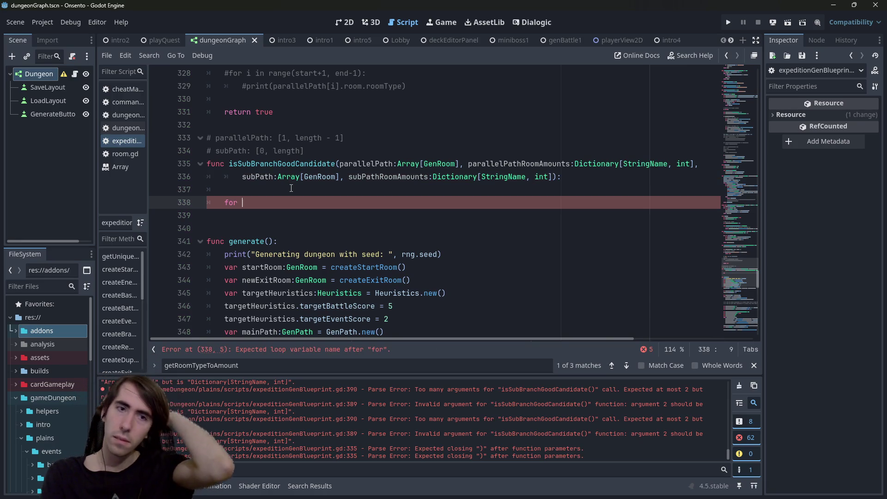
{"action": "key", "text": "Up"}
{"action": "key", "text": "Return"}
{"action": "type", "text": "var"}
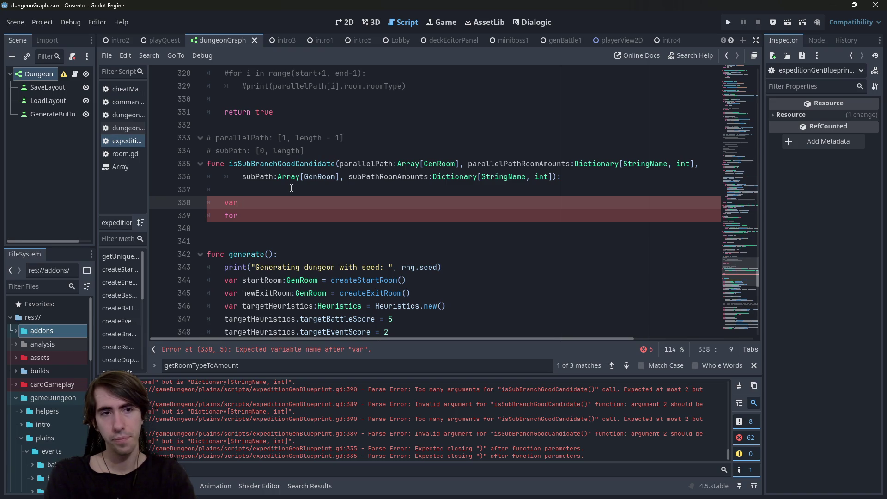
{"action": "key", "text": "BackSpace"}
{"action": "key", "text": "BackSpace"}
{"action": "key", "text": "BackSpace"}
{"action": "key", "text": "Down"}
{"action": "key", "text": "End"}
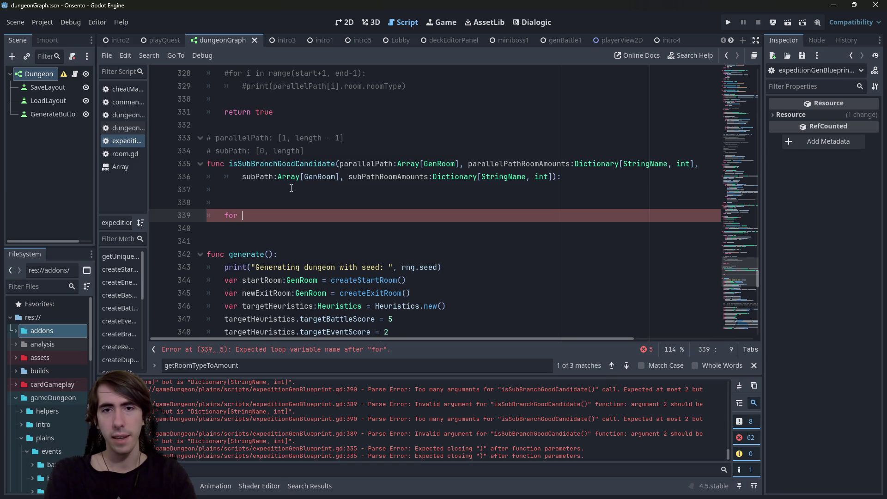
{"action": "type", "text": "sub"}
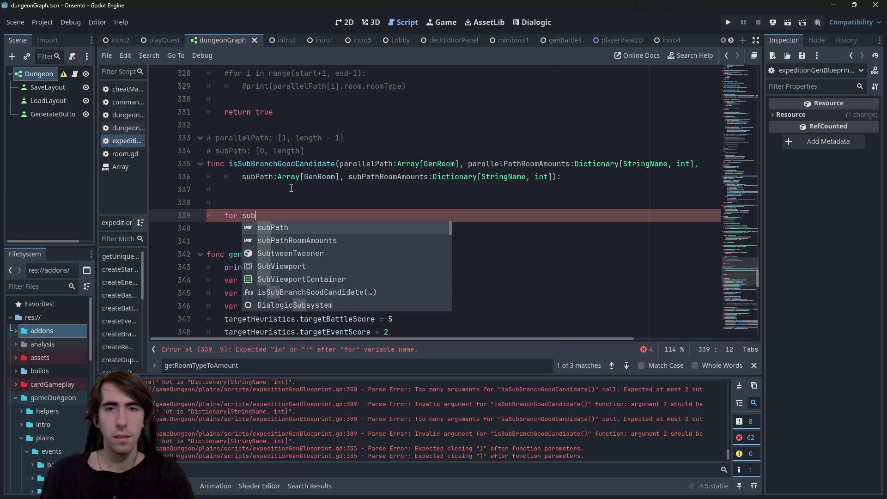
{"action": "left_click", "coordinate": [500, 162]}
{"action": "left_click", "coordinate": [388, 192]}
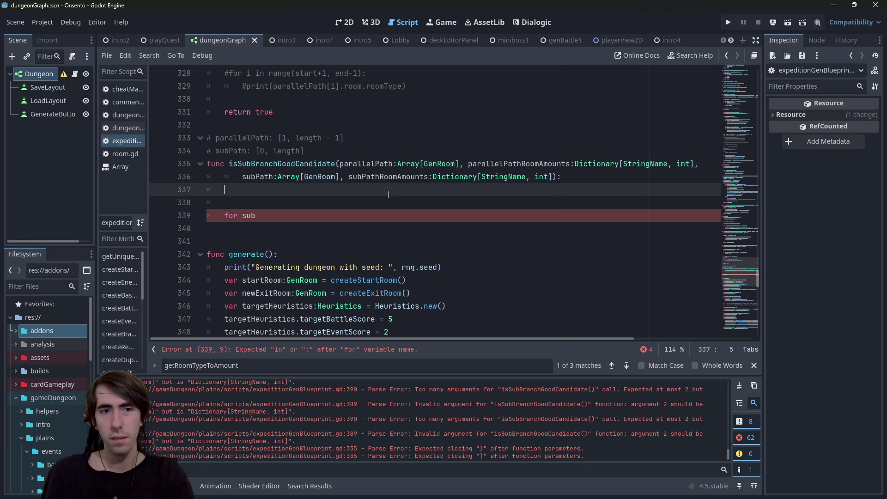
{"action": "left_click", "coordinate": [378, 215]}
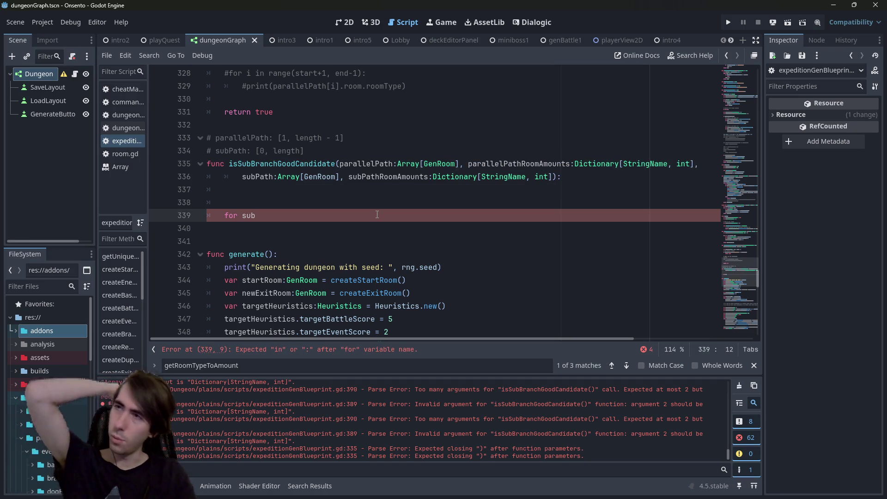
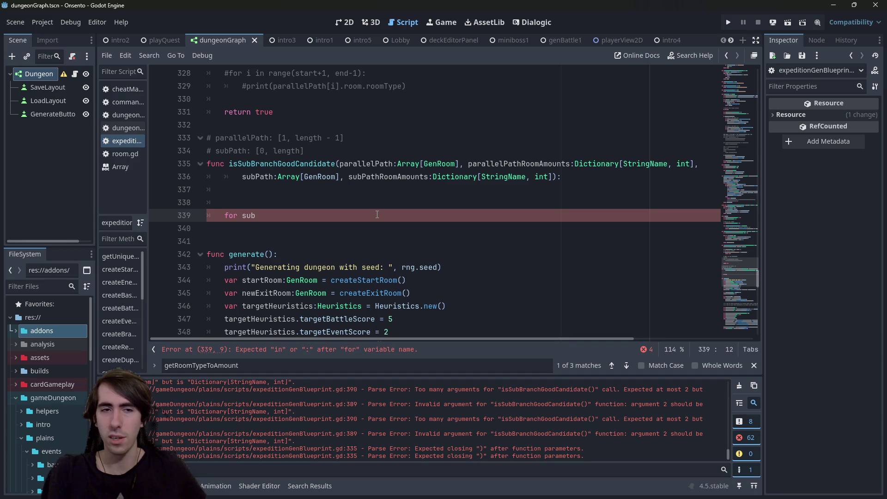
Declare 'var result: Dictionary[StringName, int]' above the loop, copying the type from the signature, and save.
{"action": "key", "text": "Up"}
{"action": "type", "text": "var "}
{"action": "type", "text": "ca"}
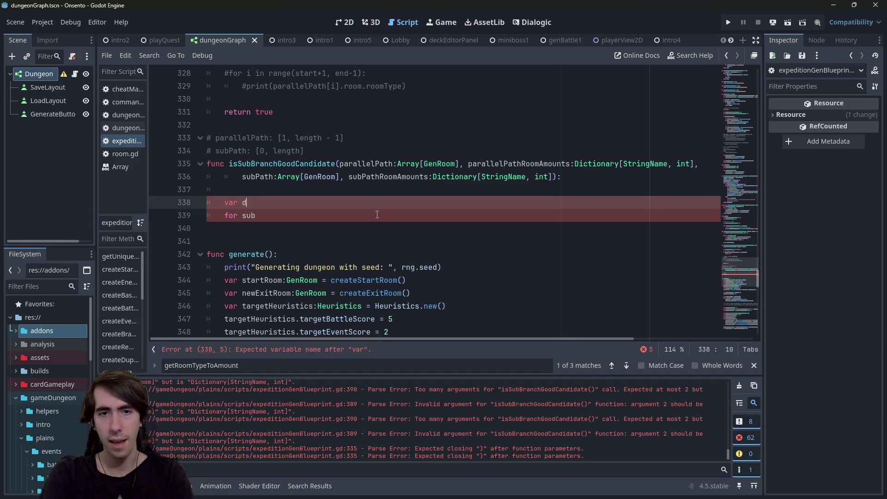
{"action": "type", "text": "ndi"}
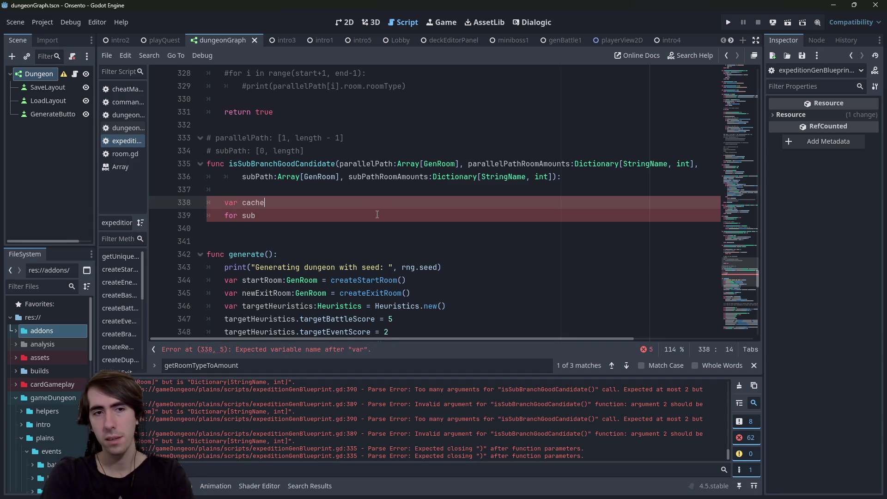
{"action": "key", "text": "ctrl+BackSpace"}
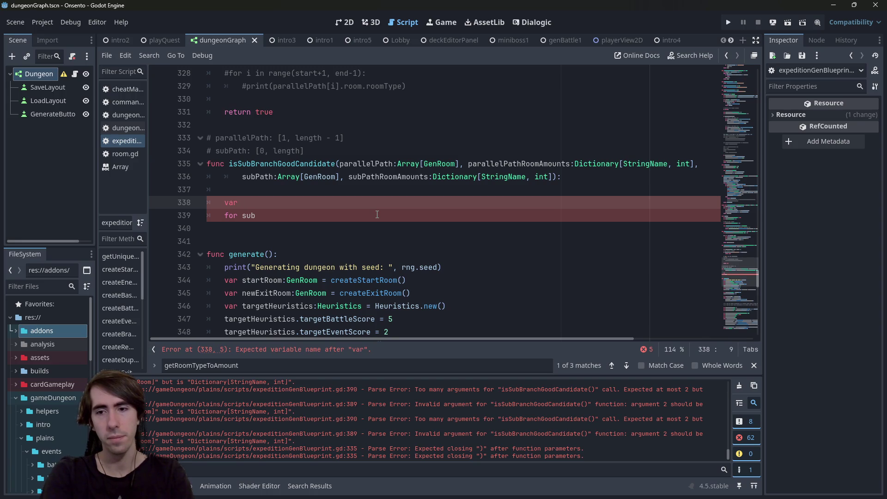
{"action": "type", "text": "result"}
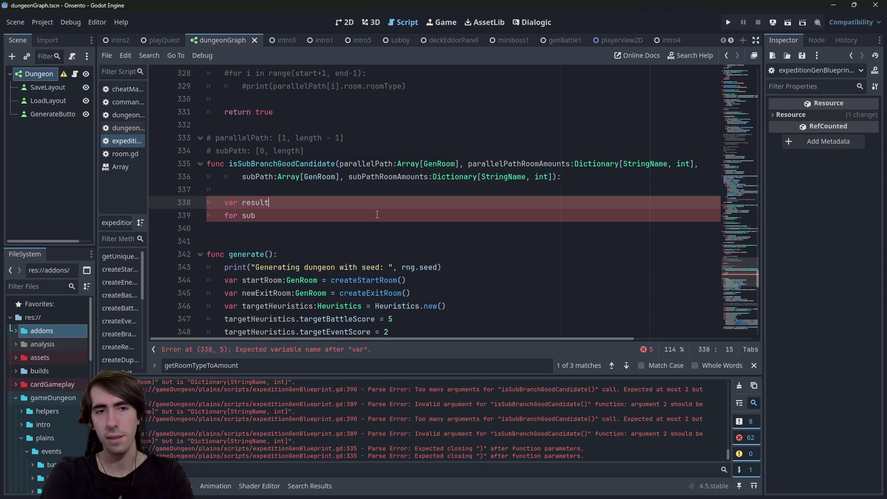
{"action": "key", "text": "Up"}
{"action": "key", "text": "Up"}
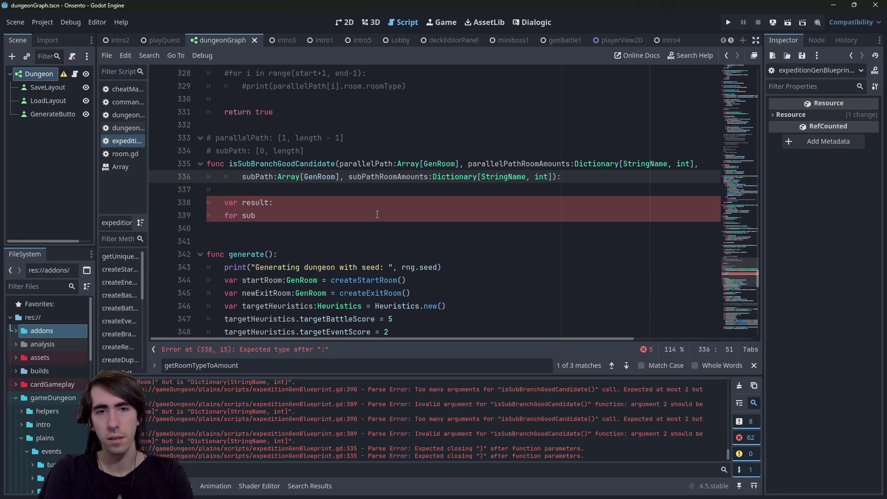
{"action": "key", "text": "shift+Left"}
{"action": "key", "text": "ctrl+shift+Left"}
{"action": "key", "text": "ctrl+shift+Left"}
{"action": "key", "text": "ctrl+shift+Left"}
{"action": "key", "text": "ctrl+c"}
{"action": "key", "text": "Down"}
{"action": "key", "text": "Down"}
{"action": "key", "text": "ctrl+v"}
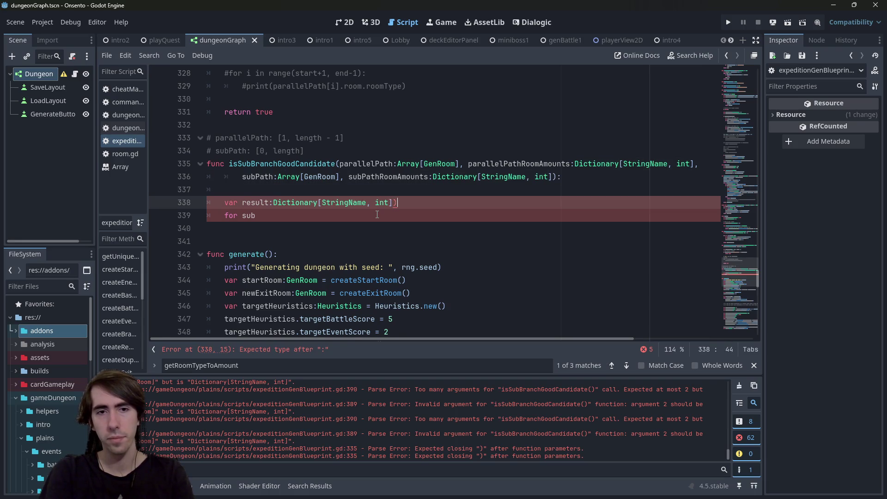
{"action": "key", "text": "BackSpace"}
{"action": "key", "text": "ctrl+s"}
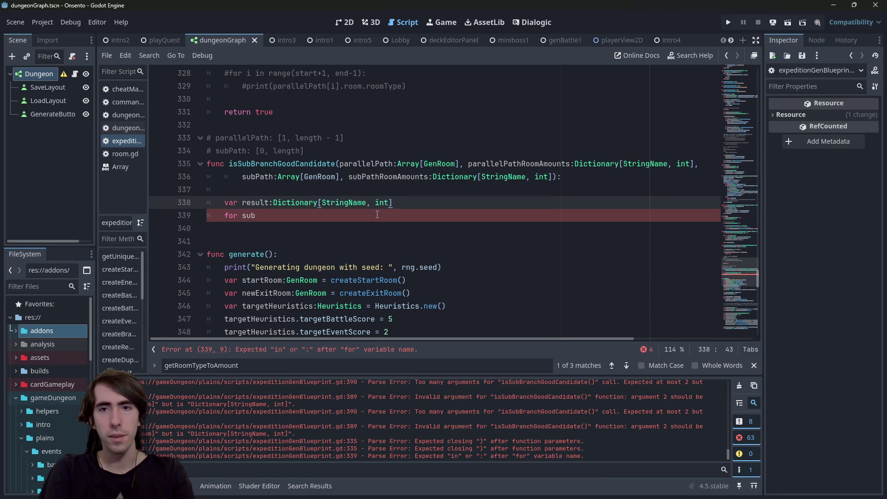
Trim the loop line back to a bare 'for'.
{"action": "key", "text": "Down"}
{"action": "type", "text": "Path"}
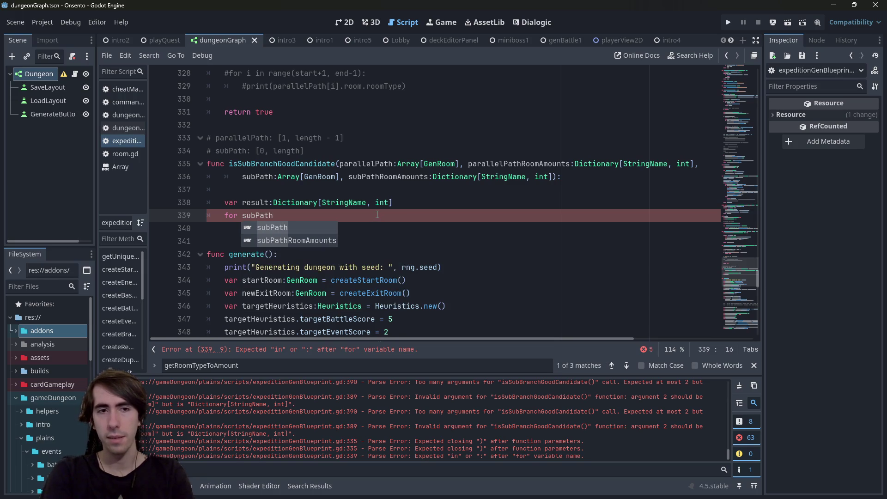
{"action": "type", "text": ".keys"}
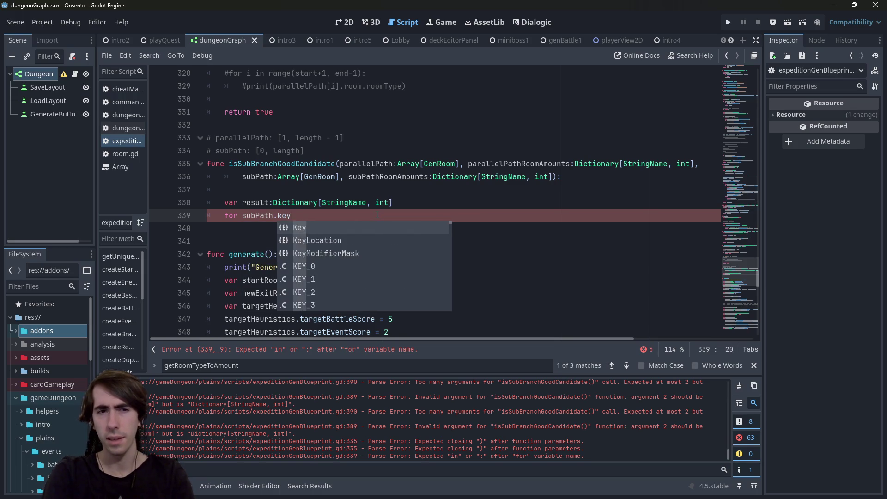
{"action": "key", "text": "BackSpace"}
{"action": "key", "text": "BackSpace"}
{"action": "key", "text": "BackSpace"}
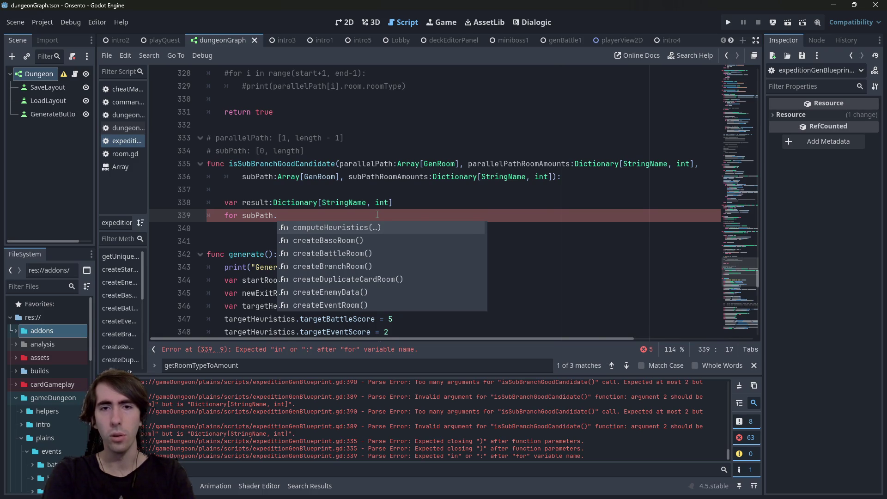
{"action": "key", "text": "ctrl+BackSpace"}
{"action": "key", "text": "ctrl+BackSpace"}
{"action": "left_click", "coordinate": [337, 209]}
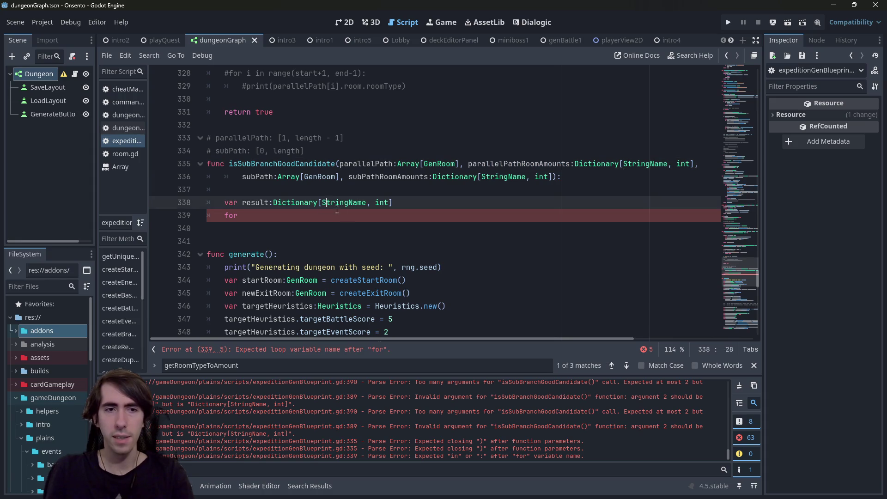
Extend the loop line to 'for parallelPathRoomAmounts.' and browse its key completions.
{"action": "left_click", "coordinate": [344, 210]}
{"action": "type", "text": "parallelPathRoomAmounts."}
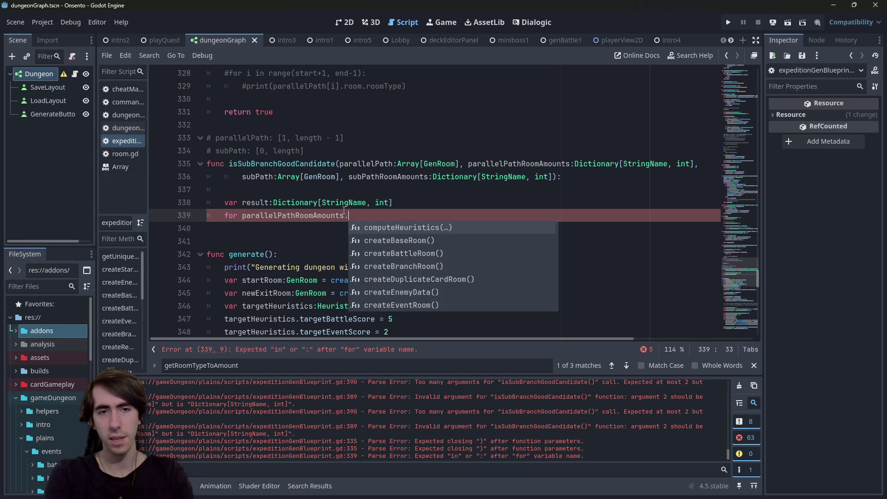
{"action": "key", "text": "ctrl+BackSpace"}
{"action": "key", "text": "ctrl+BackSpace"}
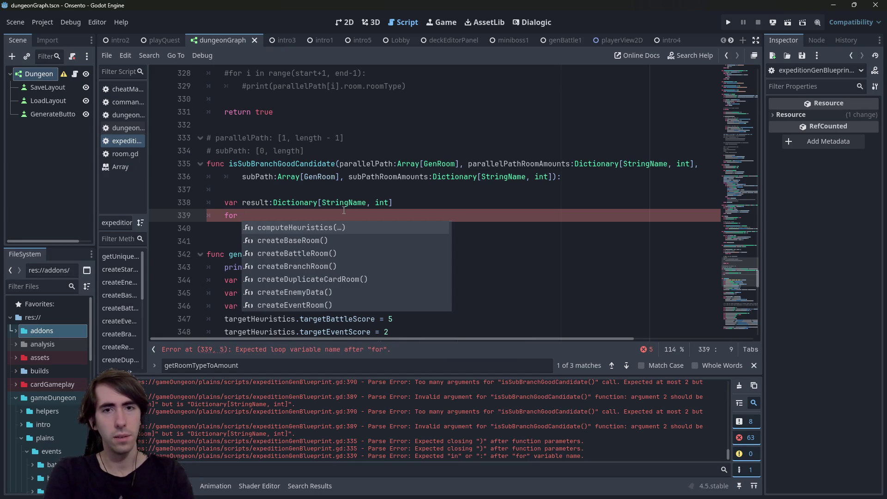
{"action": "key", "text": "ctrl+z"}
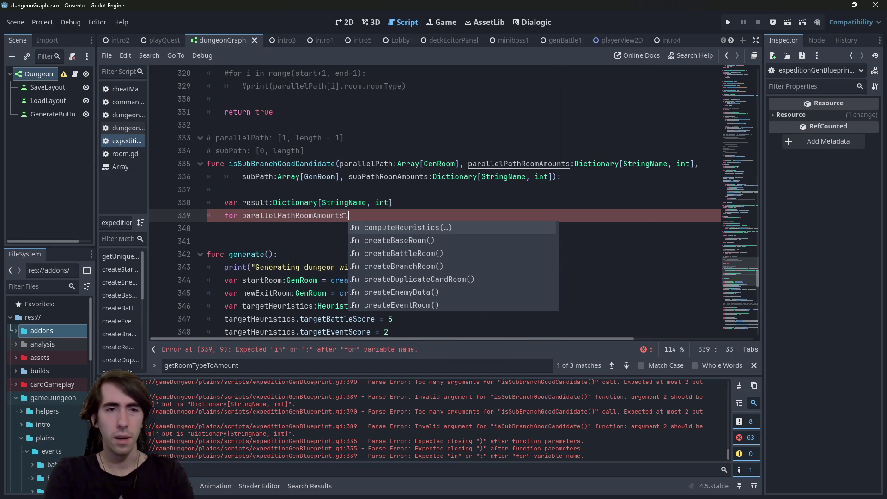
{"action": "type", "text": "key"}
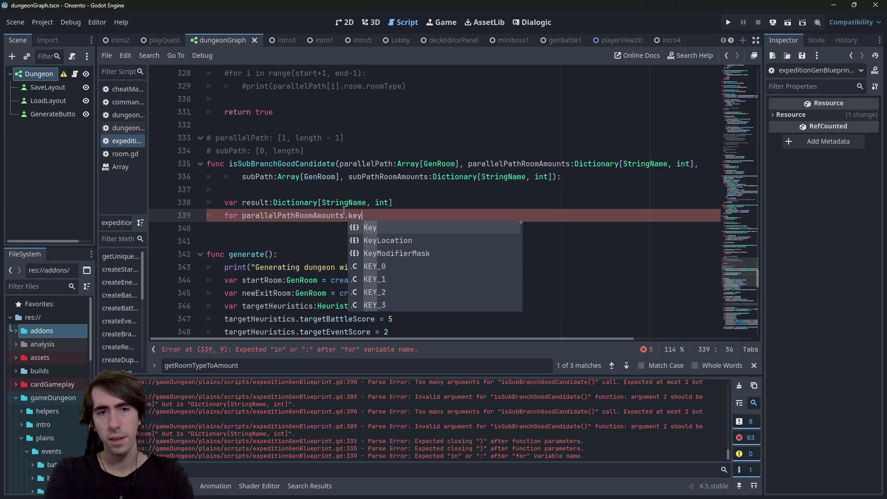
{"action": "key", "text": "BackSpace"}
{"action": "key", "text": "BackSpace"}
{"action": "key", "text": "BackSpace"}
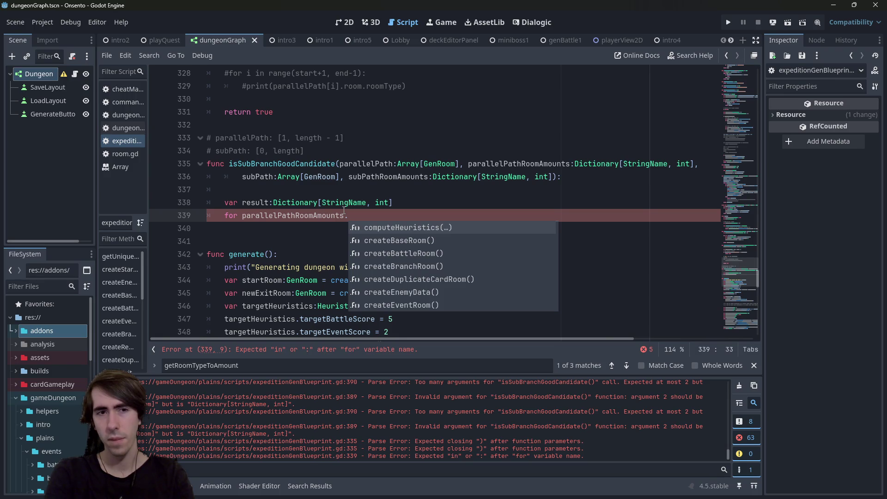
{"action": "type", "text": "ke"}
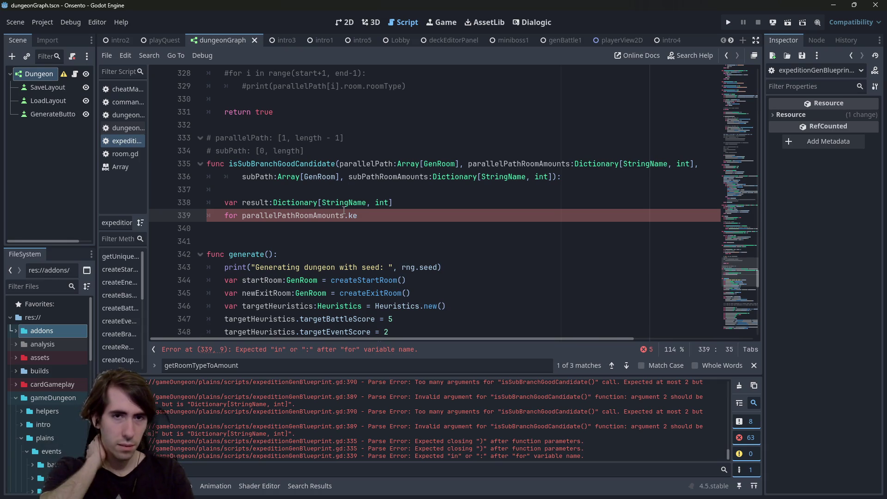
{"action": "key", "text": "BackSpace"}
{"action": "key", "text": "BackSpace"}
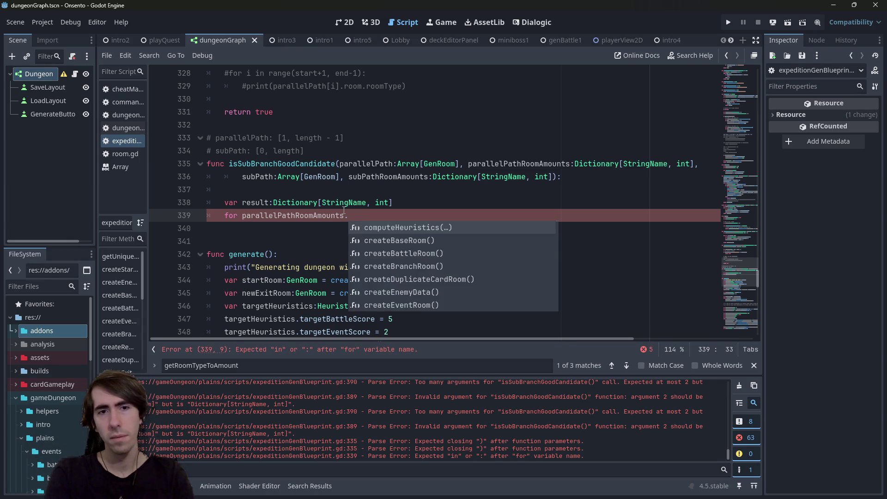
{"action": "key", "text": "Down"}
{"action": "key", "text": "Down"}
{"action": "key", "text": "Down"}
{"action": "key", "text": "Down"}
{"action": "key", "text": "Down"}
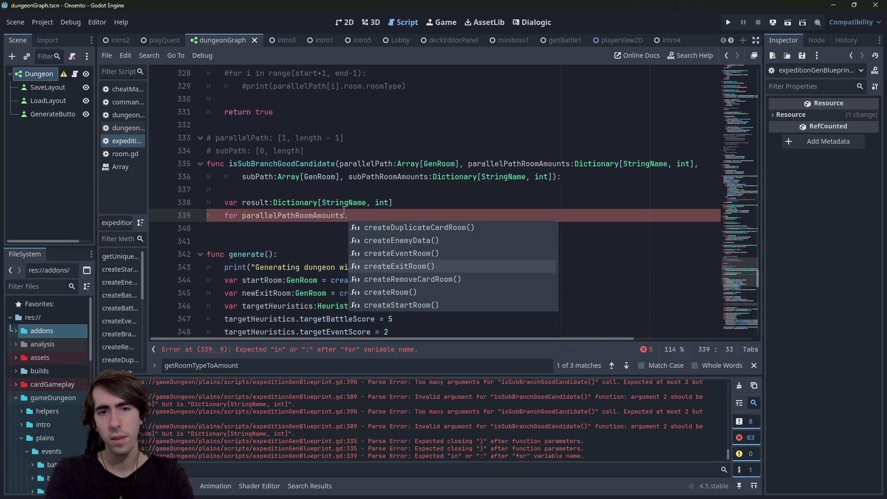
{"action": "double_click", "coordinate": [333, 211]}
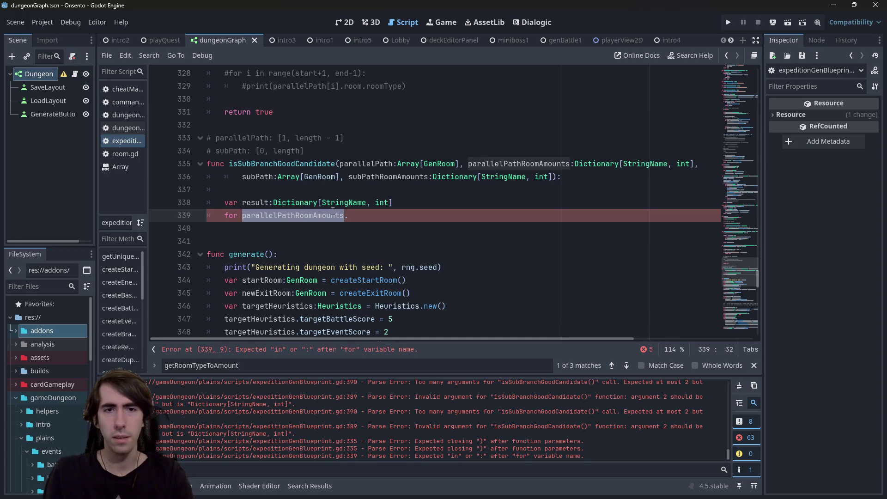
{"action": "left_click_drag", "start_coordinate": [452, 214], "coordinate": [97, 202]}
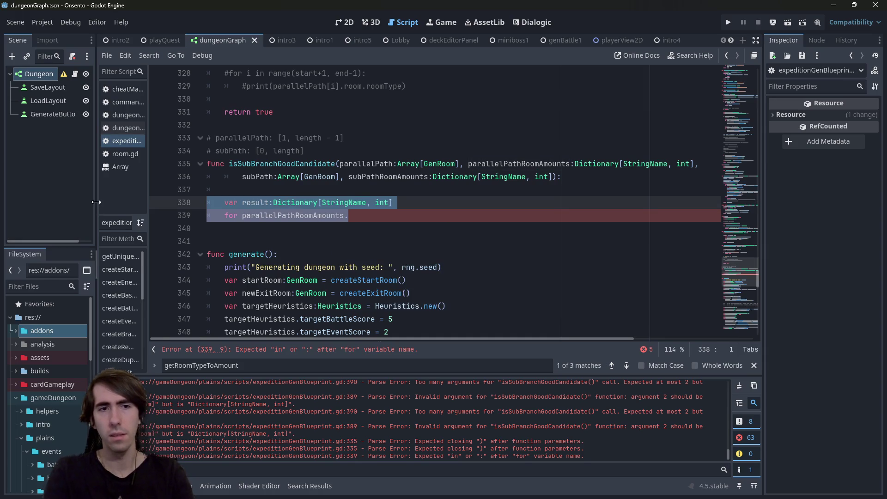
Comment out the unfinished lines with a 'pass' placeholder, save, then re-enable the loop line.
{"action": "key", "text": "ctrl+k"}
{"action": "key", "text": "ctrl+s"}
{"action": "key", "text": "Up"}
{"action": "type", "text": "pass"}
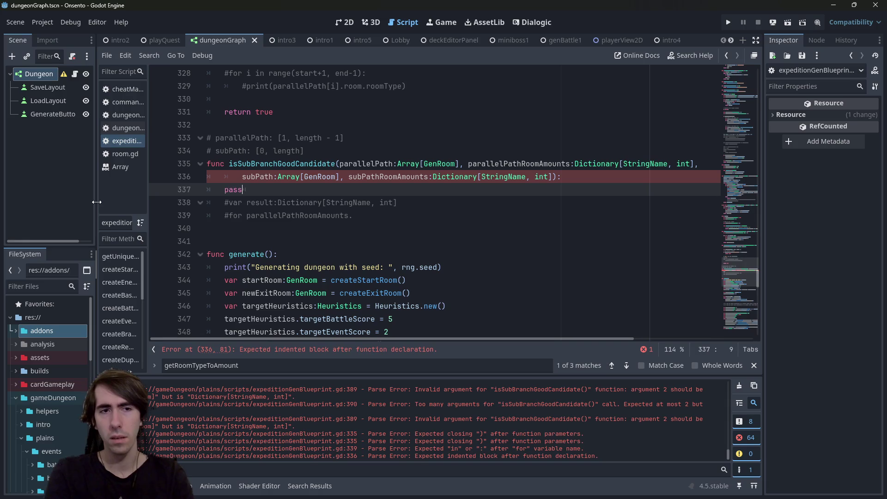
{"action": "key", "text": "Down"}
{"action": "key", "text": "Down"}
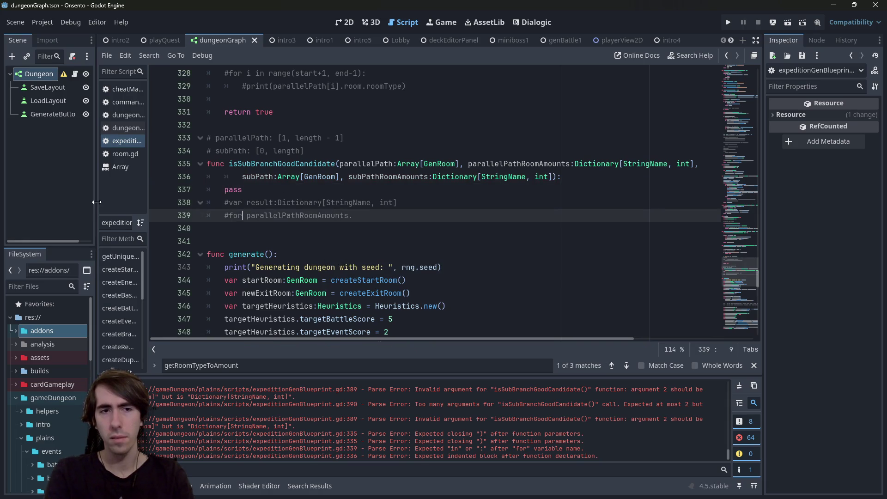
{"action": "key", "text": "ctrl+k"}
{"action": "key", "text": "ctrl+k"}
{"action": "key", "text": "ctrl+s"}
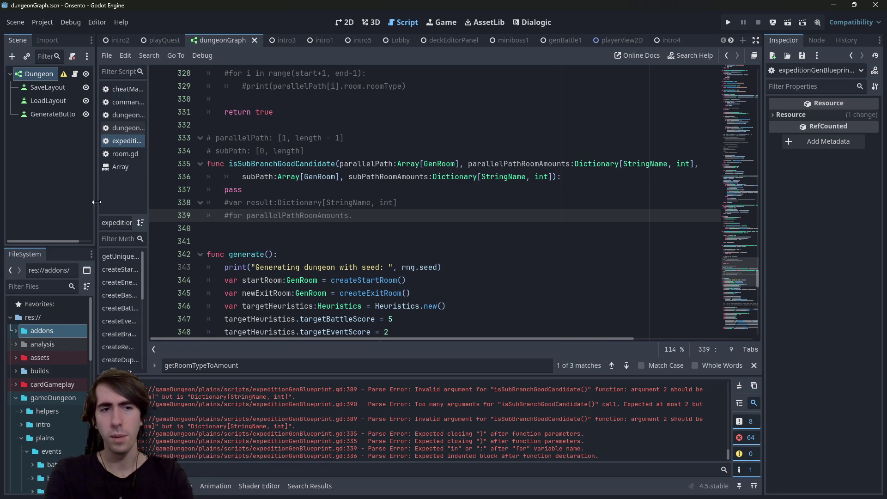
{"action": "key", "text": "ctrl+k"}
Complete the loop header as 'for room in parallelPathRoomAmounts.keys()'.
{"action": "type", "text": "room"}
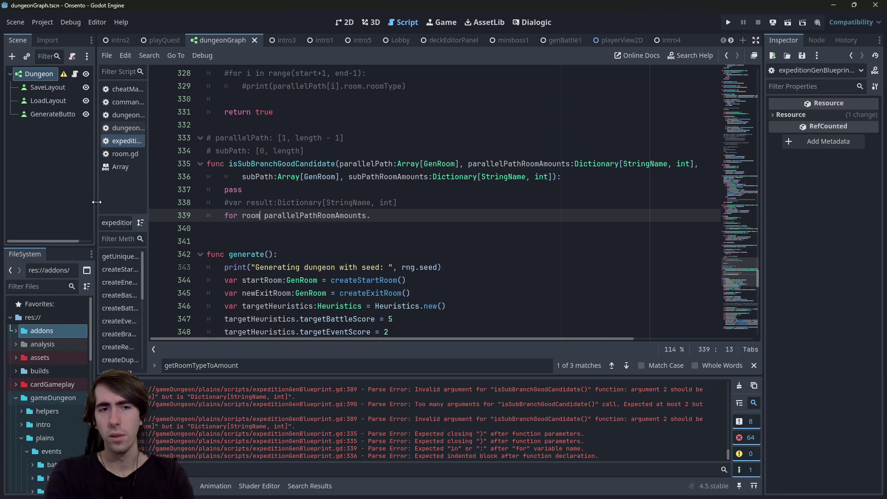
{"action": "key", "text": "BackSpace"}
{"action": "key", "text": "BackSpace"}
{"action": "key", "text": "BackSpace"}
{"action": "type", "text": "room in"}
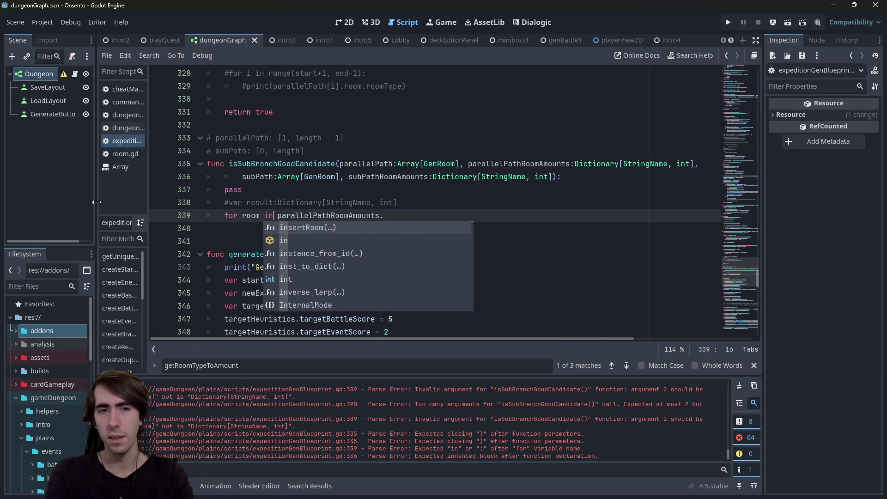
{"action": "key", "text": "End"}
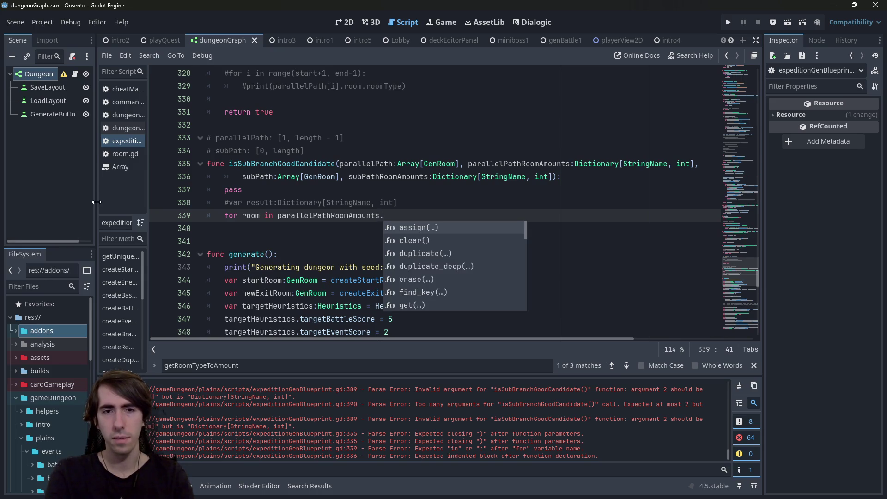
{"action": "type", "text": "keys"}
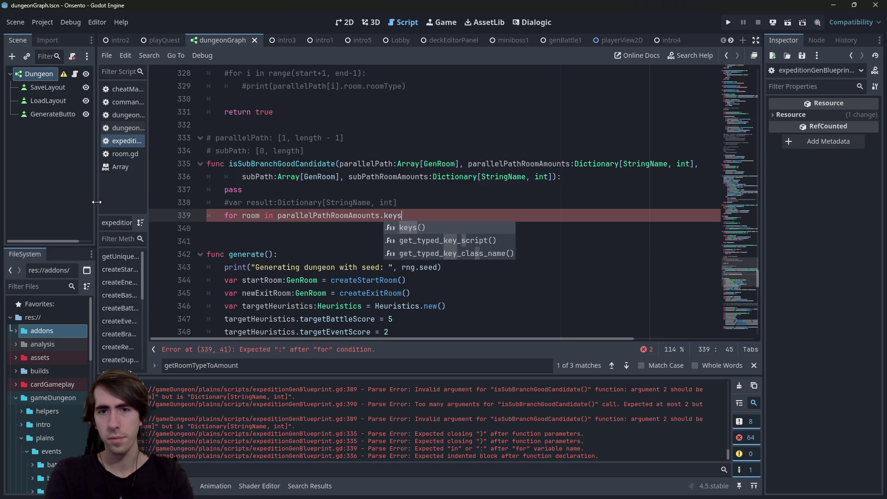
{"action": "key", "text": "BackSpace"}
{"action": "key", "text": "BackSpace"}
{"action": "key", "text": "BackSpace"}
{"action": "type", "text": "keys"}
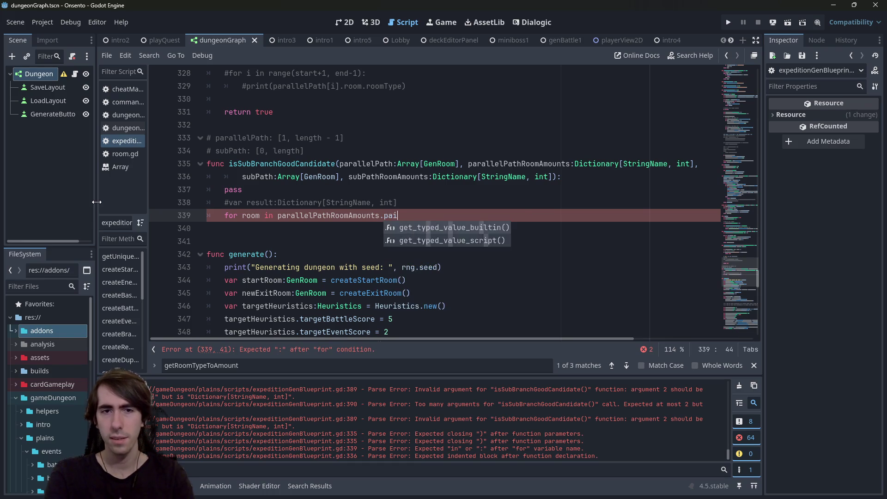
{"action": "key", "text": "BackSpace"}
{"action": "key", "text": "BackSpace"}
{"action": "key", "text": "BackSpace"}
{"action": "type", "text": "k"}
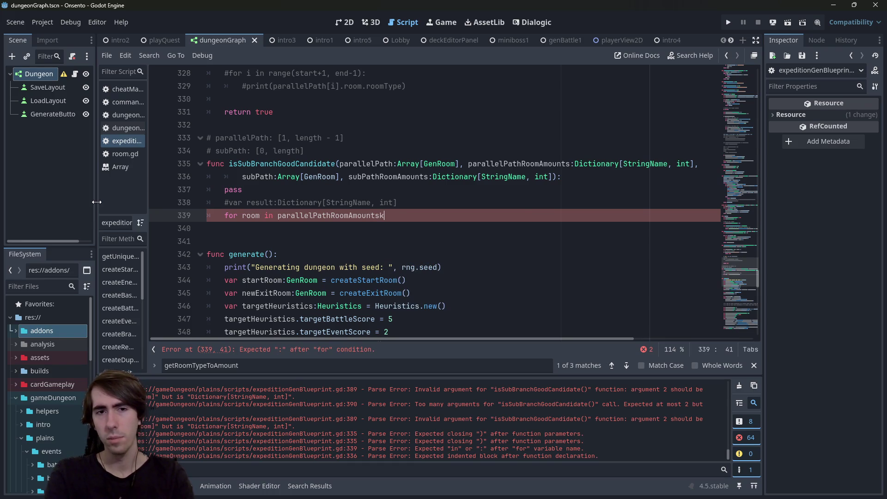
{"action": "key", "text": "BackSpace"}
{"action": "type", "text": ".key"}
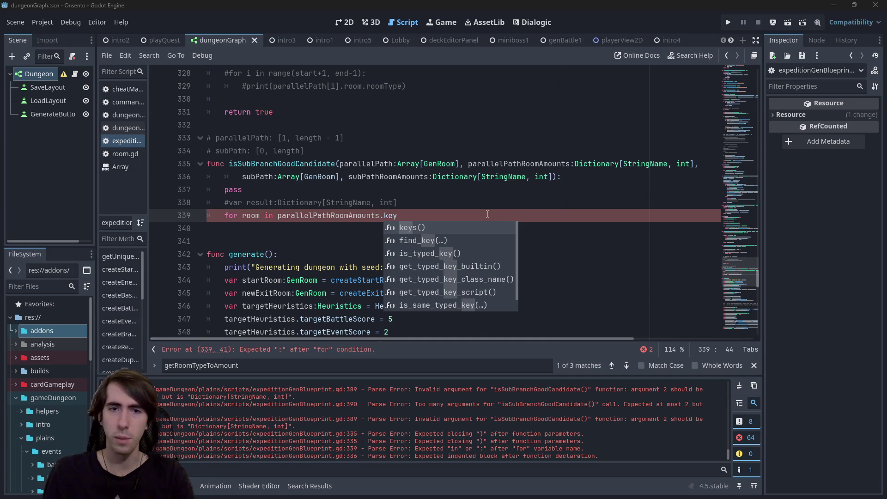
{"action": "key", "text": "Escape"}
{"action": "type", "text": "s("}
{"action": "key", "text": "Return"}
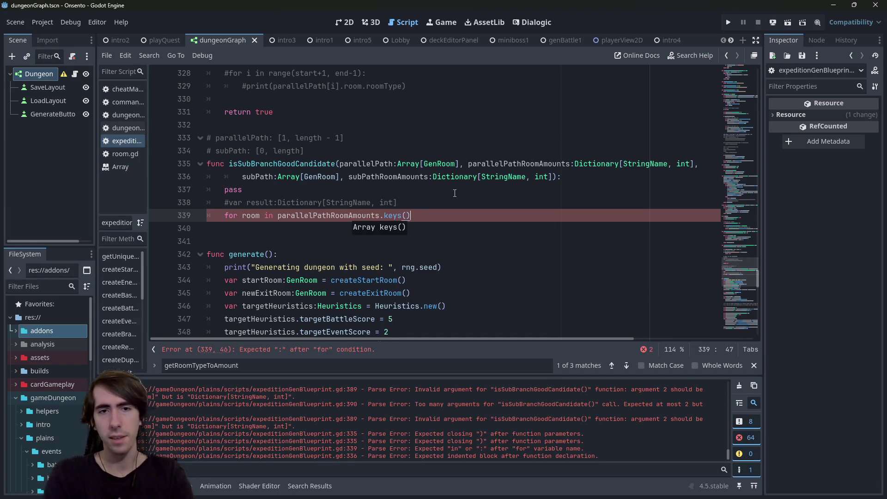
Add an empty indented line for the loop body.
{"action": "key", "text": "Return"}
{"action": "type", "text": "room"}
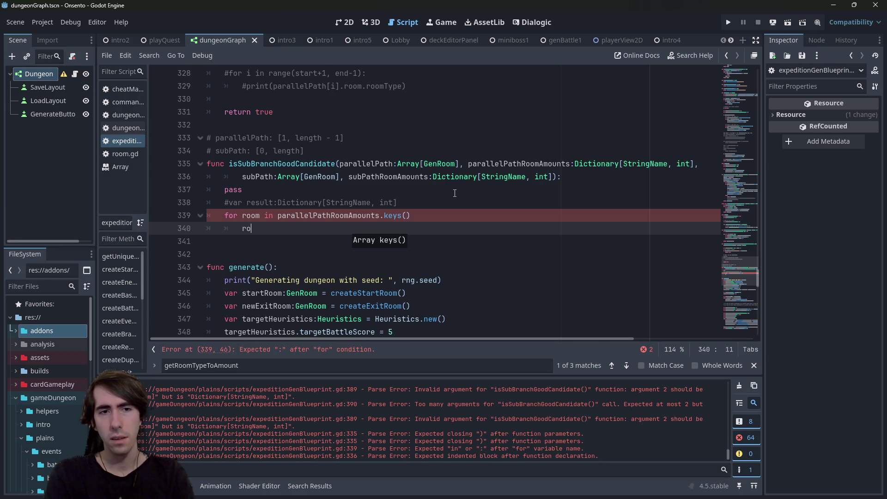
{"action": "key", "text": "BackSpace"}
{"action": "key", "text": "BackSpace"}
{"action": "key", "text": "BackSpace"}
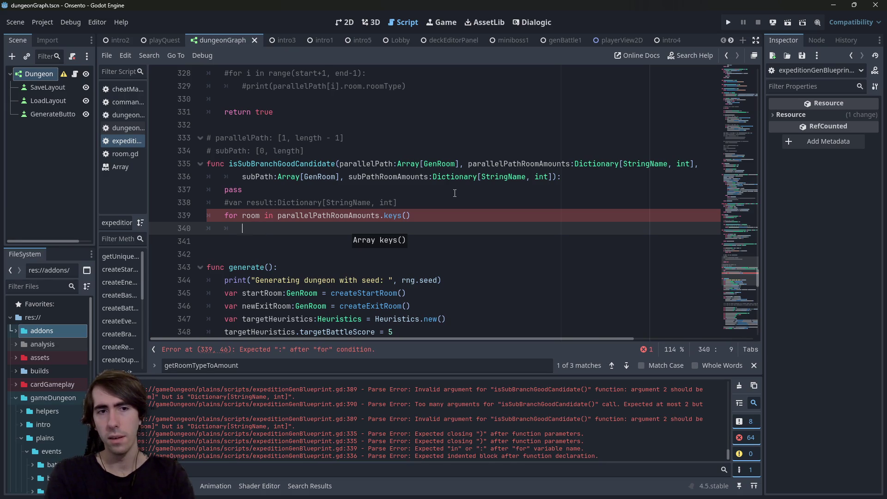
{"action": "key", "text": "Up"}
{"action": "key", "text": "ctrl+Right"}
{"action": "key", "text": "Up"}
{"action": "key", "text": "Up"}
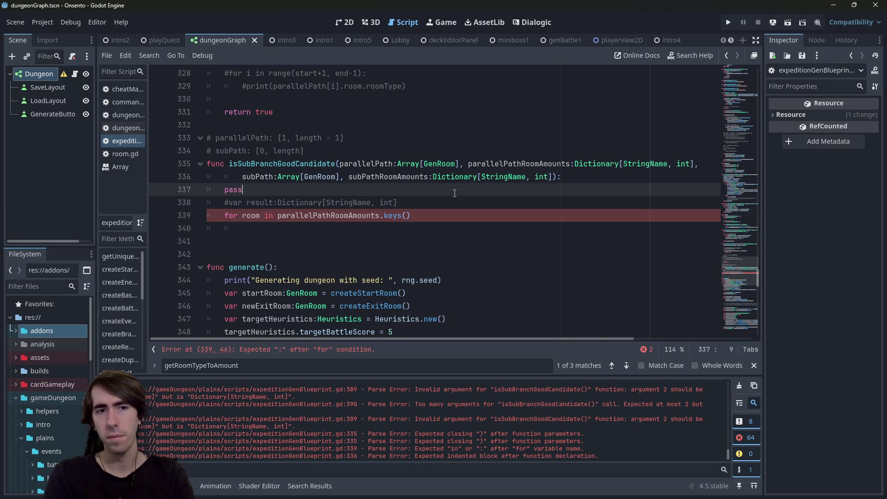
Uncomment the result dictionary declaration and remove the 'pass' placeholder.
{"action": "key", "text": "Down"}
{"action": "key", "text": "Down"}
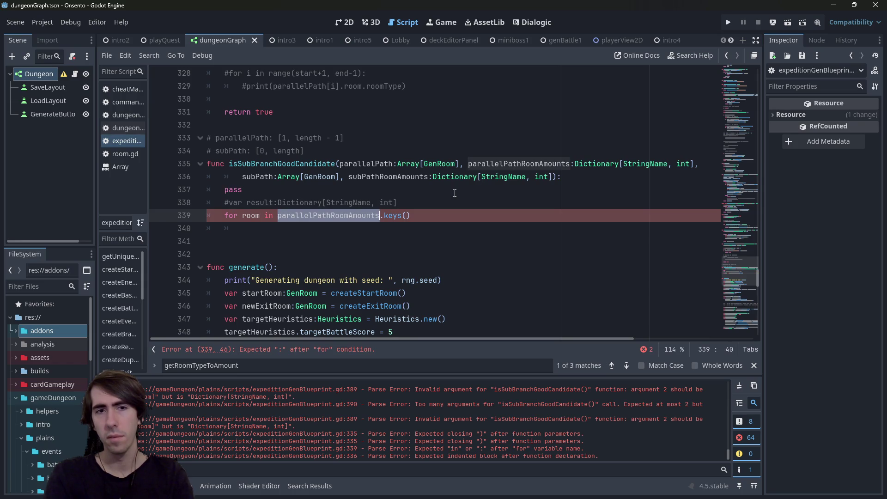
{"action": "key", "text": "Up"}
{"action": "key", "text": "Up"}
{"action": "key", "text": "Up"}
{"action": "key", "text": "ctrl+Right"}
{"action": "key", "text": "ctrl+Right"}
{"action": "key", "text": "ctrl+Right"}
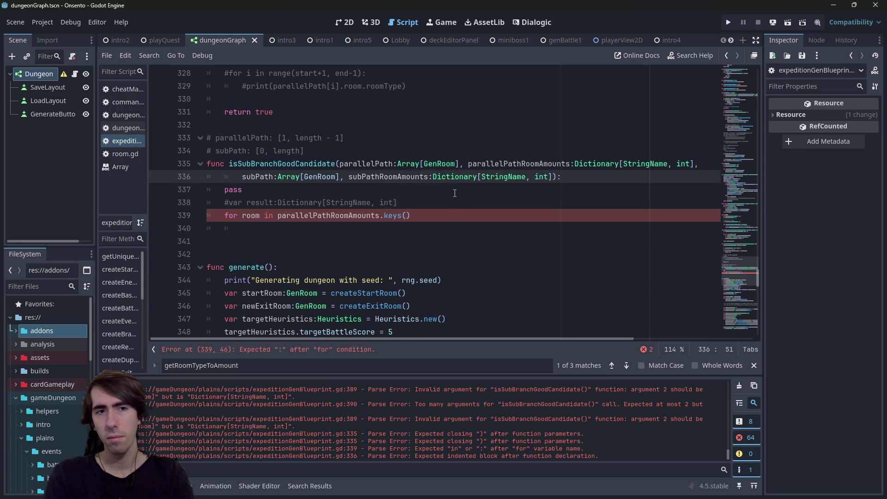
{"action": "key", "text": "Down"}
{"action": "key", "text": "Down"}
{"action": "key", "text": "ctrl+k"}
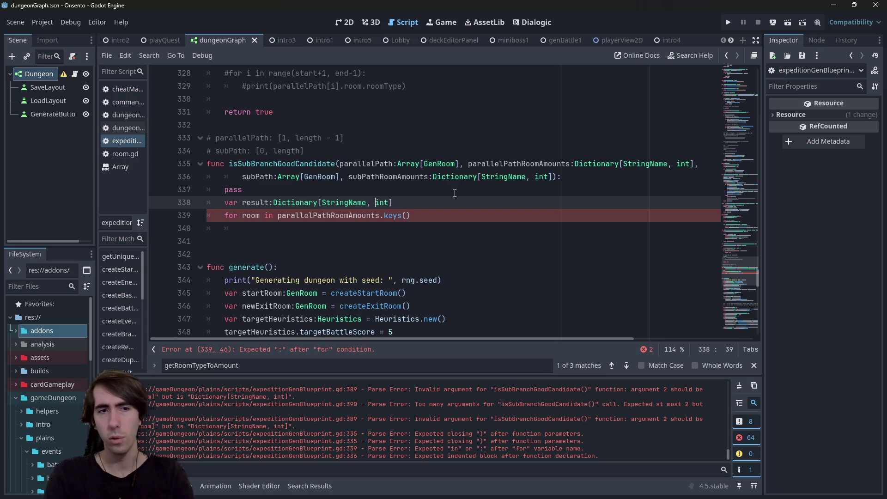
{"action": "key", "text": "Up"}
{"action": "key", "text": "ctrl+BackSpace"}
{"action": "key", "text": "Down"}
Start a loop-body line that indexes result by room.
{"action": "key", "text": "ctrl+shift+Right"}
{"action": "key", "text": "ctrl+c"}
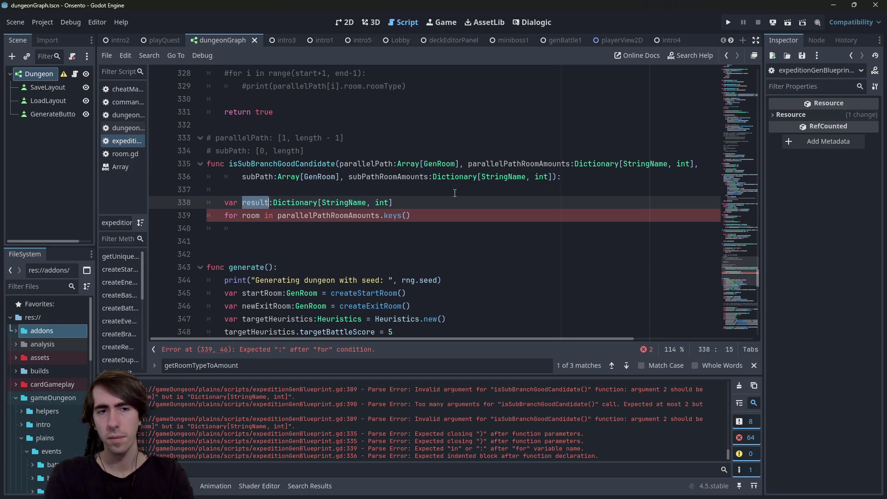
{"action": "key", "text": "Down"}
{"action": "key", "text": "Down"}
{"action": "key", "text": "ctrl+v"}
{"action": "type", "text": "[]"}
{"action": "key", "text": "Up"}
{"action": "key", "text": "ctrl+Left"}
{"action": "key", "text": "ctrl+shift+Left"}
{"action": "key", "text": "ctrl+c"}
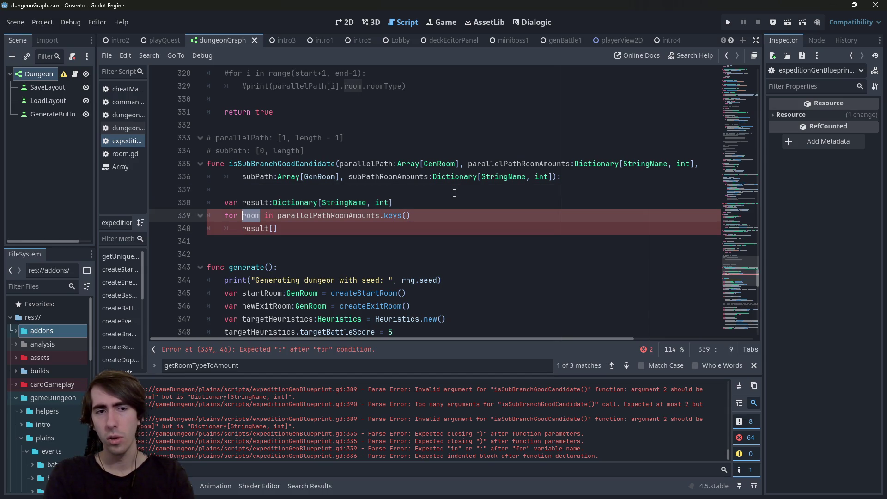
{"action": "key", "text": "Down"}
{"action": "key", "text": "End"}
{"action": "key", "text": "Left"}
{"action": "key", "text": "ctrl+v"}
{"action": "key", "text": "Up"}
{"action": "key", "text": "Up"}
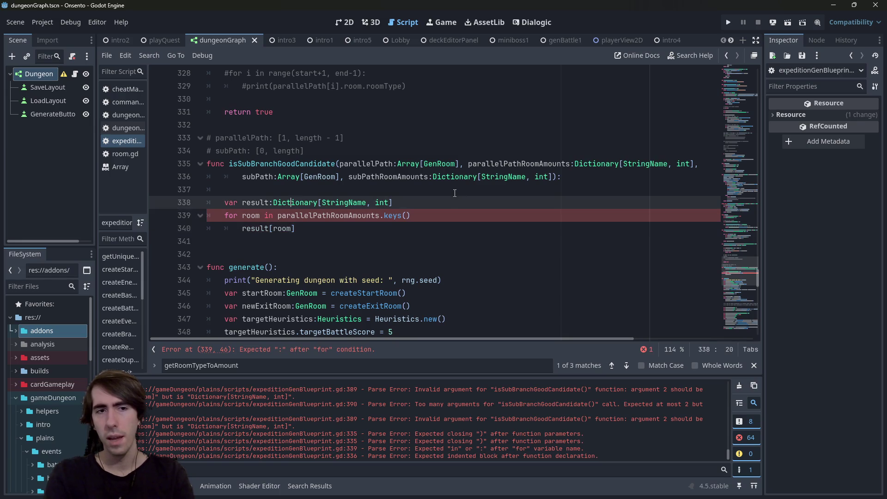
{"action": "key", "text": "End"}
{"action": "key", "text": "Down"}
{"action": "key", "text": "Down"}
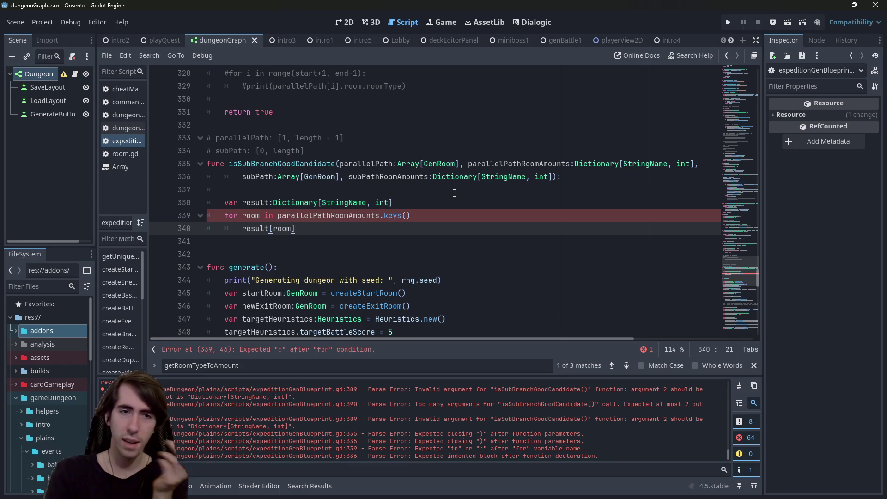
Rewrite that line as 'var amount = result.get(room)'.
{"action": "key", "text": "BackSpace"}
{"action": "key", "text": "BackSpace"}
{"action": "key", "text": "BackSpace"}
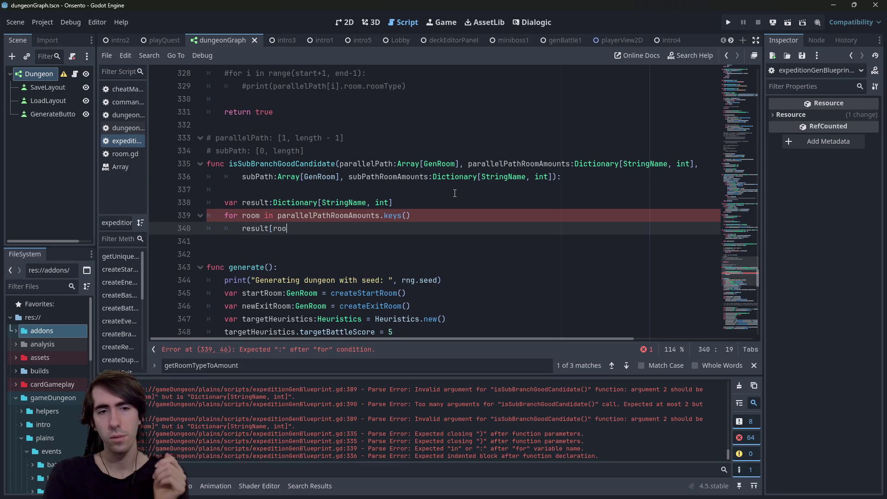
{"action": "type", "text": "."}
{"action": "key", "text": "BackSpace"}
{"action": "key", "text": "BackSpace"}
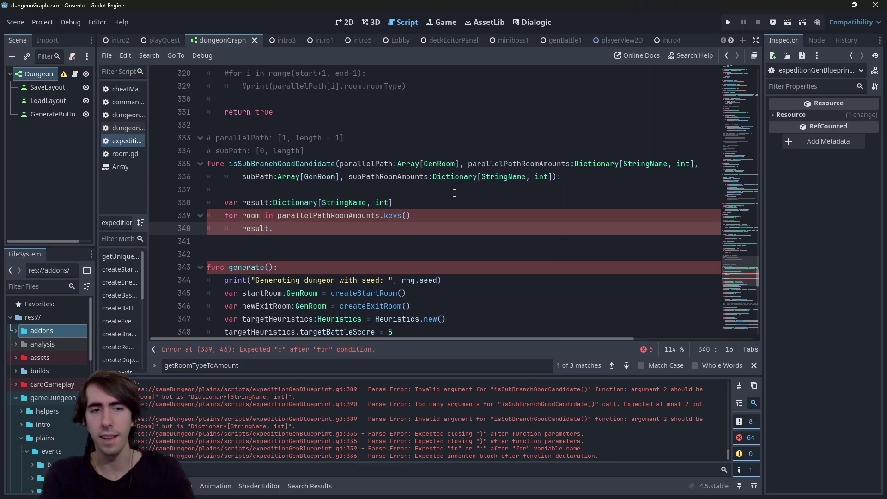
{"action": "type", "text": ".ind"}
{"action": "key", "text": "BackSpace"}
{"action": "key", "text": "BackSpace"}
{"action": "key", "text": "BackSpace"}
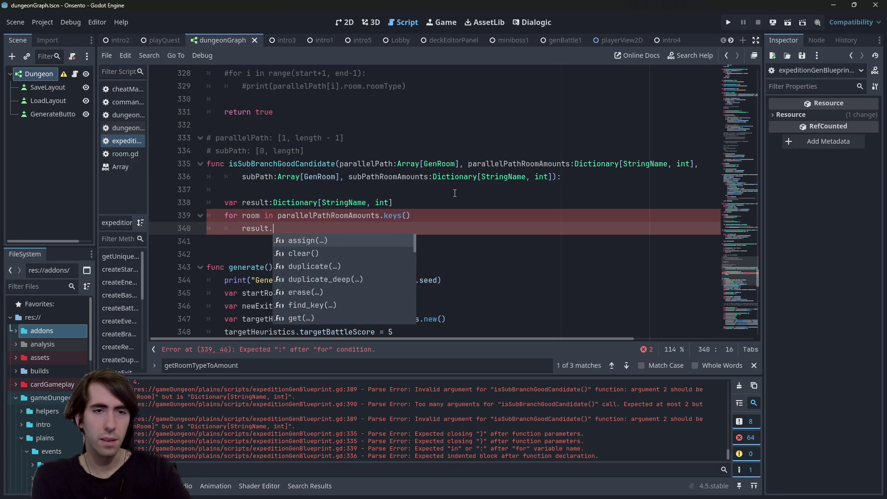
{"action": "type", "text": "fin"}
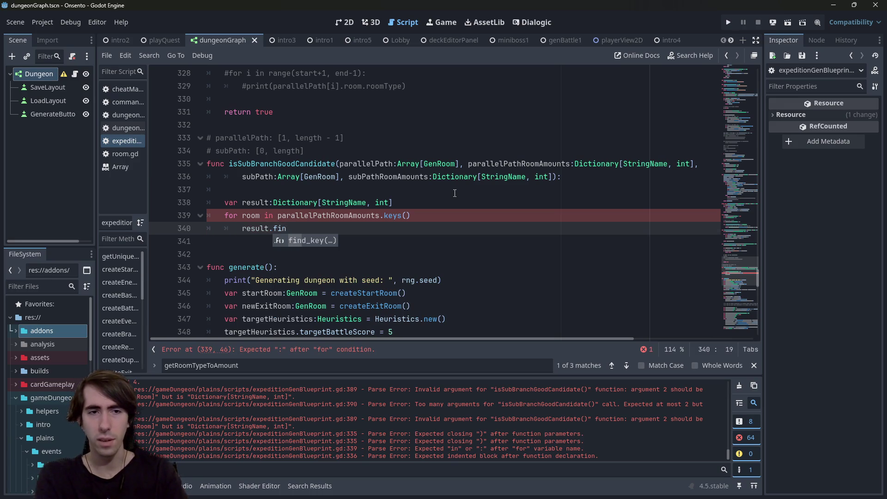
{"action": "key", "text": "BackSpace"}
{"action": "type", "text": "has("}
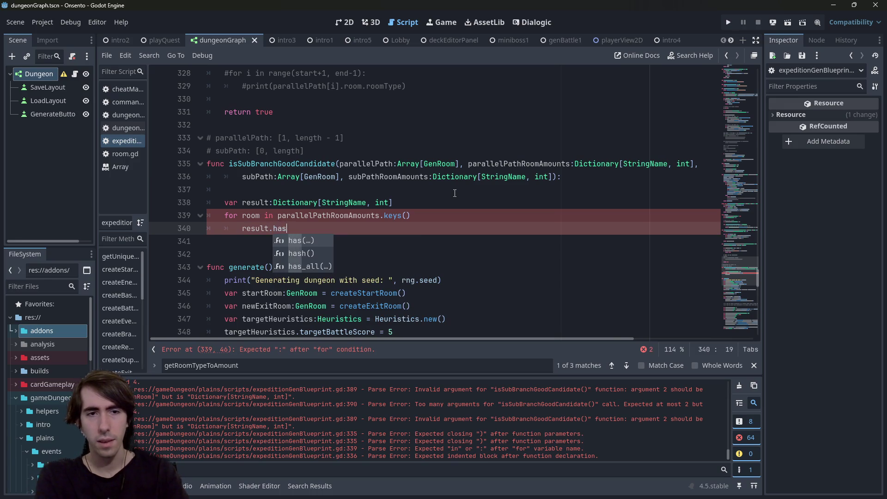
{"action": "key", "text": "Up"}
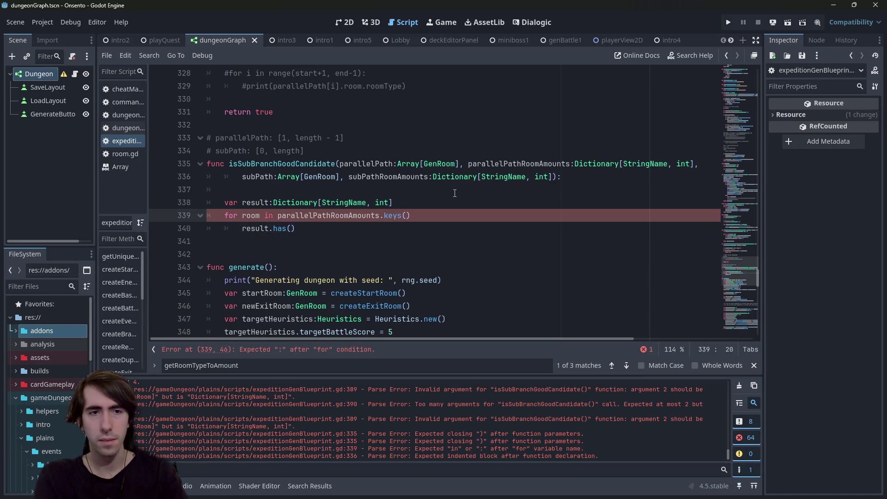
{"action": "key", "text": "Down"}
{"action": "type", "text": "room"}
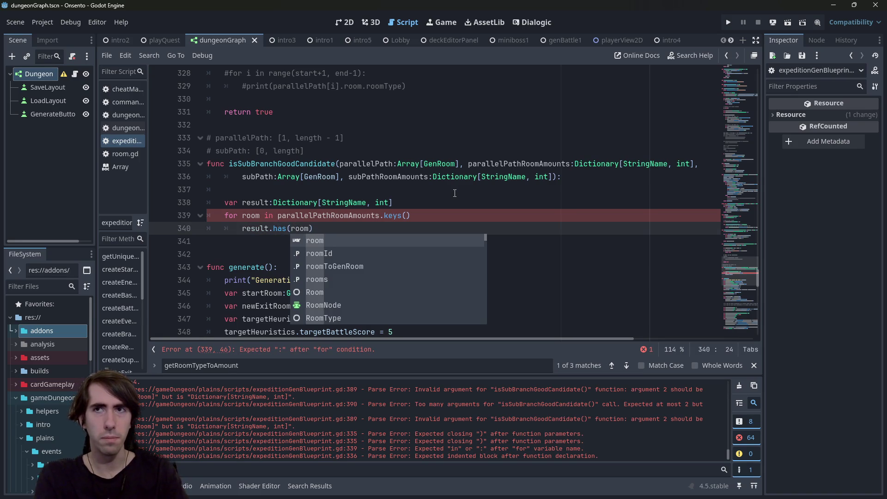
{"action": "key", "text": "Left"}
{"action": "key", "text": "Left"}
{"action": "key", "text": "Left"}
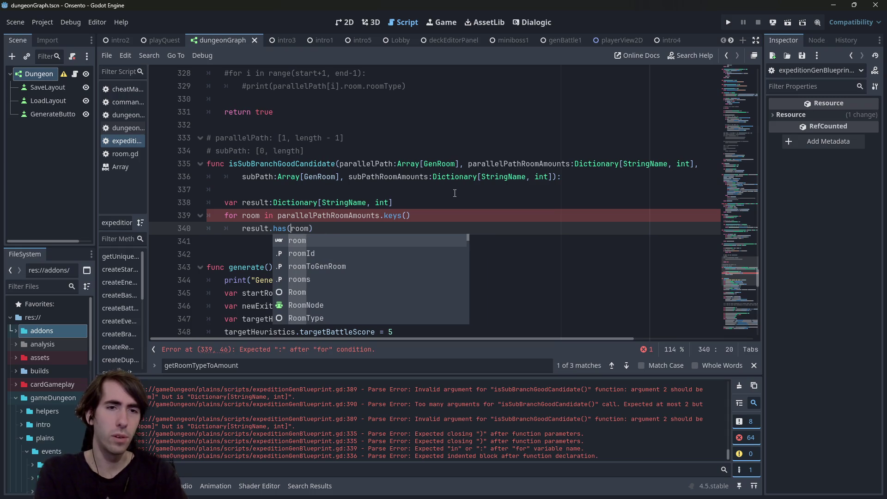
{"action": "key", "text": "BackSpace"}
{"action": "key", "text": "BackSpace"}
{"action": "key", "text": "BackSpace"}
{"action": "type", "text": "get_"}
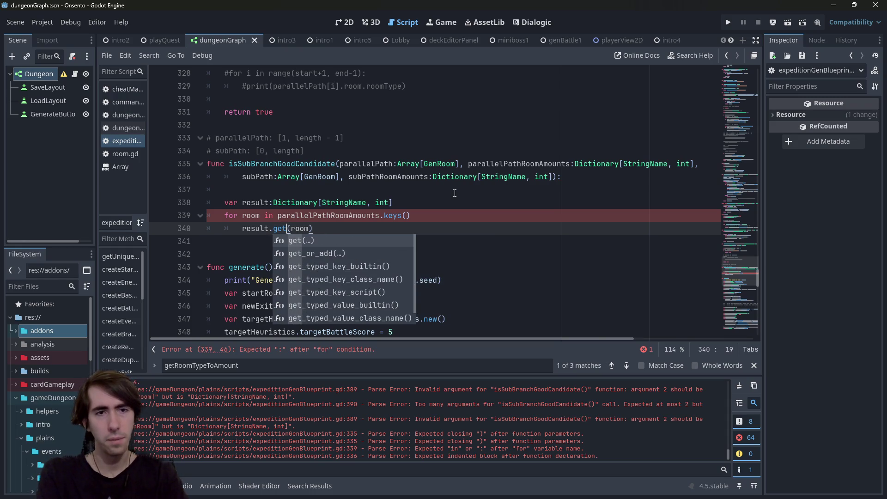
{"action": "key", "text": "BackSpace"}
{"action": "key", "text": "Right"}
{"action": "key", "text": "Right"}
{"action": "key", "text": "Right"}
{"action": "type", "text": ","}
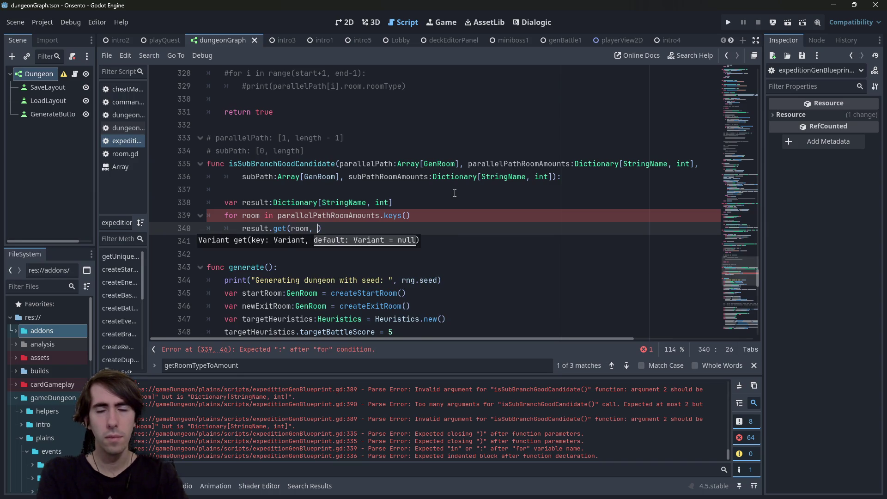
{"action": "key", "text": "BackSpace"}
{"action": "key", "text": "BackSpace"}
{"action": "key", "text": "Home"}
{"action": "type", "text": "var room ="}
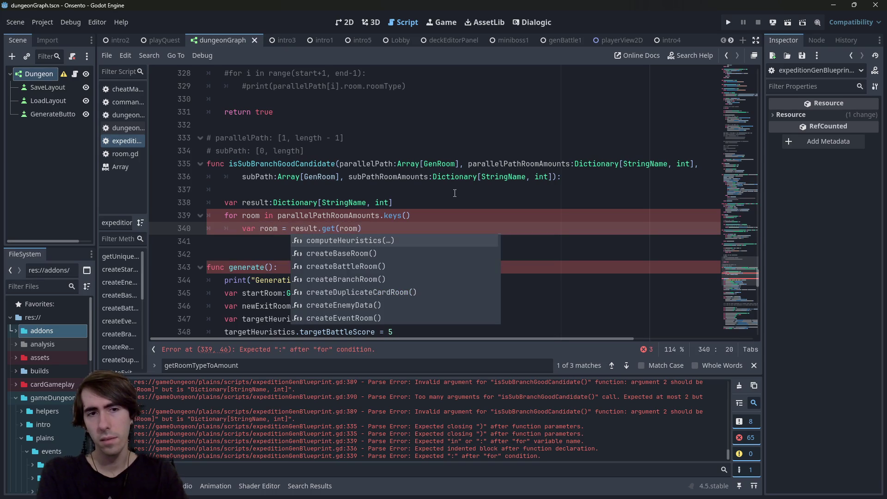
{"action": "key", "text": "BackSpace"}
{"action": "key", "text": "BackSpace"}
{"action": "key", "text": "BackSpace"}
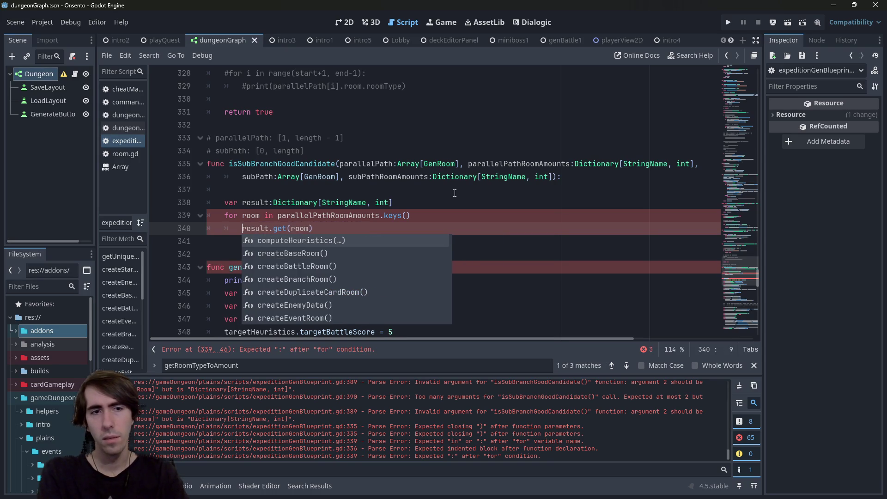
{"action": "type", "text": "var amount ="}
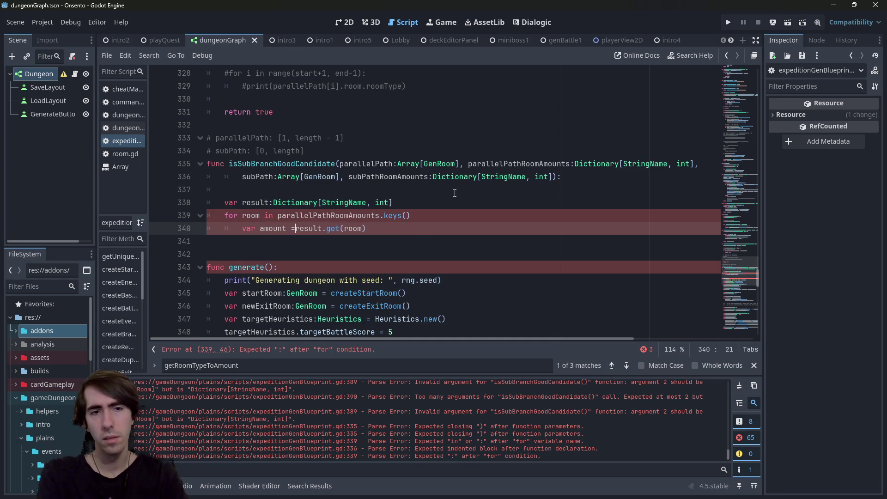
Add a line below it reading 'result[room] += amount'.
{"action": "key", "text": "Right"}
{"action": "key", "text": "Right"}
{"action": "key", "text": "Right"}
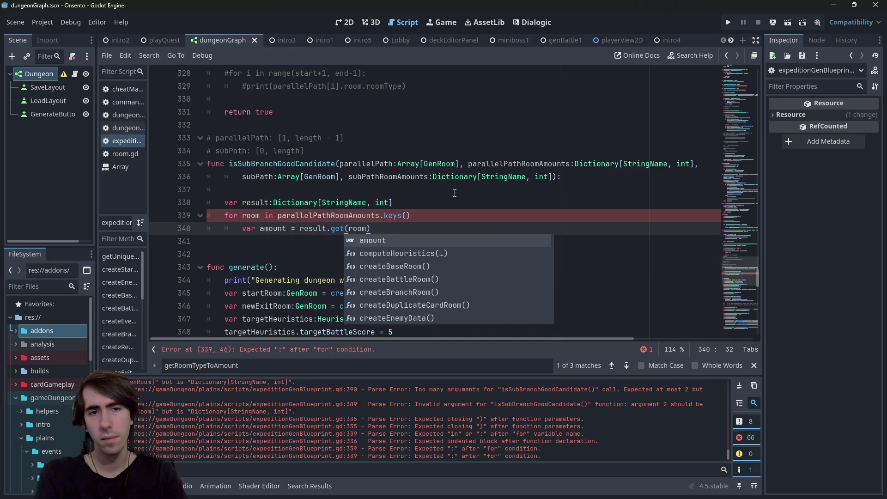
{"action": "key", "text": "Escape"}
{"action": "key", "text": "Return"}
{"action": "key", "text": "Up"}
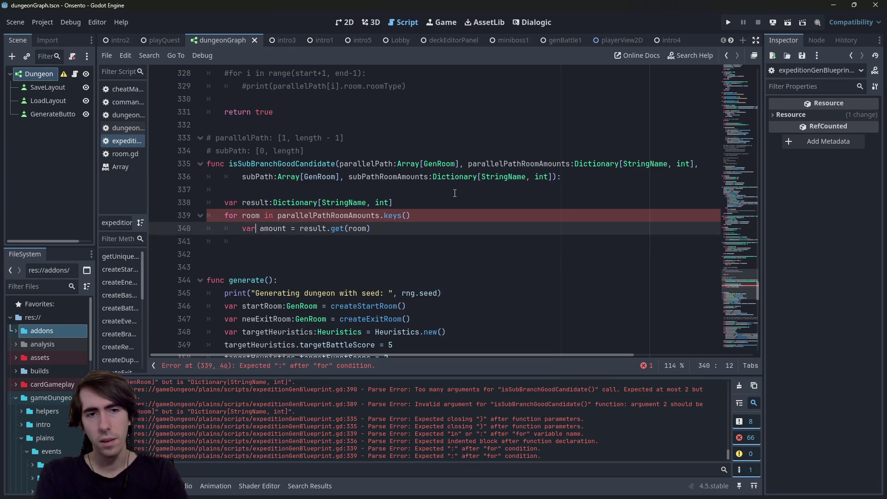
{"action": "key", "text": "ctrl+shift+Right"}
{"action": "key", "text": "ctrl+c"}
{"action": "key", "text": "Down"}
{"action": "key", "text": "ctrl+v"}
{"action": "type", "text": "[roo"}
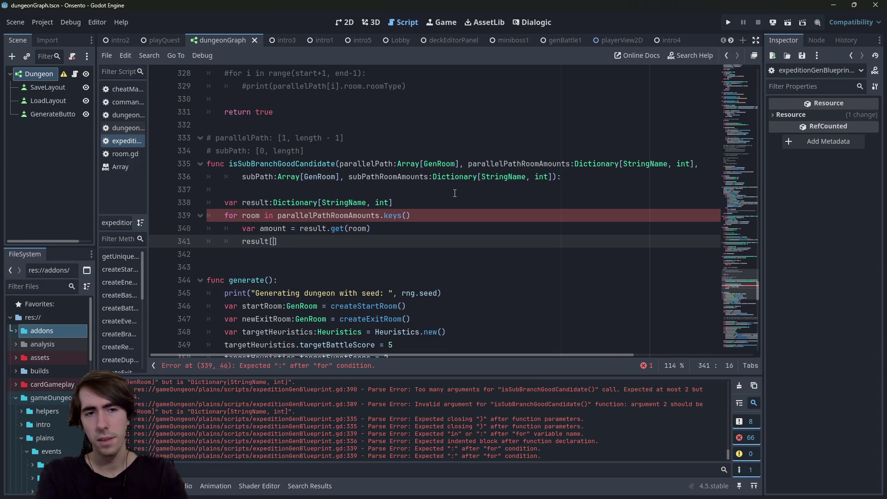
{"action": "type", "text": "m] = amount ="}
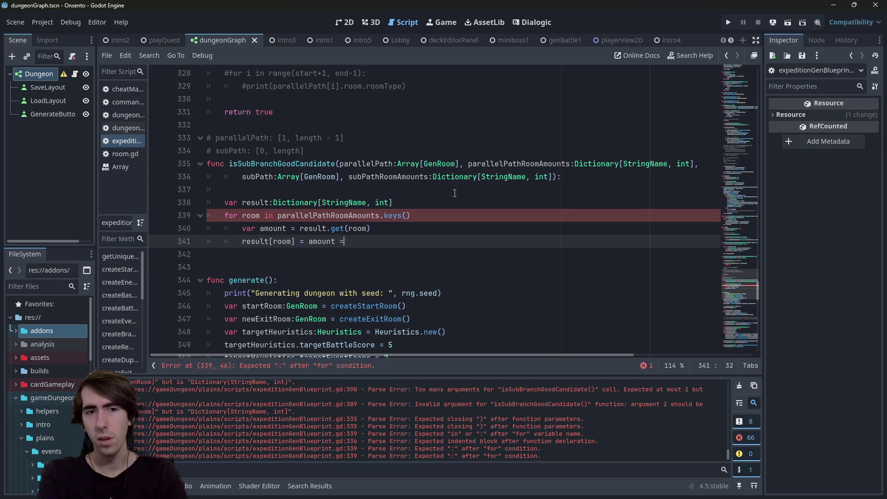
{"action": "key", "text": "BackSpace"}
{"action": "type", "text": "+="}
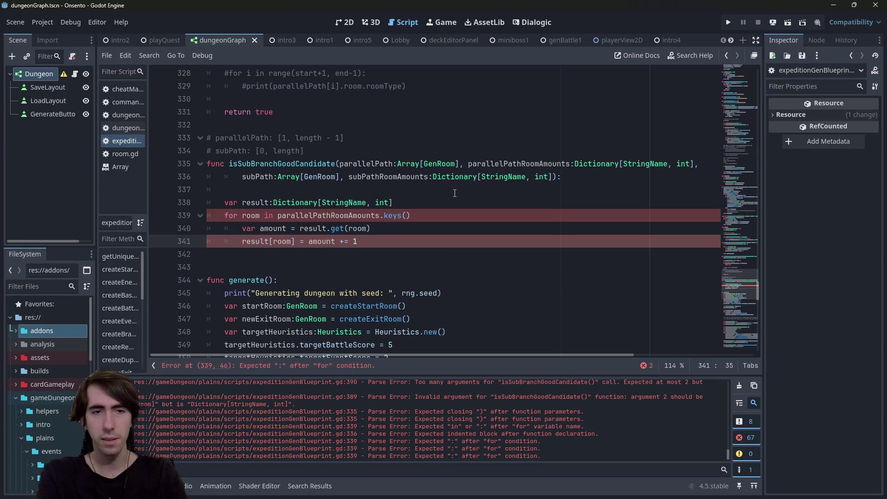
Add the missing colon after keys() on the loop header and save.
{"action": "key", "text": "Up"}
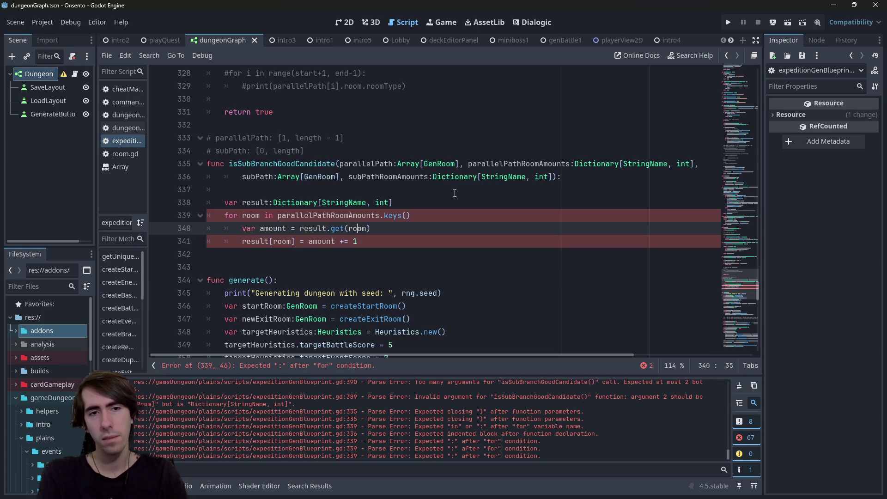
{"action": "key", "text": "Up"}
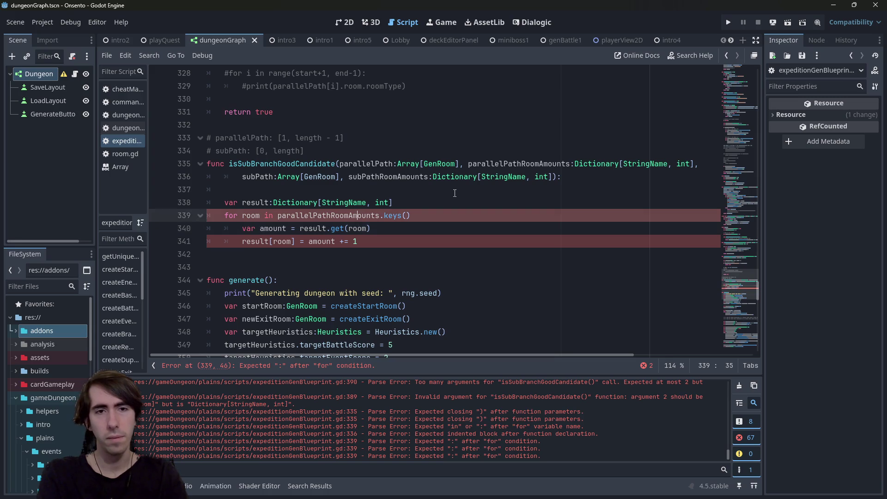
{"action": "key", "text": "Up"}
{"action": "key", "text": "Down"}
{"action": "type", "text": ":"}
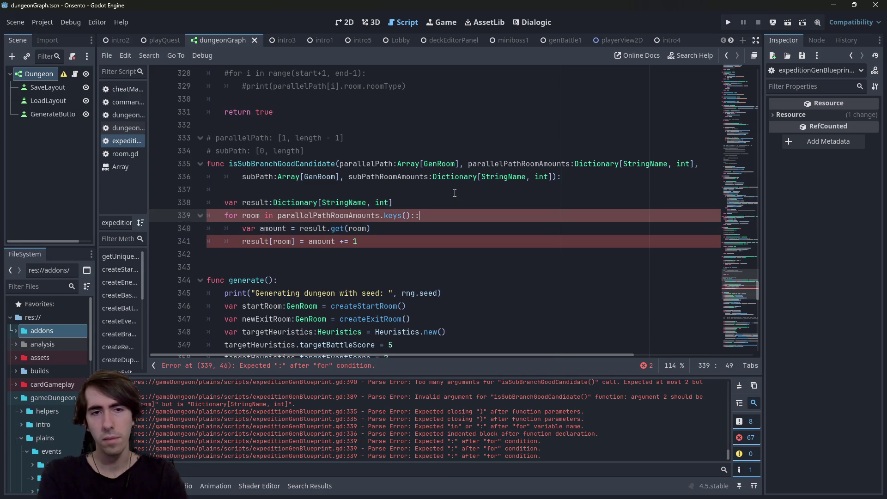
{"action": "key", "text": "ctrl+s"}
Change the line to 'result[room] = amount + parallelPathRoomAmounts[room]', save, and add a blank line.
{"action": "key", "text": "Down"}
{"action": "key", "text": "Down"}
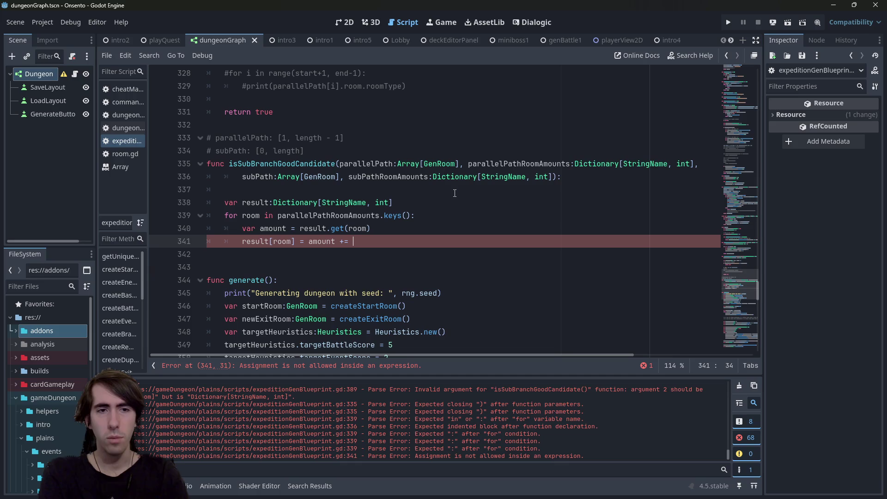
{"action": "type", "text": "room"}
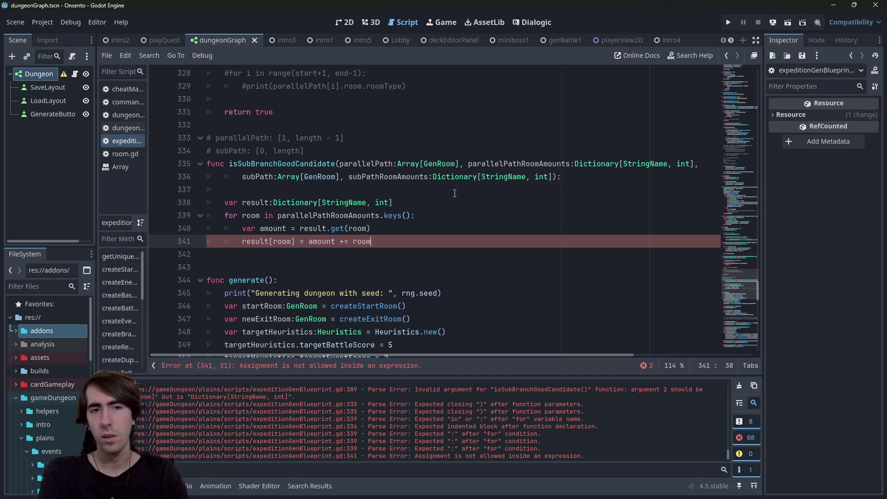
{"action": "key", "text": "BackSpace"}
{"action": "key", "text": "BackSpace"}
{"action": "key", "text": "BackSpace"}
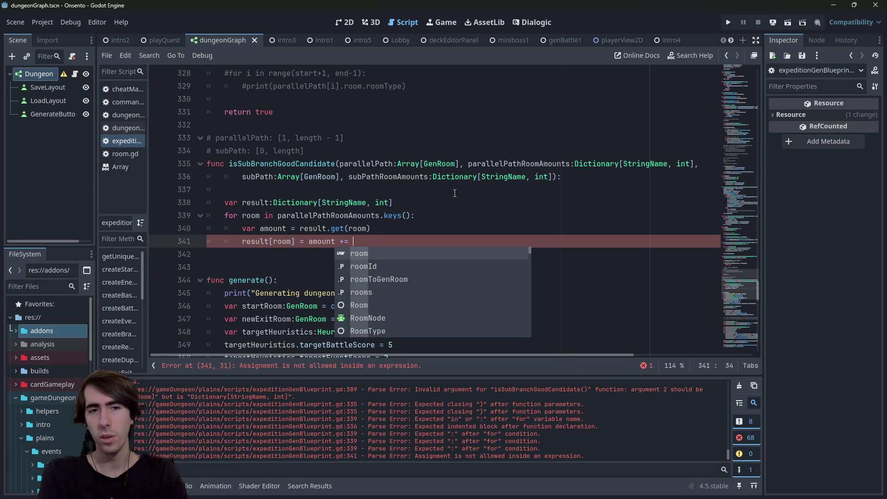
{"action": "key", "text": "Up"}
{"action": "key", "text": "Up"}
{"action": "key", "text": "ctrl+Right"}
{"action": "key", "text": "ctrl+shift+Left"}
{"action": "key", "text": "Down"}
{"action": "key", "text": "Down"}
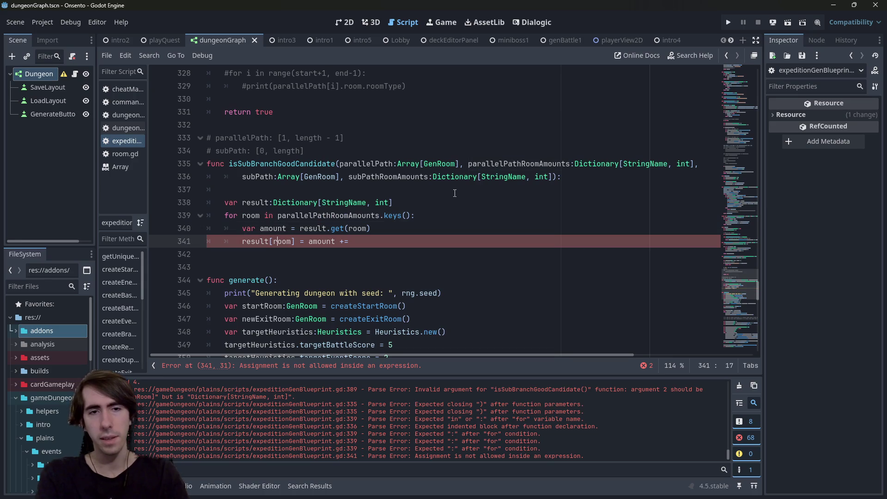
{"action": "key", "text": "End"}
{"action": "key", "text": "ctrl+v"}
{"action": "type", "text": "[room"}
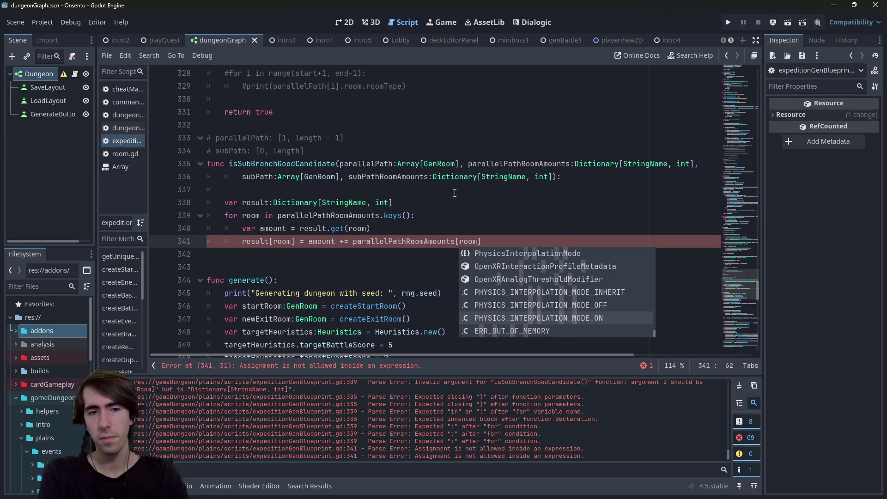
{"action": "key", "text": "ctrl+Left"}
{"action": "key", "text": "ctrl+Left"}
{"action": "key", "text": "ctrl+Left"}
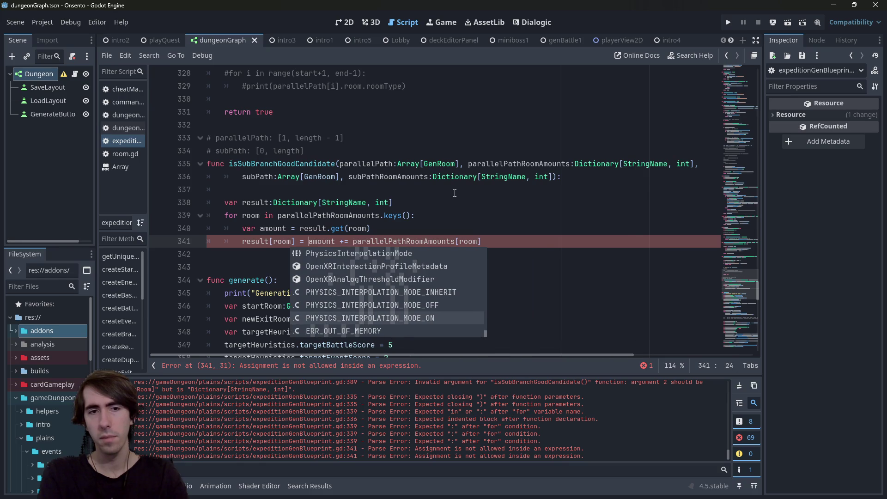
{"action": "key", "text": "BackSpace"}
{"action": "key", "text": "ctrl+s"}
{"action": "key", "text": "End"}
{"action": "key", "text": "Return"}
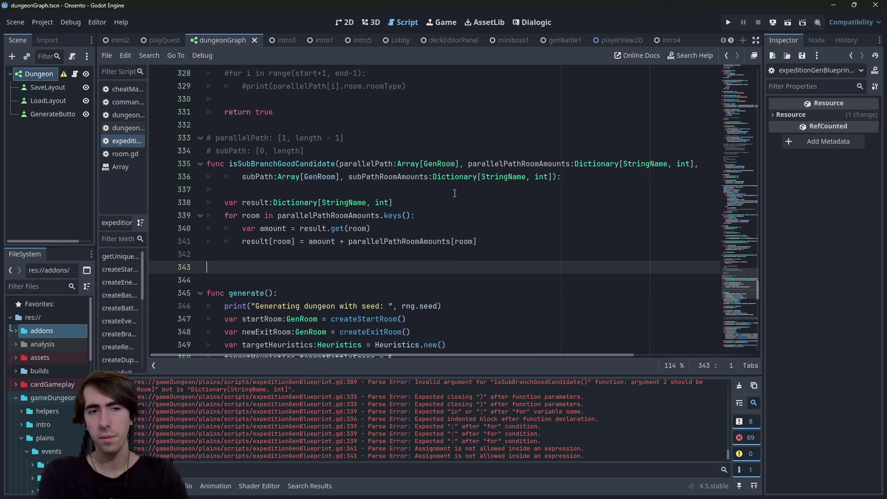
{"action": "mouse_move", "coordinate": [478, 241]}
{"action": "left_mouse_down"}
{"action": "mouse_move", "coordinate": [185, 204]}
{"action": "mouse_move", "coordinate": [114, 215]}
{"action": "left_mouse_up"}
Paste a copy of the first loop below it and rename its dictionary to subPathRoomAmounts.
{"action": "key", "text": "Down"}
{"action": "key", "text": "Down"}
{"action": "key", "text": "Down"}
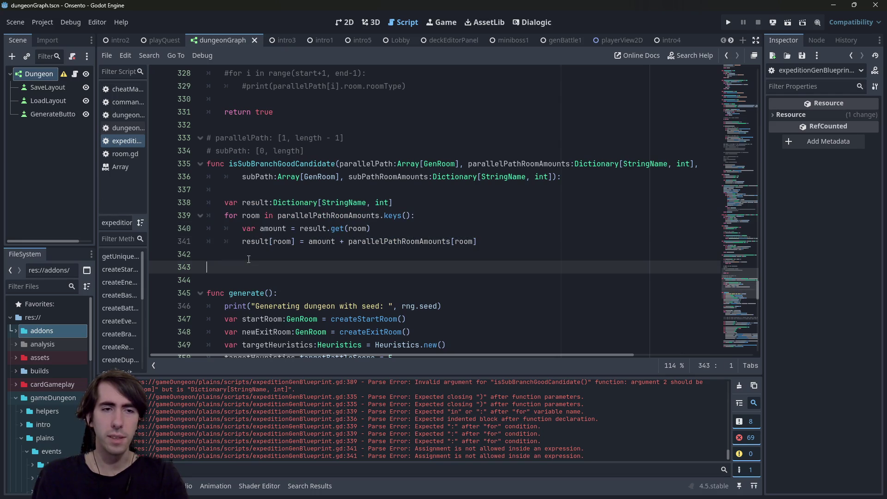
{"action": "key", "text": "ctrl+v"}
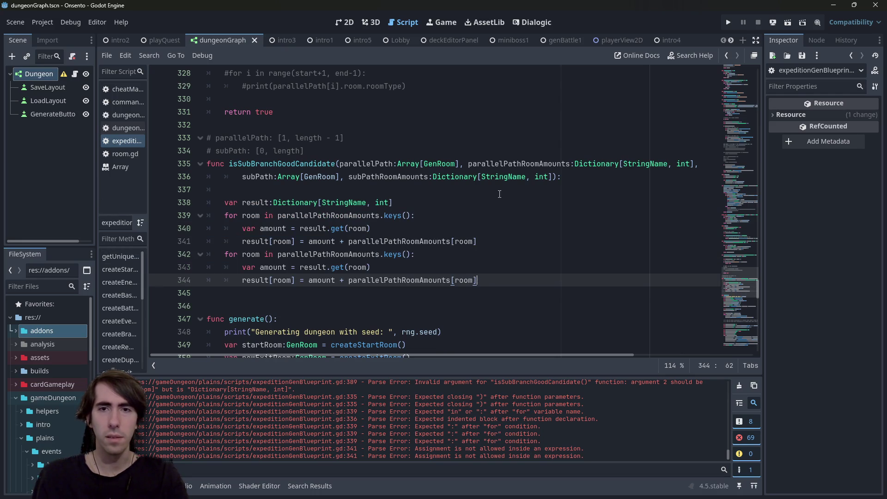
{"action": "double_click", "coordinate": [504, 165]}
{"action": "double_click", "coordinate": [390, 176]}
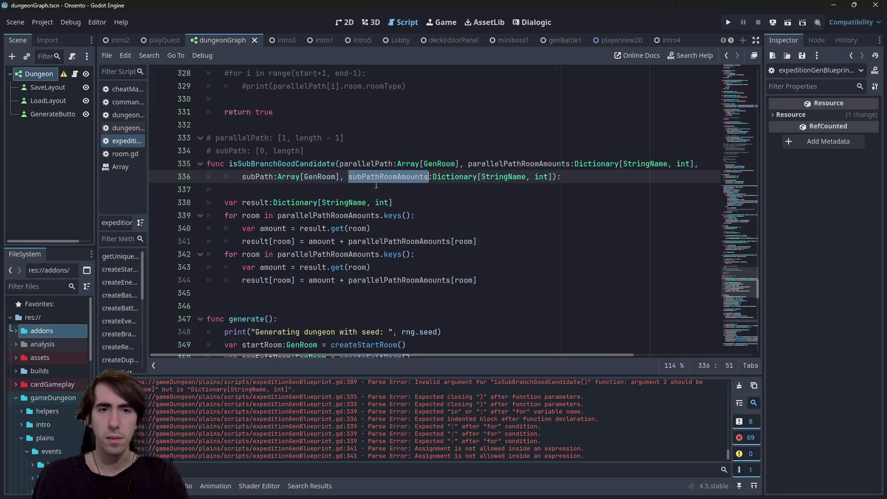
{"action": "double_click", "coordinate": [324, 254]}
{"action": "type", "text": "subPathRoom"}
{"action": "key", "text": "Return"}
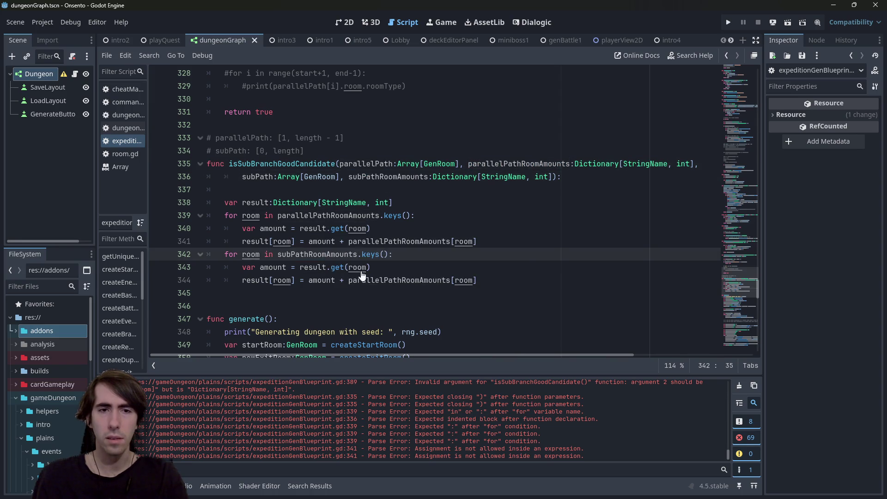
{"action": "key", "text": "ctrl+z"}
{"action": "key", "text": "ctrl+d"}
{"action": "type", "text": "subPath"}
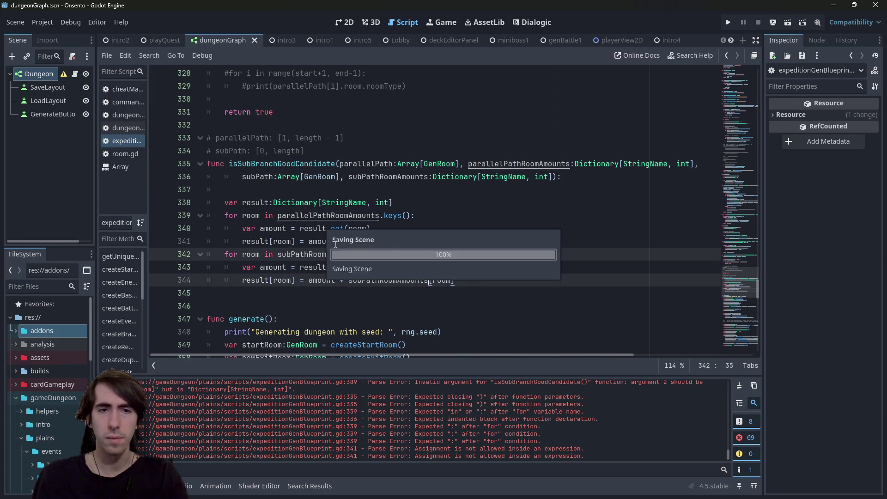
{"action": "key", "text": "Return"}
Compare the parallelPathRoomAmounts and subPathRoomAmounts parameter names in the function signature.
{"action": "left_click", "coordinate": [262, 176]}
{"action": "double_click", "coordinate": [262, 176]}
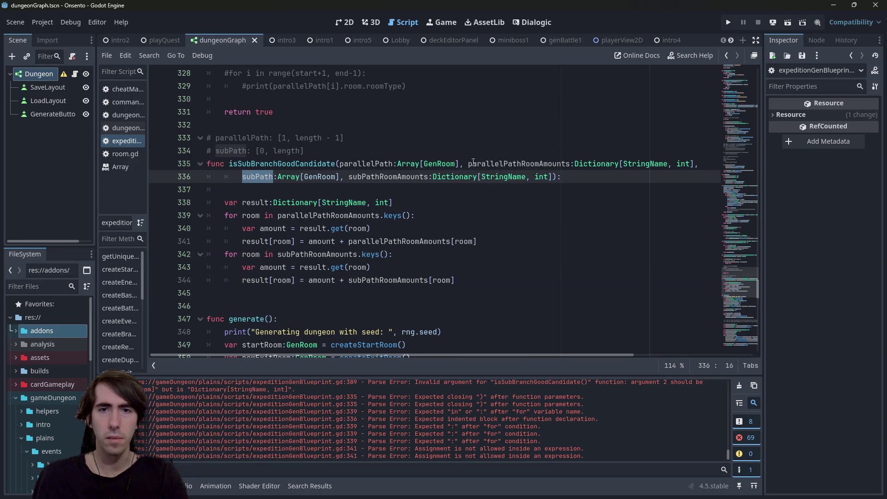
{"action": "double_click", "coordinate": [365, 163]}
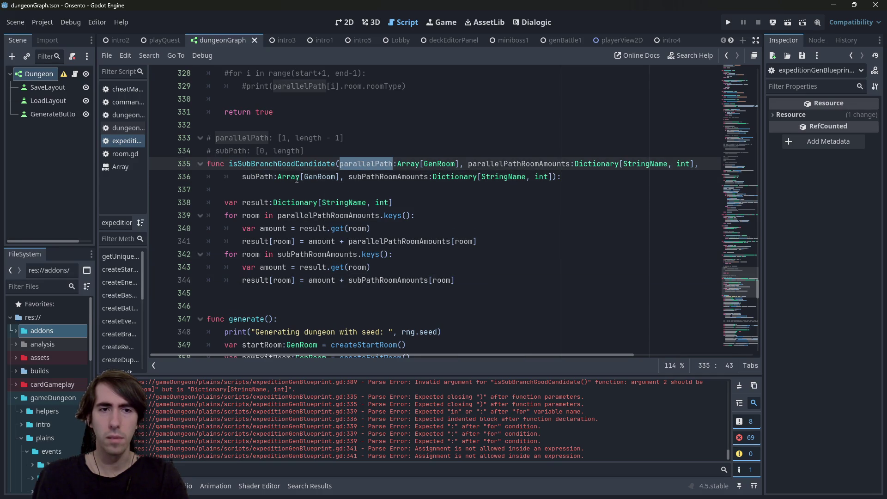
{"action": "double_click", "coordinate": [259, 177]}
{"action": "double_click", "coordinate": [388, 176]}
{"action": "double_click", "coordinate": [514, 162]}
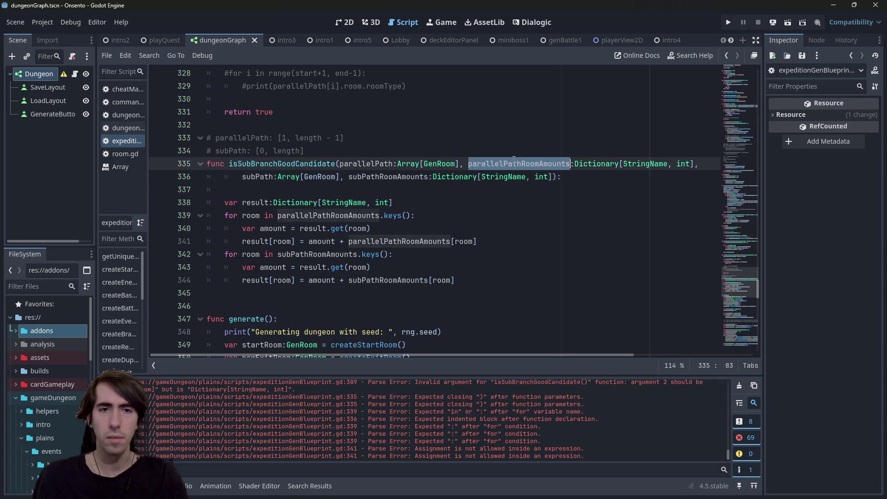
{"action": "double_click", "coordinate": [365, 164]}
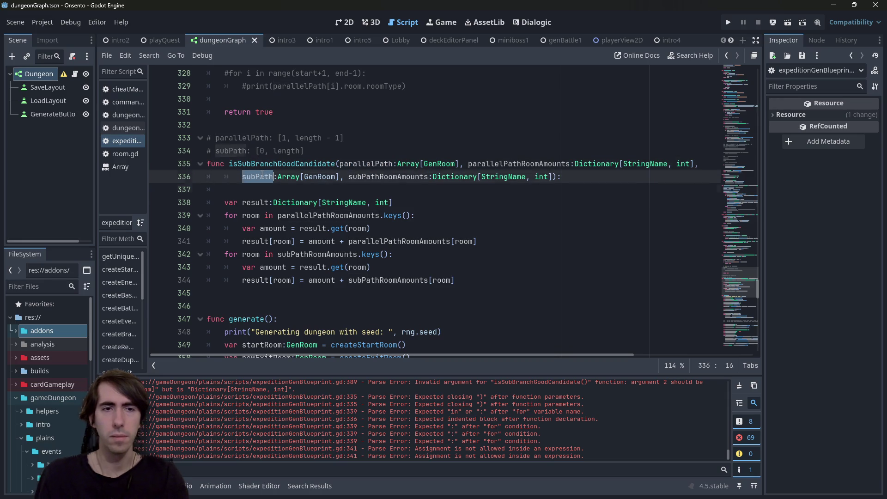
{"action": "triple_click", "coordinate": [273, 178]}
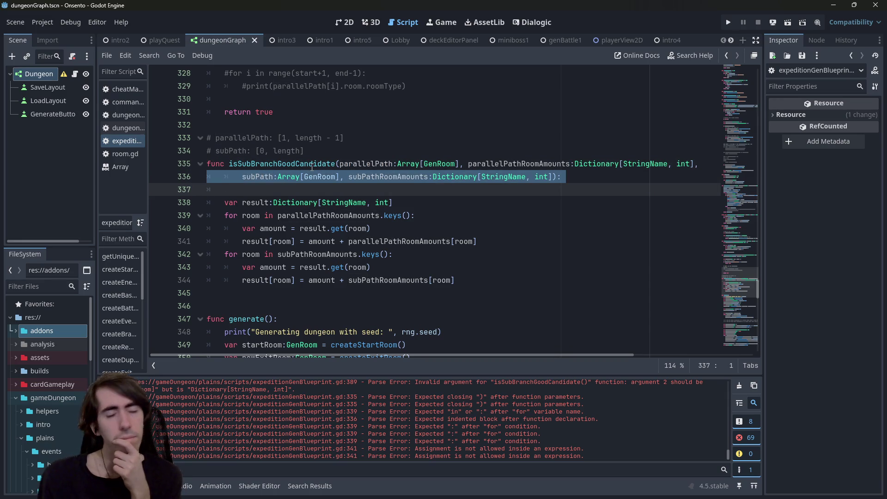
Remove the extra blank line, save, and add new indented lines after the second loop.
{"action": "left_click", "coordinate": [263, 303]}
{"action": "key", "text": "BackSpace"}
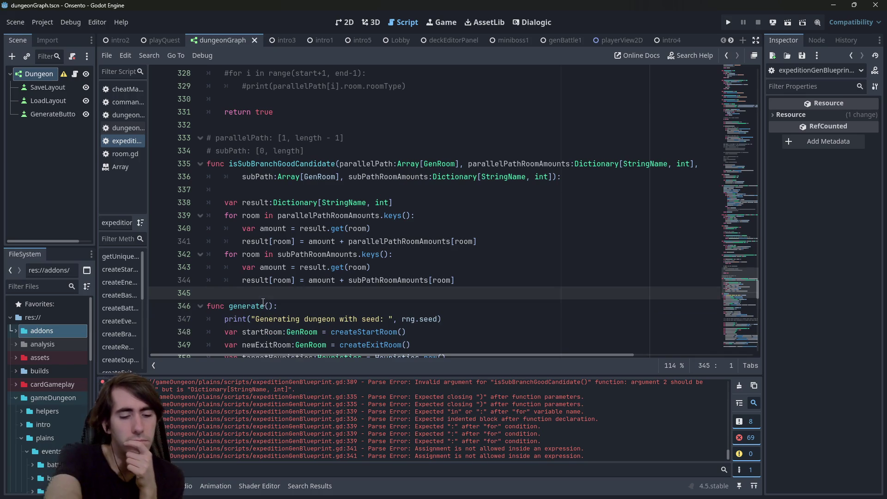
{"action": "key", "text": "ctrl+s"}
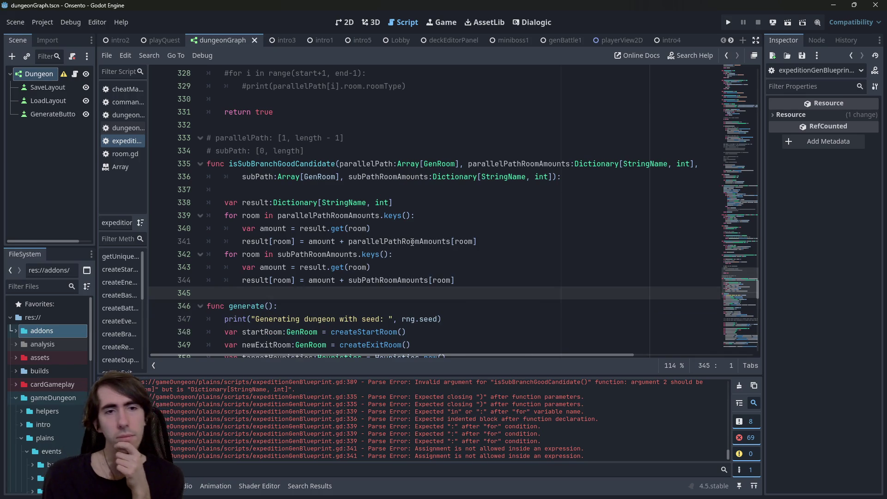
{"action": "left_click", "coordinate": [505, 278]}
{"action": "key", "text": "Return"}
{"action": "key", "text": "Return"}
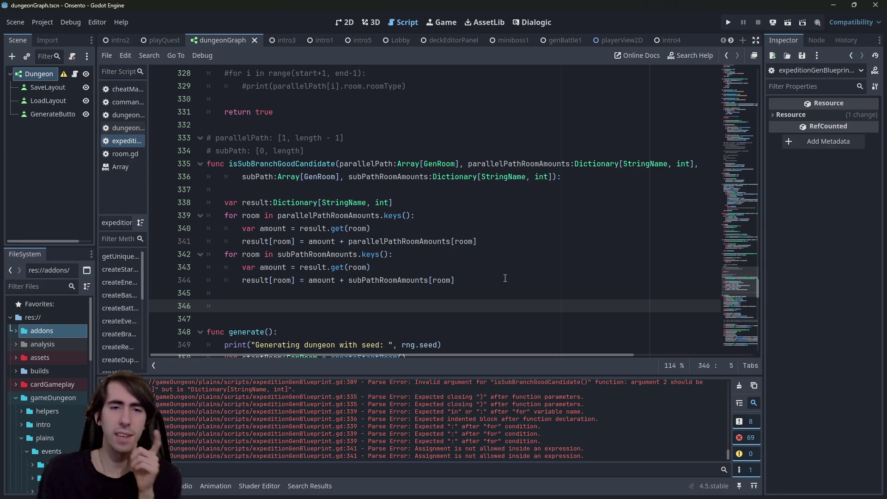
{"action": "double_click", "coordinate": [255, 202]}
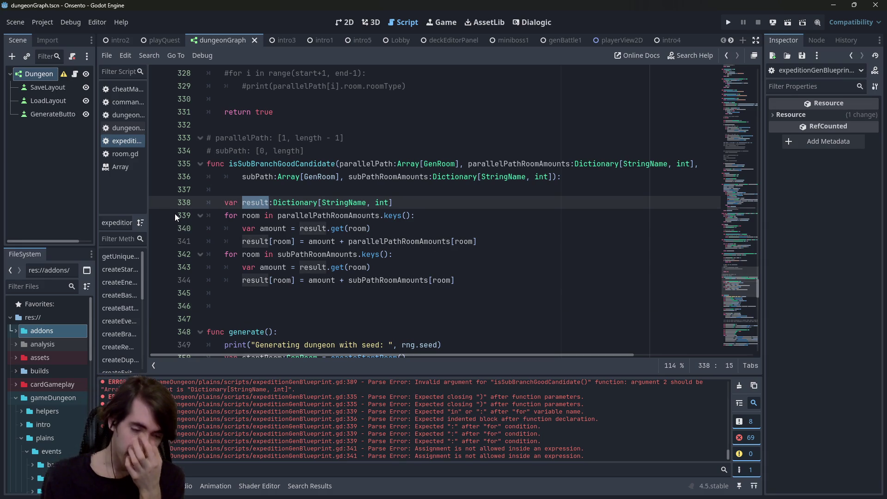
{"action": "left_click", "coordinate": [271, 306]}
Start a loop 'for value in result.values():' below the two loops.
{"action": "type", "text": "for "}
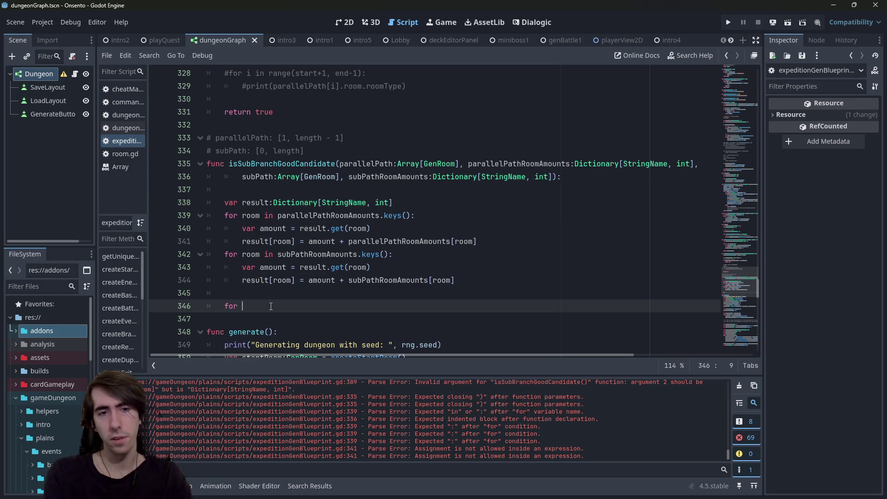
{"action": "type", "text": "value"}
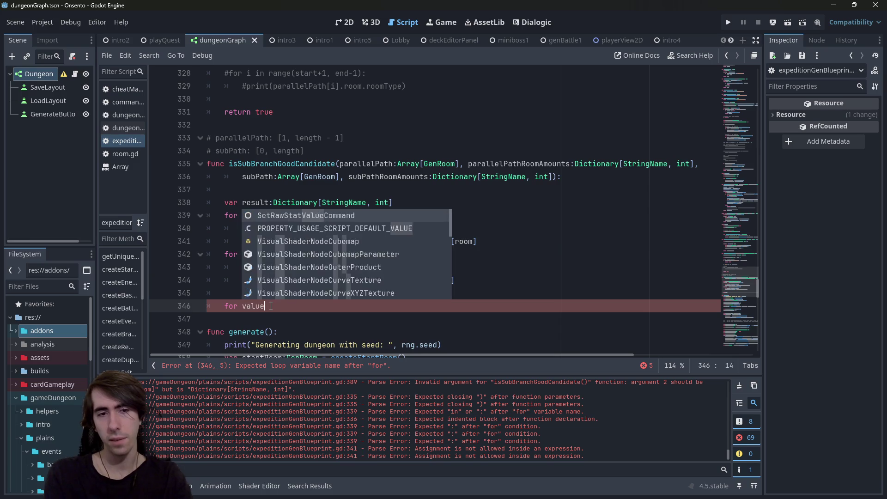
{"action": "type", "text": " in result.valu"}
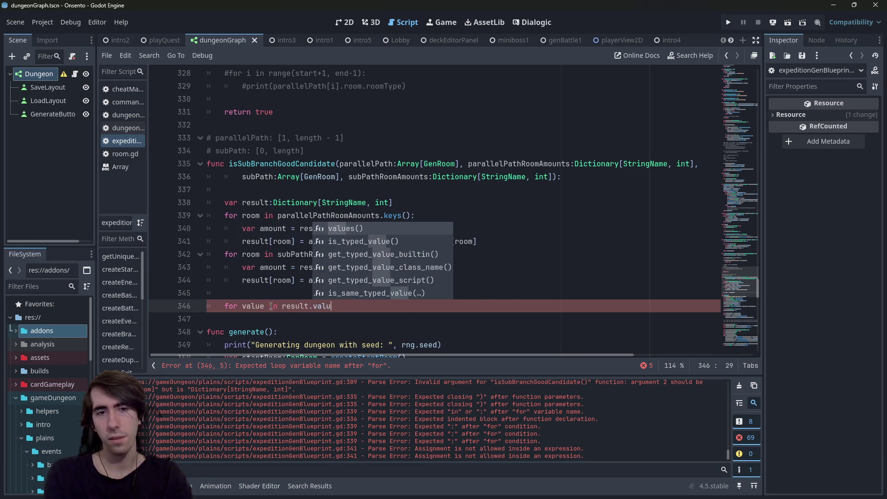
{"action": "key", "text": "Return"}
{"action": "type", "text": ":"}
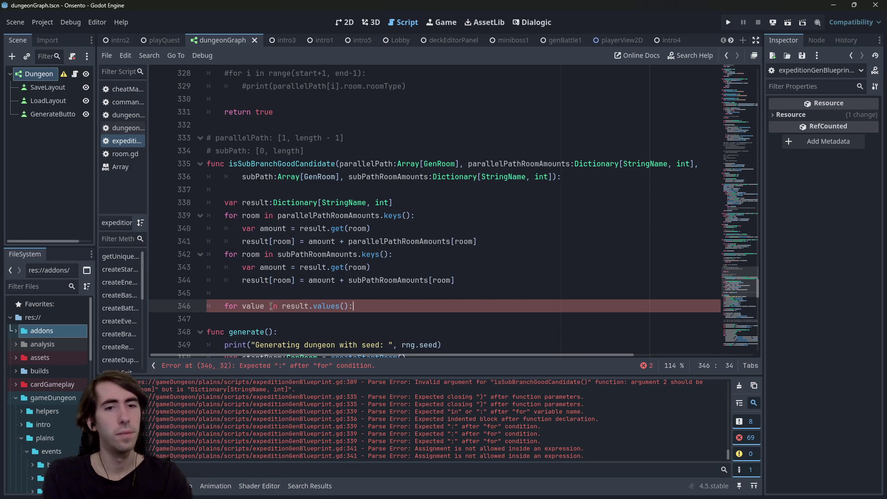
{"action": "key", "text": "Return"}
{"action": "type", "text": "if"}
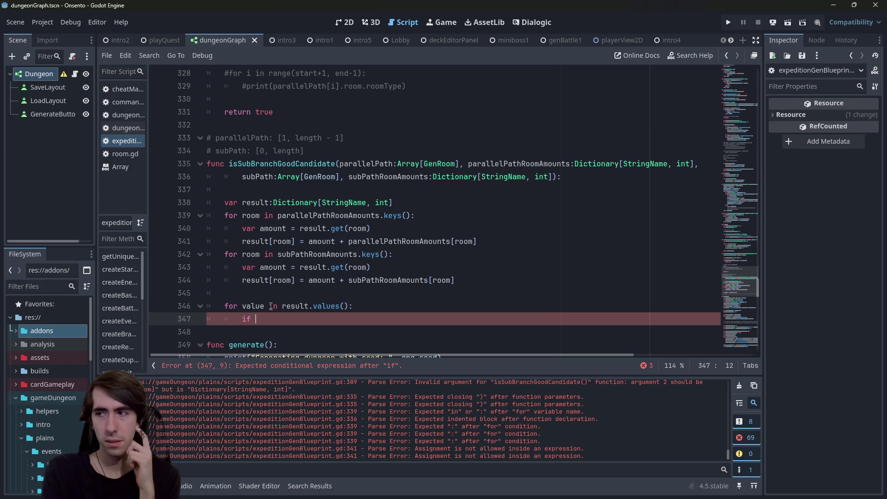
{"action": "key", "text": "Up"}
{"action": "key", "text": "Up"}
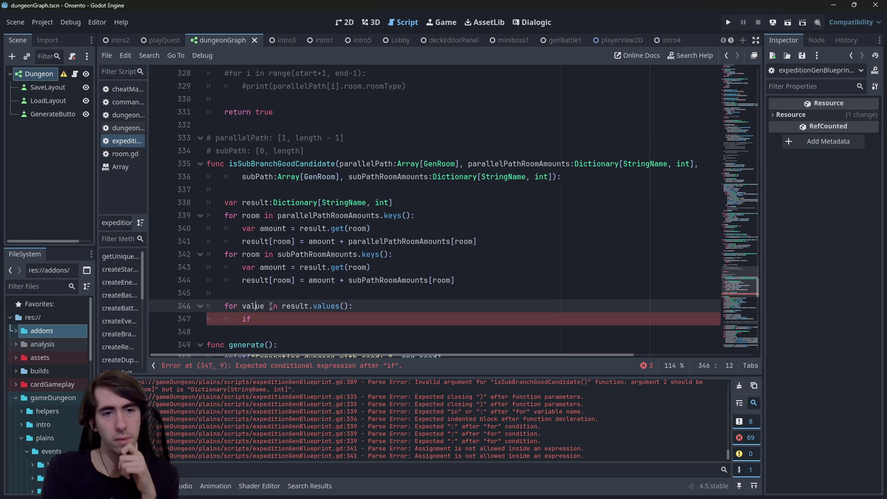
{"action": "key", "text": "Down"}
{"action": "key", "text": "Down"}
{"action": "key", "text": "BackSpace"}
{"action": "key", "text": "BackSpace"}
{"action": "key", "text": "BackSpace"}
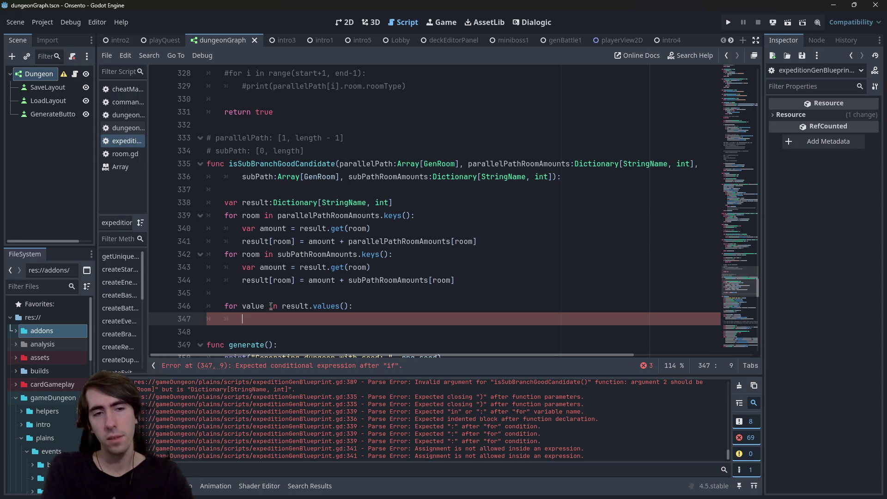
{"action": "key", "text": "Up"}
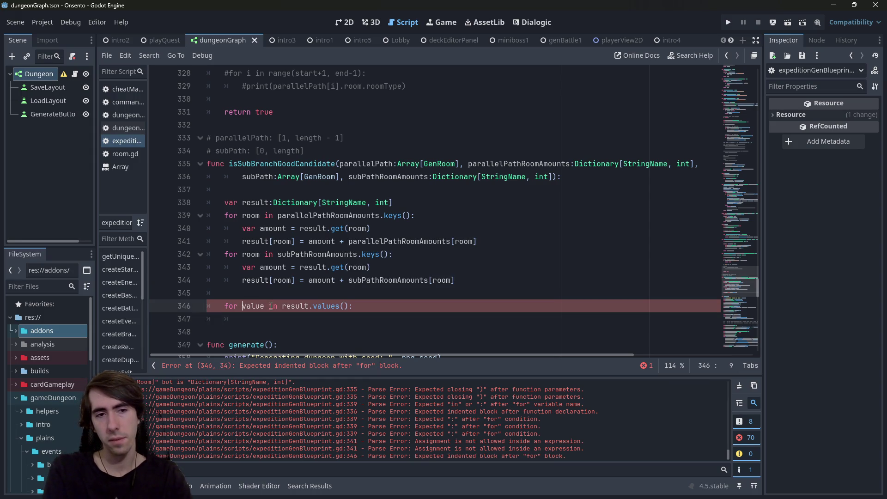
{"action": "key", "text": "Up"}
{"action": "key", "text": "Up"}
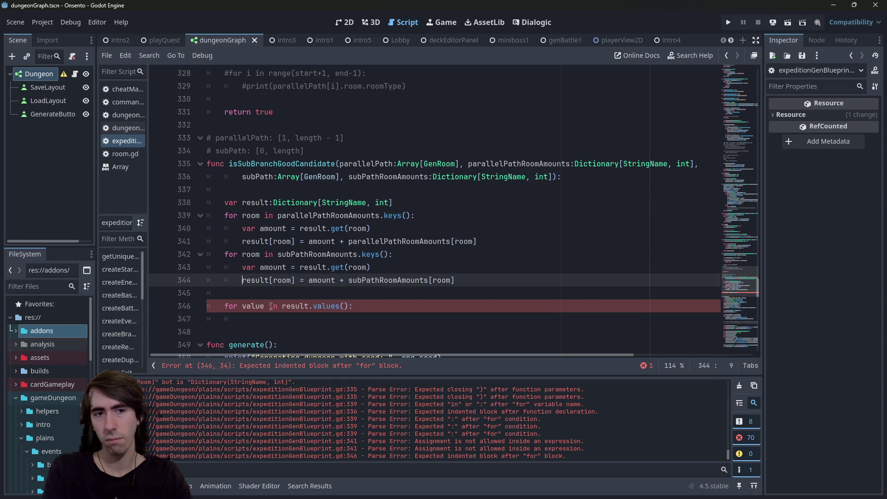
{"action": "key", "text": "Down"}
Declare an int totalDiff set to 0 and add result[value] to it in the loop.
{"action": "key", "text": "Return"}
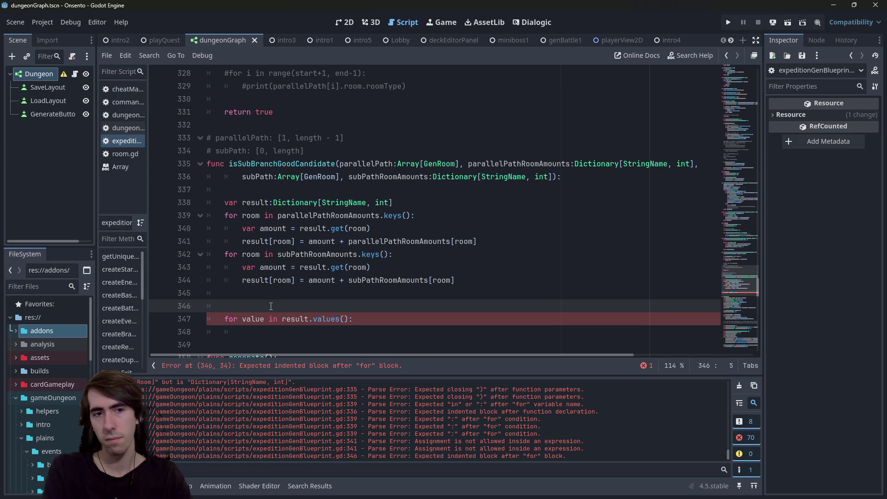
{"action": "key", "text": "BackSpace"}
{"action": "type", "text": "vat"}
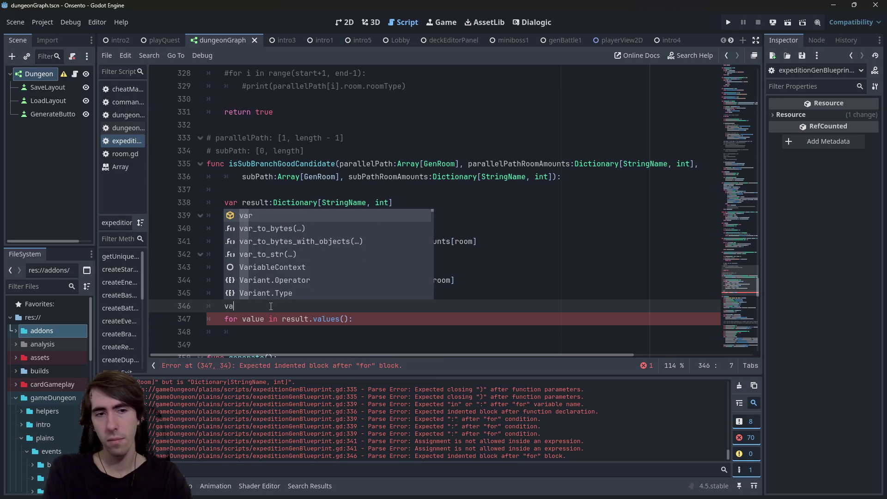
{"action": "key", "text": "BackSpace"}
{"action": "type", "text": "r total"}
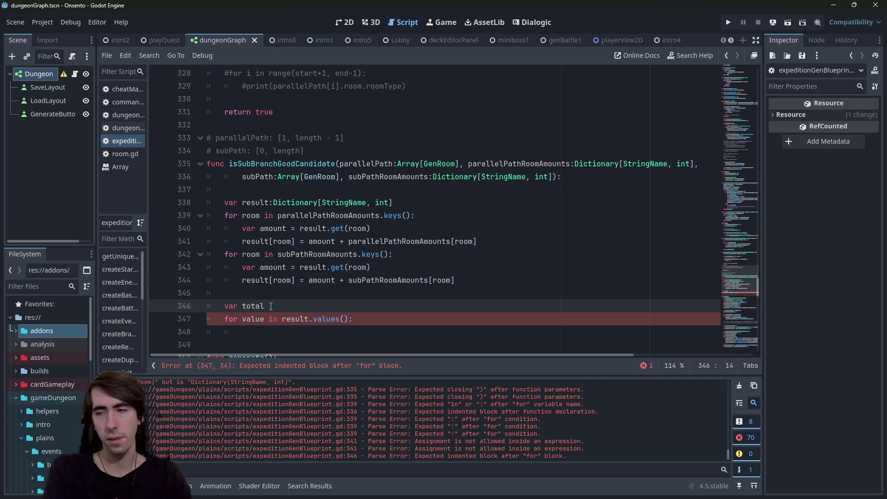
{"action": "type", "text": "Diff = 0"}
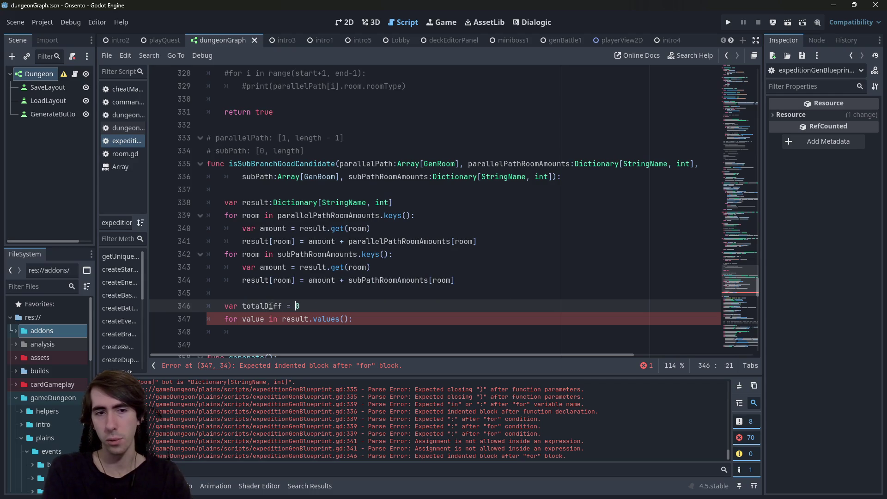
{"action": "type", "text": ":int"}
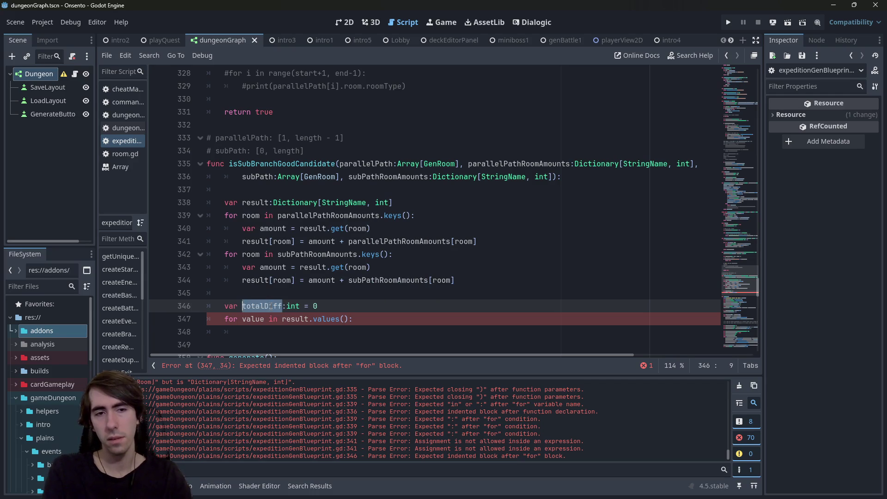
{"action": "key", "text": "Down"}
{"action": "key", "text": "Down"}
{"action": "type", "text": "totalDiff += "}
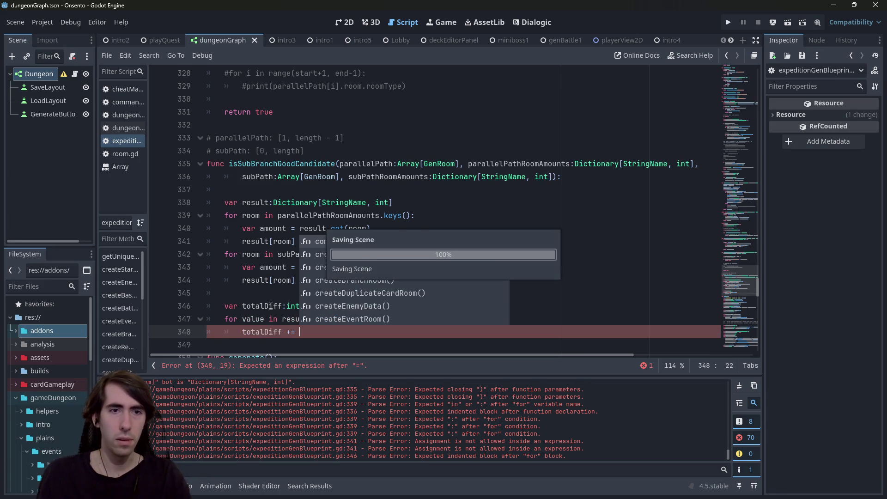
{"action": "type", "text": "result"}
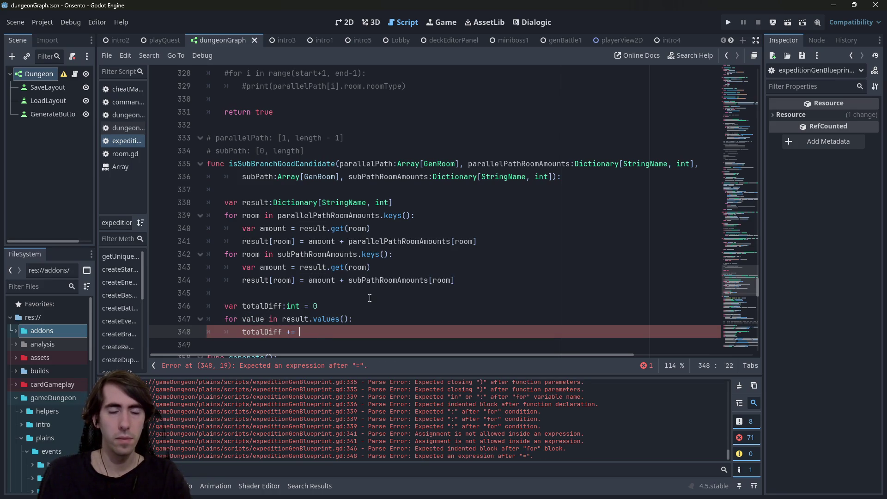
{"action": "type", "text": "[value]"}
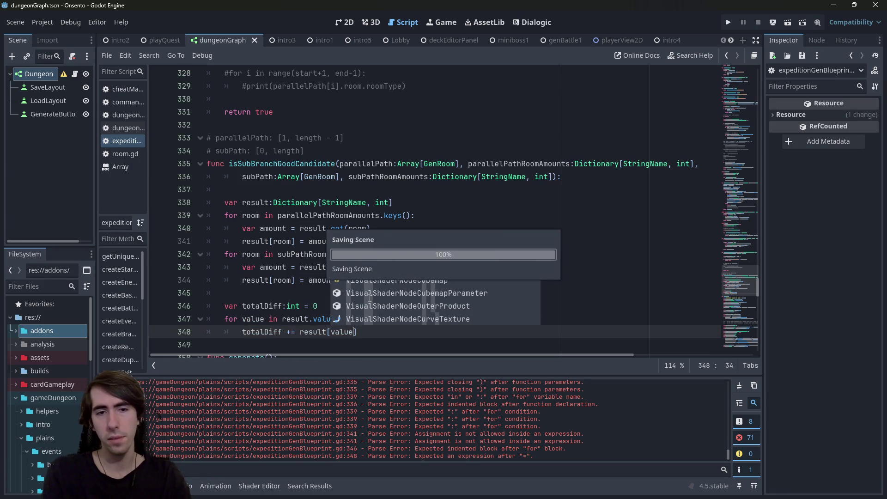
{"action": "scroll", "coordinate": [370, 298], "scroll_direction": "down", "scroll_amount": 1}
End the function with 'return totalDiff > 1'.
{"action": "key", "text": "Return"}
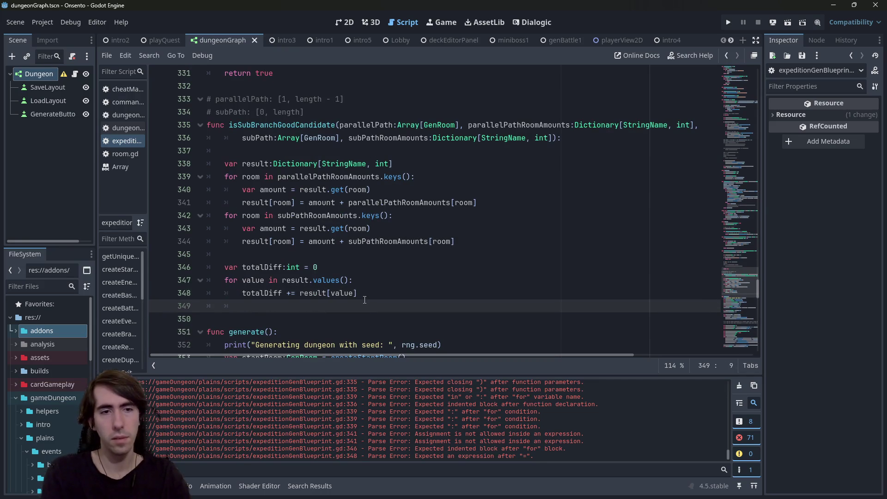
{"action": "type", "text": "if totalDiff"}
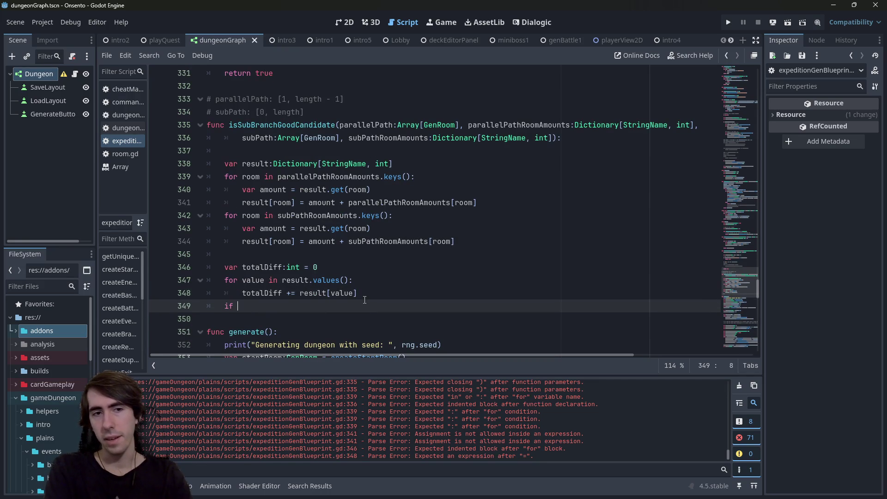
{"action": "key", "text": "Return"}
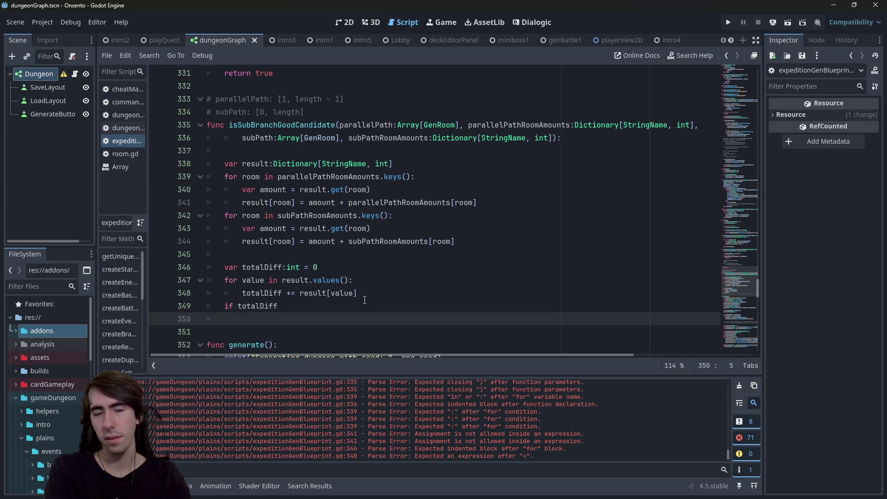
{"action": "key", "text": "BackSpace"}
{"action": "key", "text": "BackSpace"}
{"action": "type", "text": ">"}
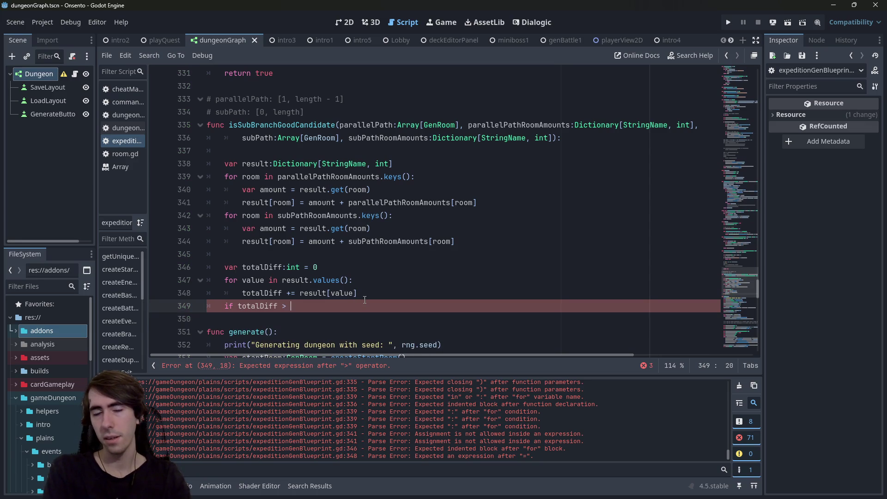
{"action": "type", "text": "1"}
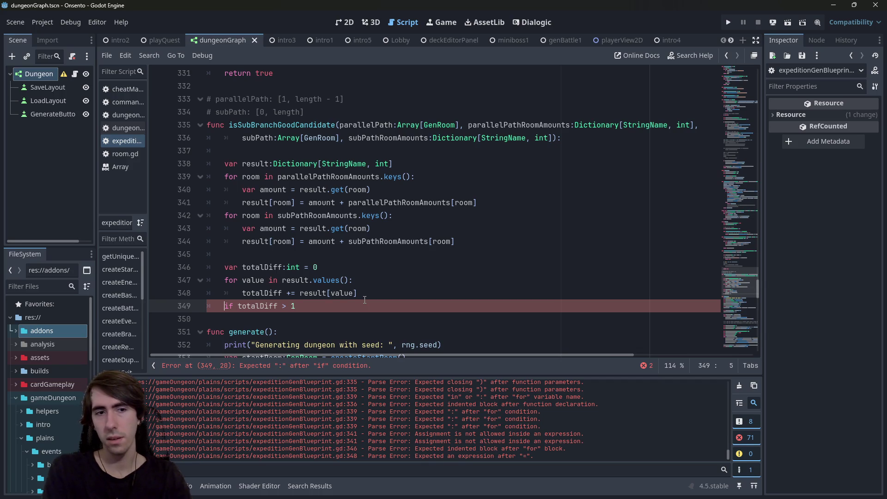
{"action": "key", "text": "BackSpace"}
{"action": "key", "text": "BackSpace"}
{"action": "key", "text": "BackSpace"}
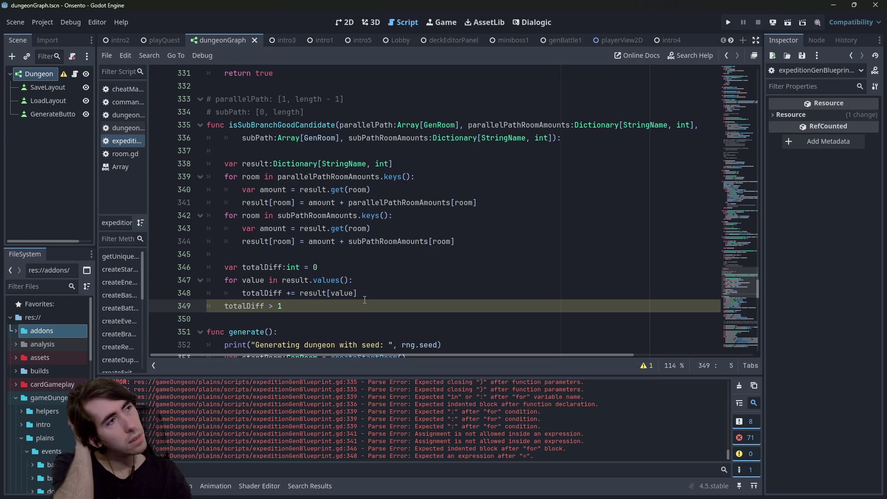
{"action": "key", "text": "Return"}
{"action": "type", "text": "return"}
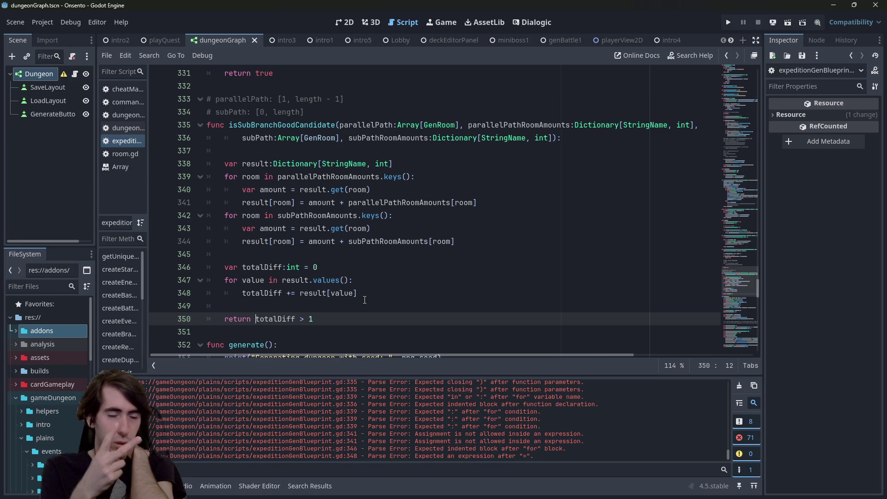
Test-run the dungeon scene with Generate, then give result.get on line 340 a default of 0.
{"action": "left_click", "coordinate": [786, 22]}
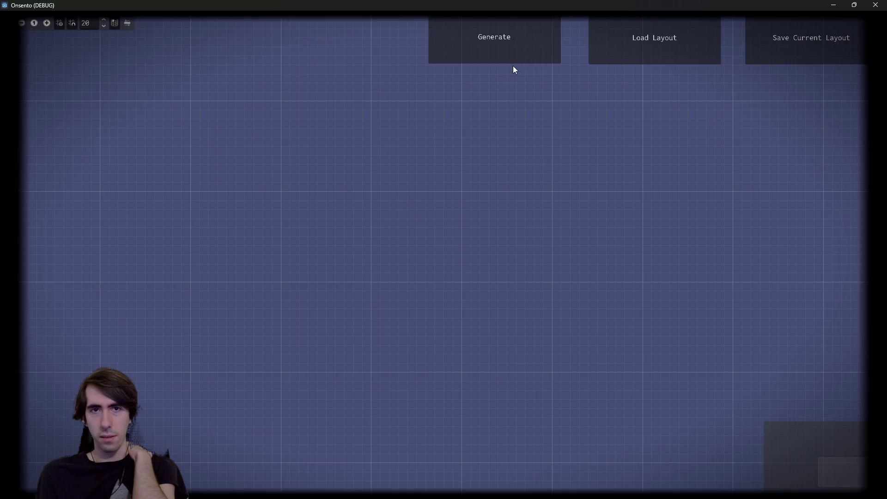
{"action": "left_click", "coordinate": [512, 62]}
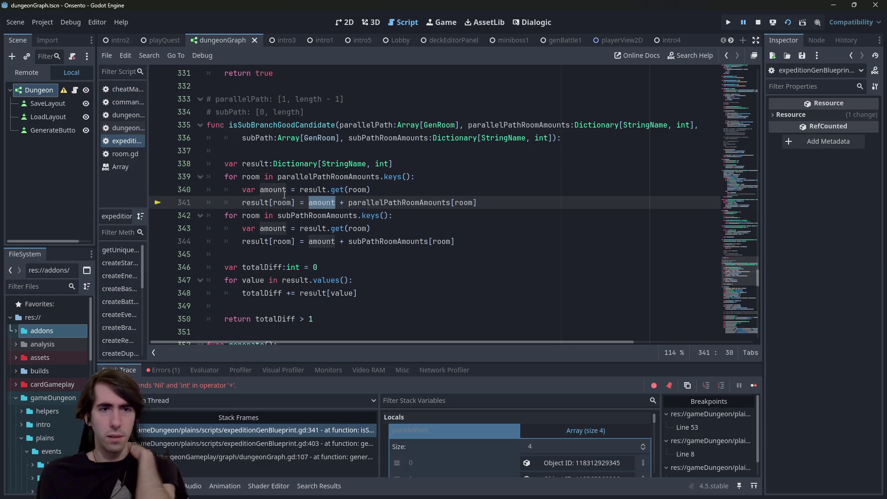
{"action": "left_click", "coordinate": [326, 206], "text": "ctrl"}
{"action": "left_click", "coordinate": [381, 189]}
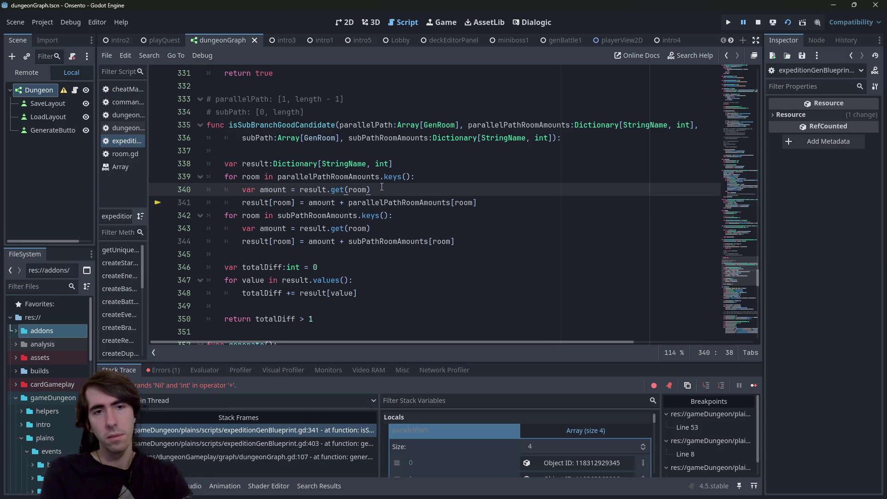
{"action": "type", "text": ","}
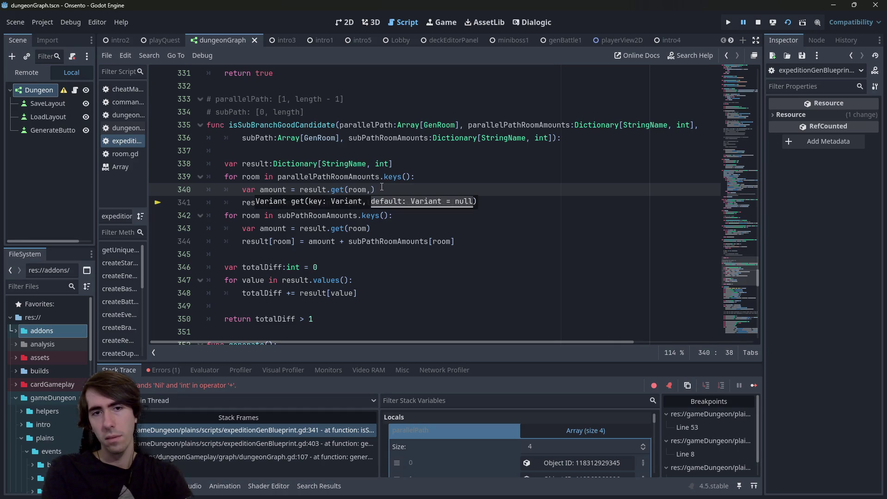
{"action": "type", "text": " 0"}
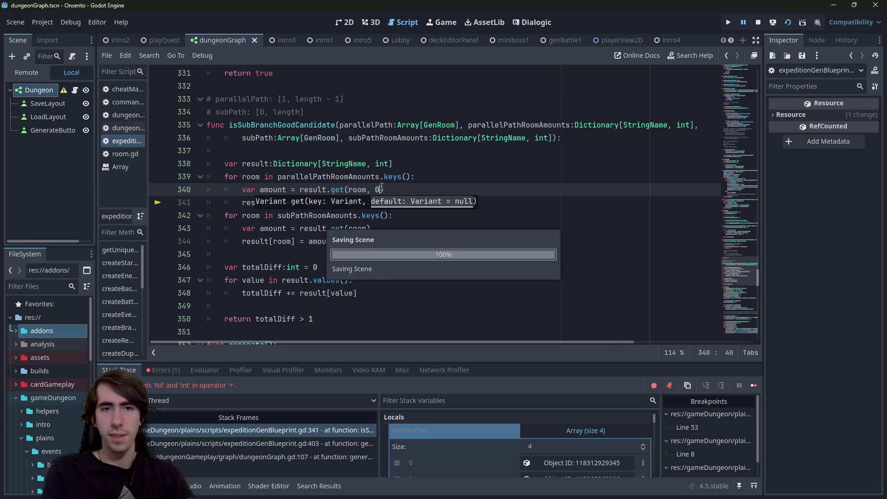
Review the second result lookup and the parallelPathRoomAmounts loop, then stop the game run.
{"action": "key", "text": "Down"}
{"action": "key", "text": "Down"}
{"action": "key", "text": "Down"}
{"action": "key", "text": "Left"}
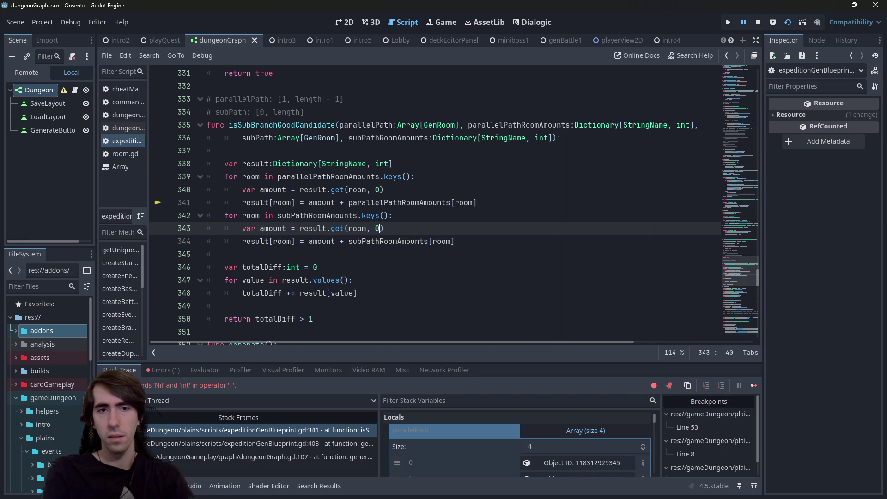
{"action": "double_click", "coordinate": [330, 177]}
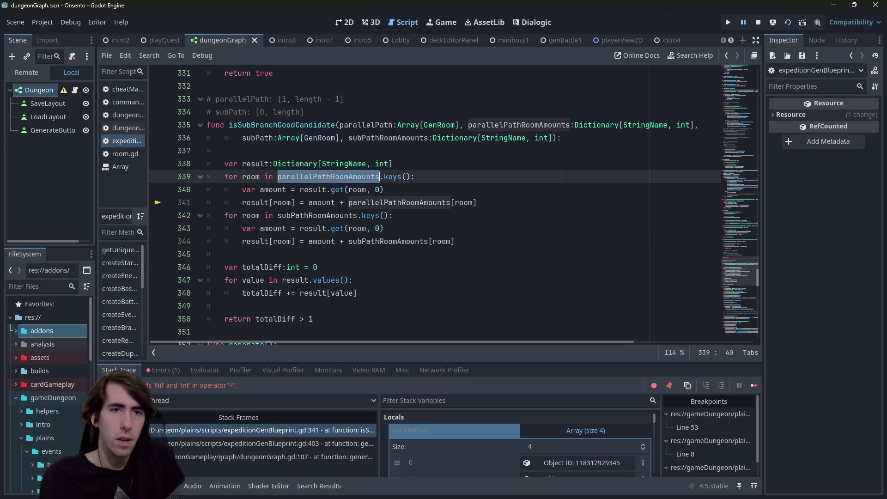
{"action": "double_click", "coordinate": [388, 177]}
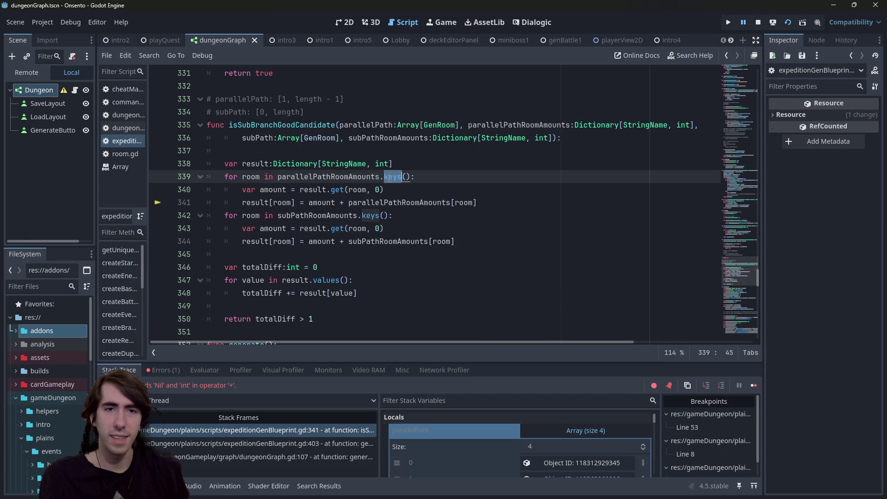
{"action": "left_click", "coordinate": [313, 197]}
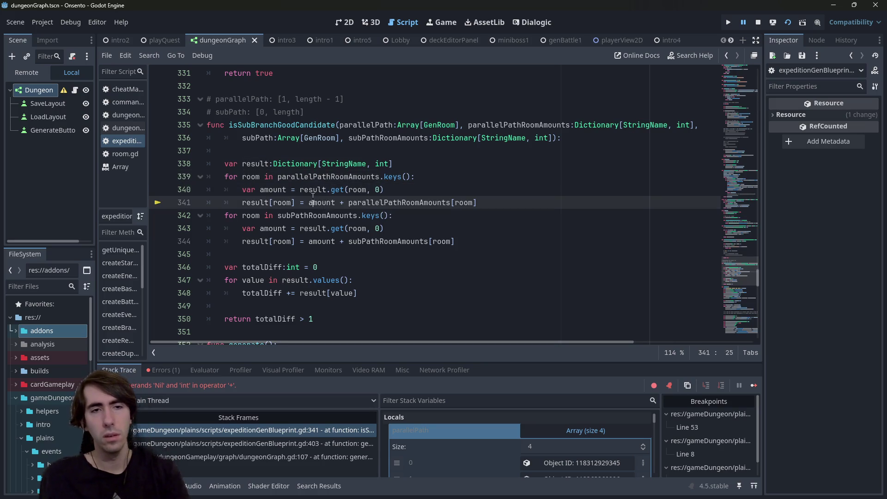
{"action": "left_click", "coordinate": [314, 177]}
{"action": "left_click", "coordinate": [759, 22]}
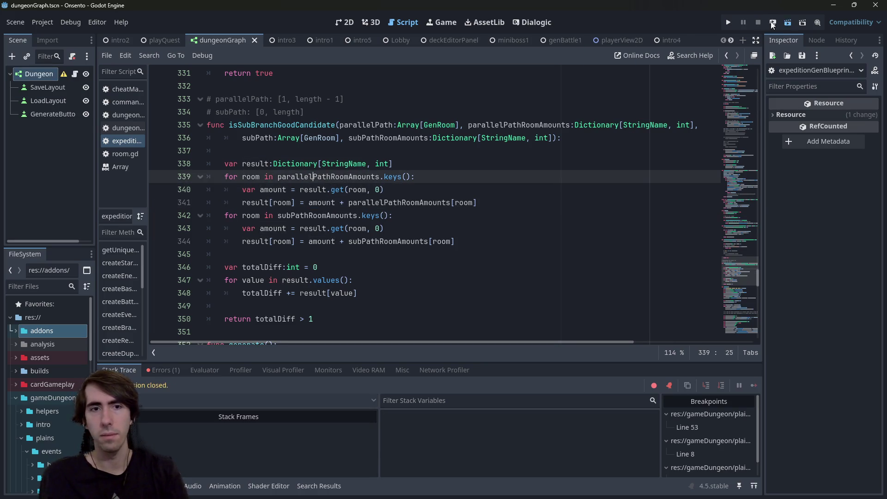
Change + to - on line 344 so sub-path room amounts are subtracted.
{"action": "left_click", "coordinate": [343, 242]}
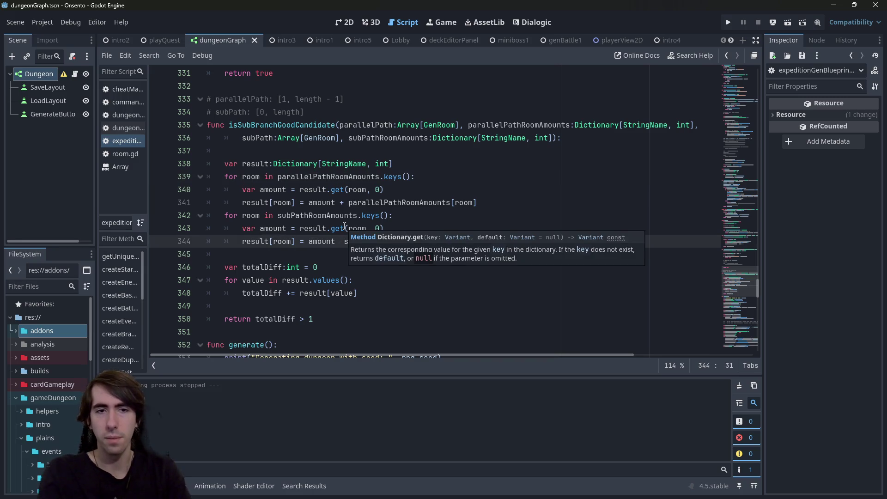
{"action": "key", "text": "ctrl+Left"}
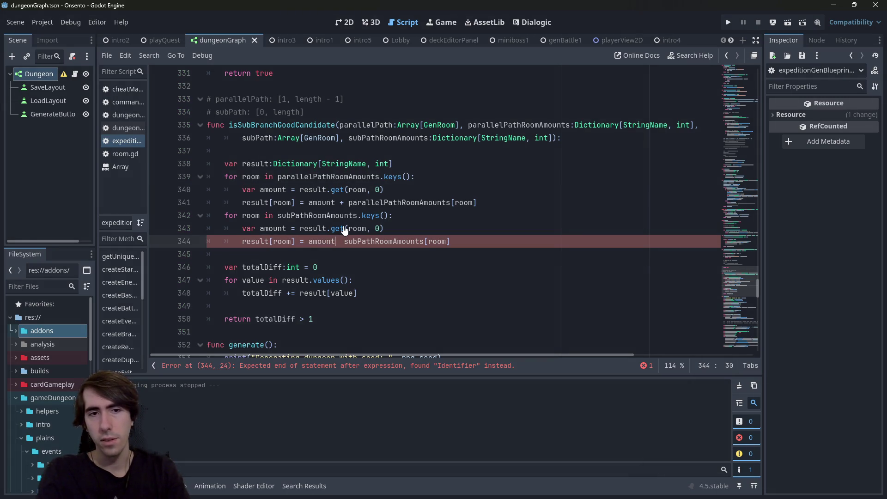
{"action": "type", "text": "-"}
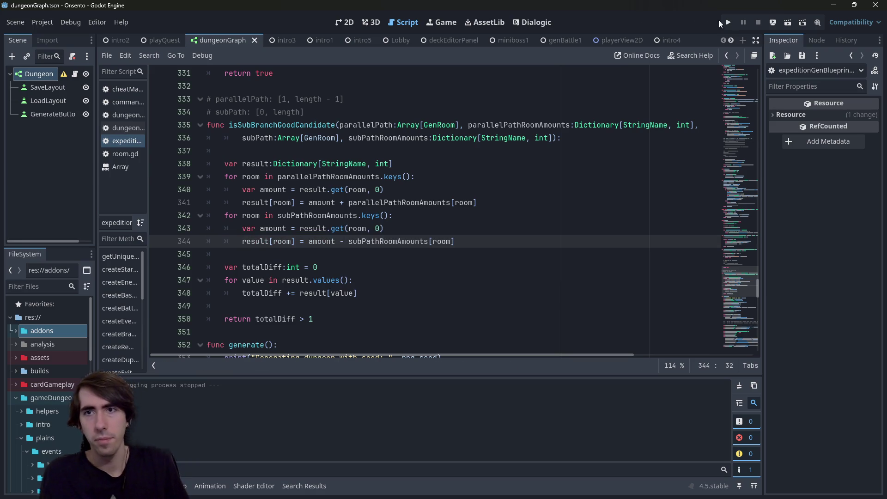
Run the dungeon scene again and generate a dungeon, which halts at line 323.
{"action": "left_click", "coordinate": [788, 21]}
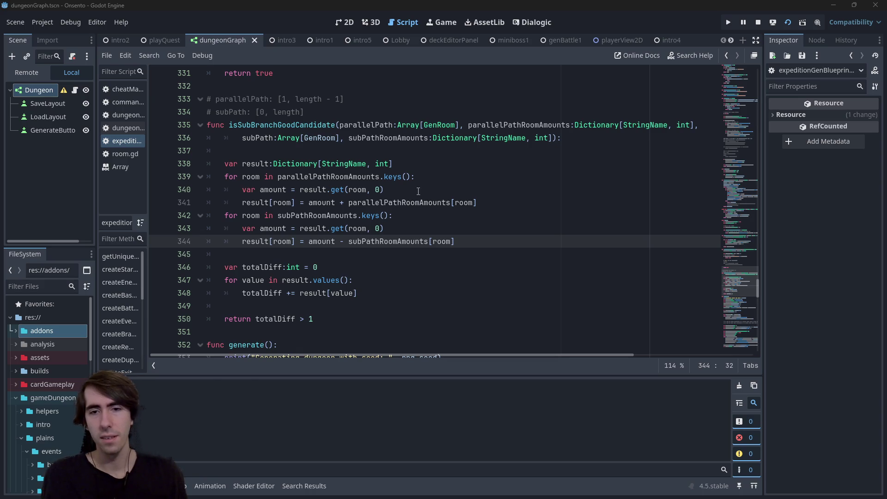
{"action": "left_click", "coordinate": [566, 488]}
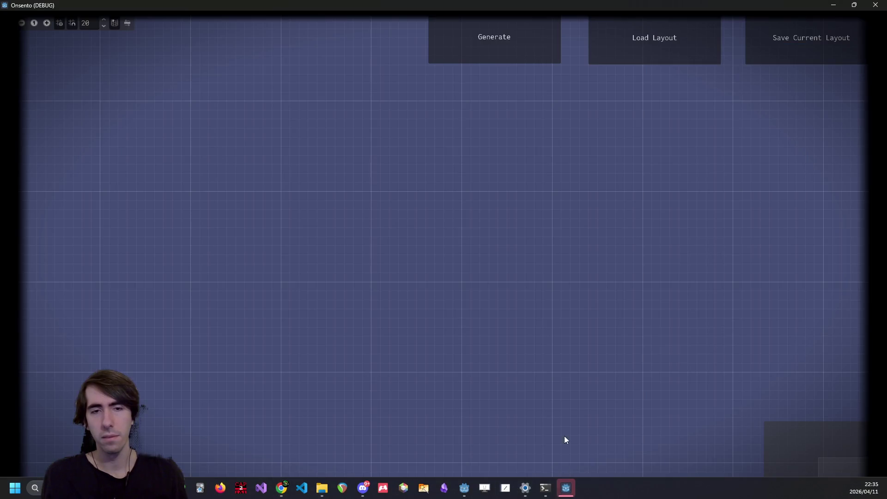
{"action": "left_click", "coordinate": [484, 59]}
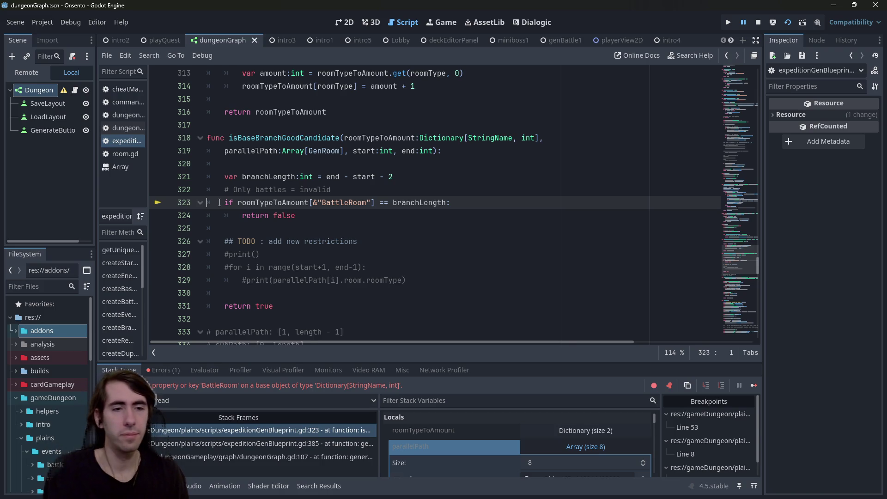
Replace roomTypeToAmount[&"BattleRoom"] with roomTypeToAmount.get(&"BattleRoom", 0) on line 323.
{"action": "double_click", "coordinate": [346, 203]}
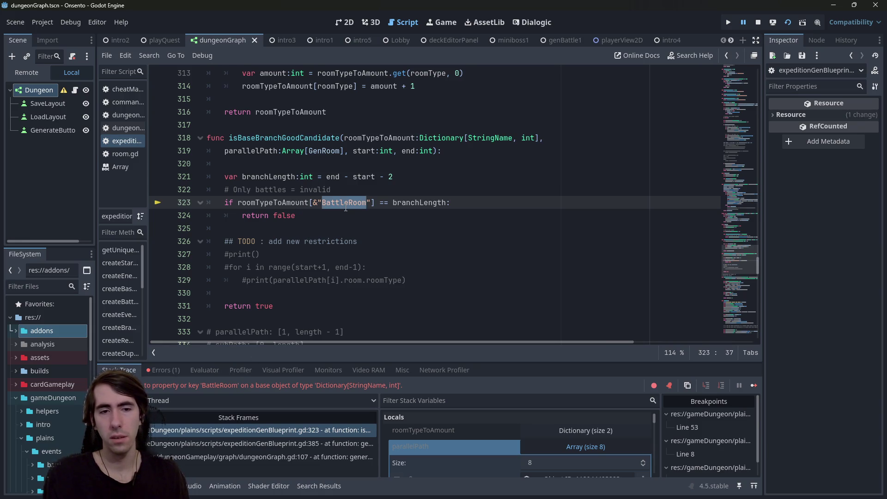
{"action": "mouse_move", "coordinate": [278, 153]}
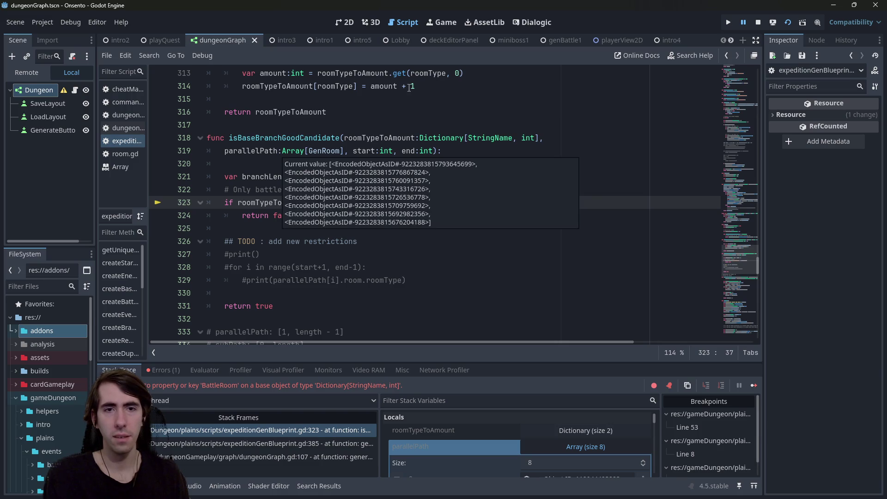
{"action": "left_click", "coordinate": [420, 138]}
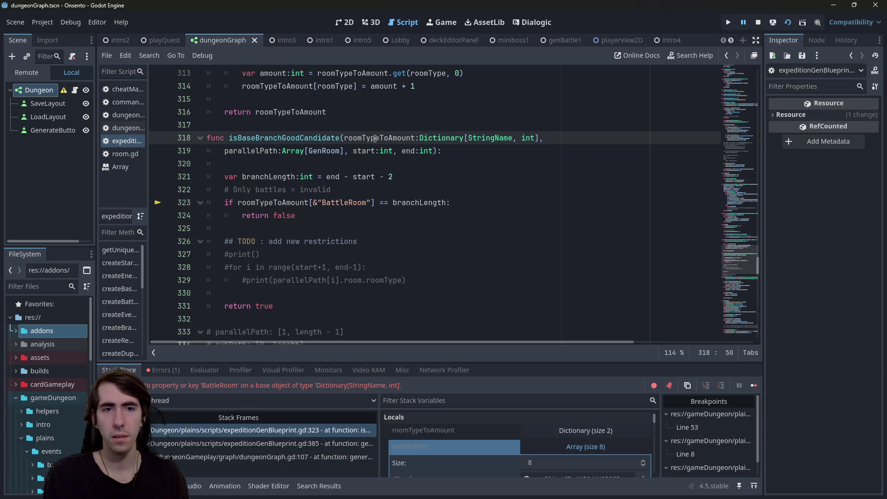
{"action": "mouse_move", "coordinate": [375, 138]}
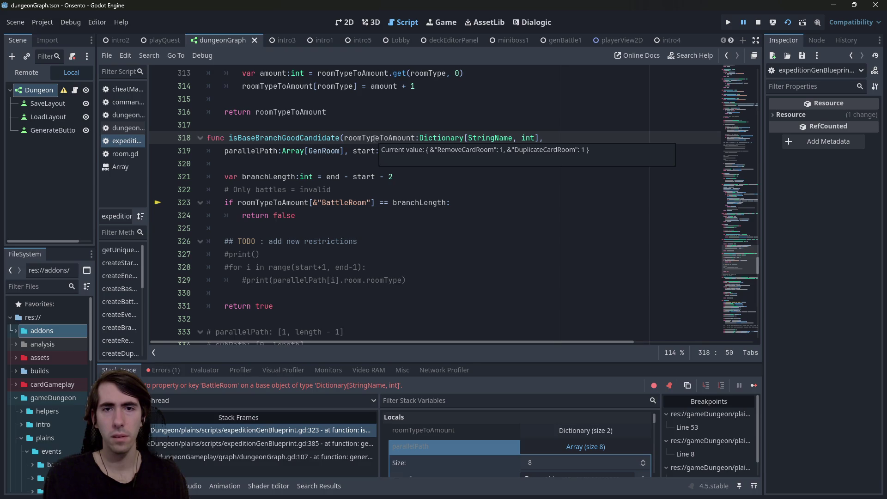
{"action": "left_click", "coordinate": [313, 203]}
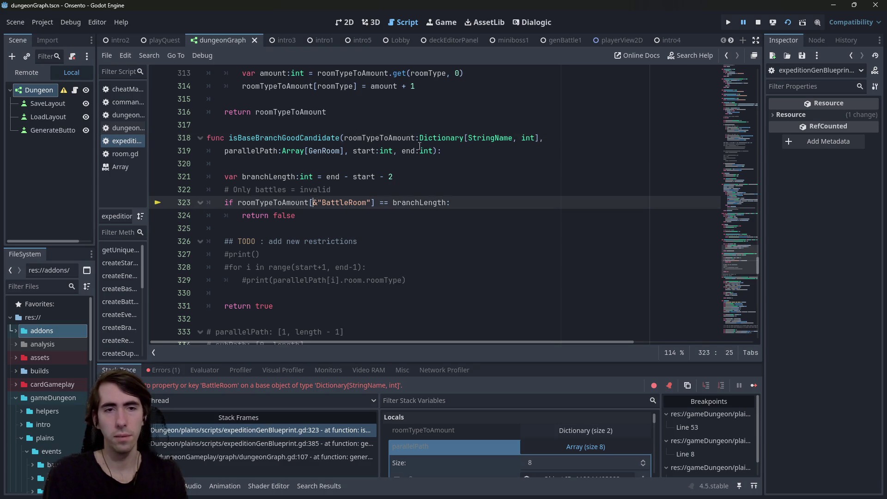
{"action": "key", "text": "BackSpace"}
{"action": "type", "text": ".get("}
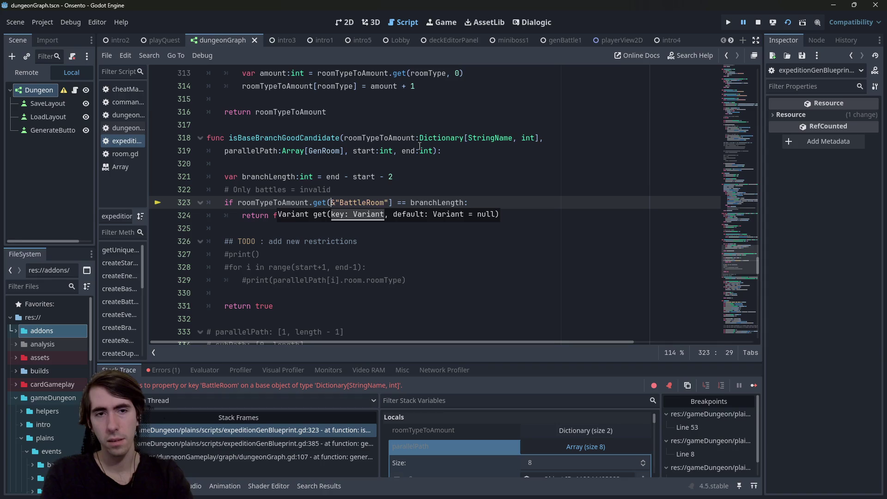
{"action": "type", "text": "\", 0)"}
{"action": "key", "text": "Delete"}
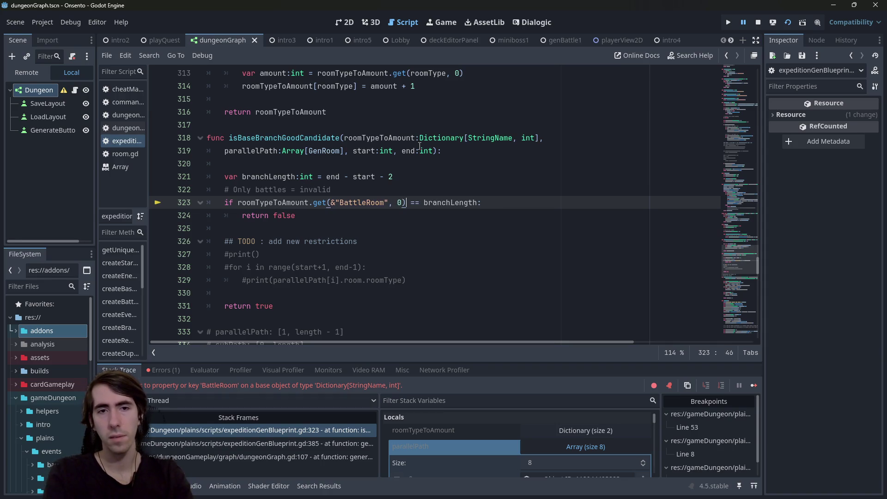
Stop the running project and launch it again.
{"action": "double_click", "coordinate": [290, 202]}
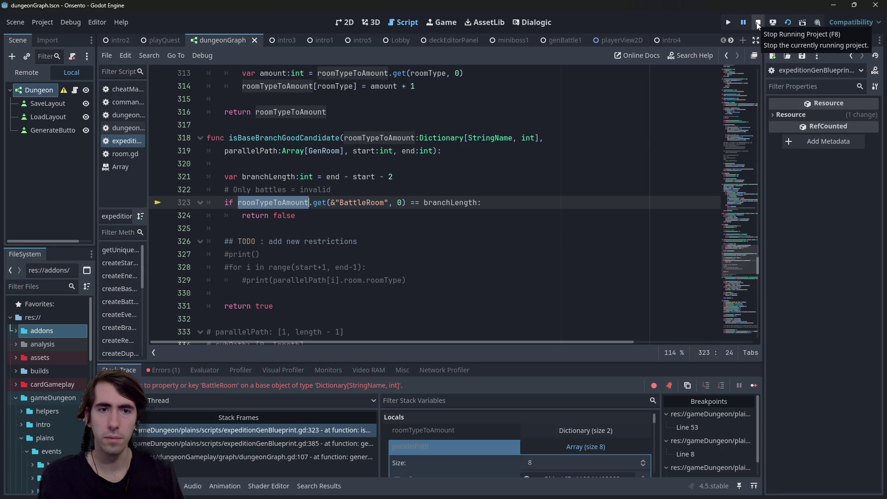
{"action": "left_click", "coordinate": [788, 23]}
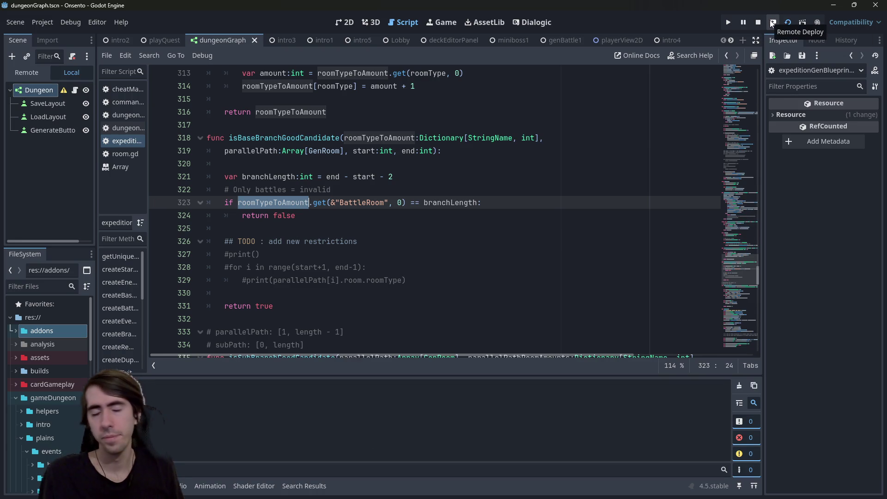
{"action": "left_click", "coordinate": [770, 20]}
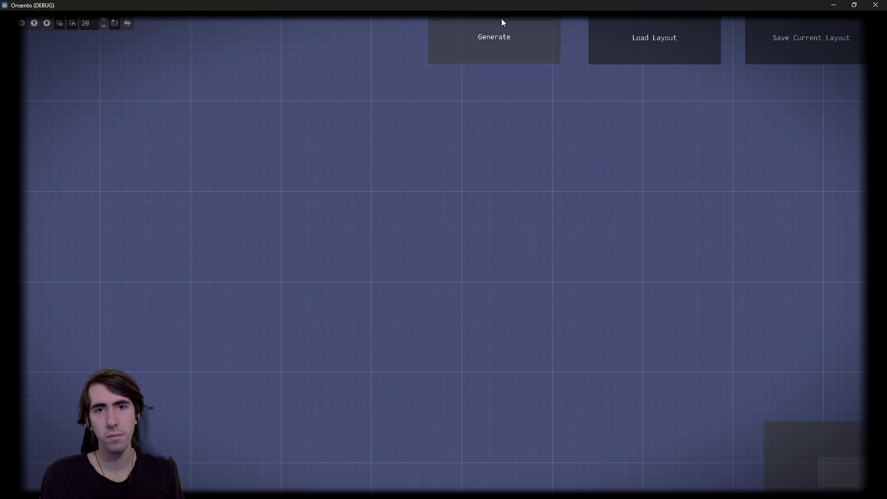
Generate a dungeon, then switch the summing loop to iterate over result.keys().
{"action": "left_click", "coordinate": [501, 21]}
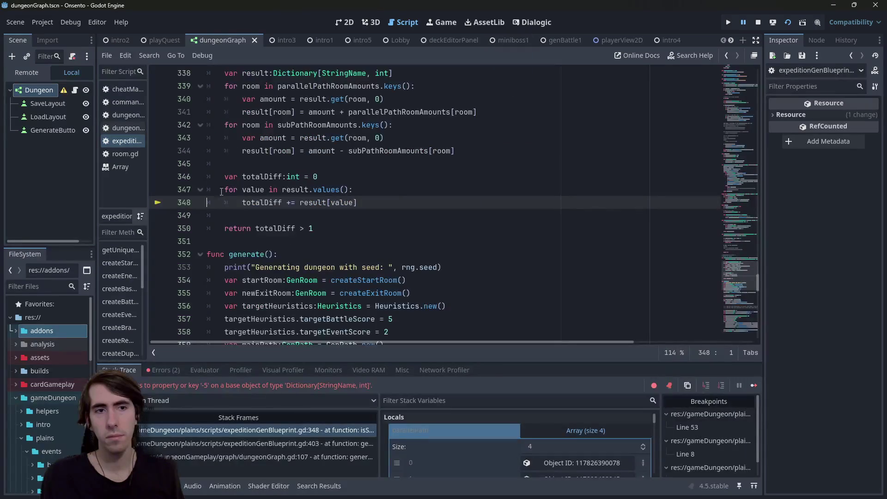
{"action": "mouse_move", "coordinate": [299, 201]}
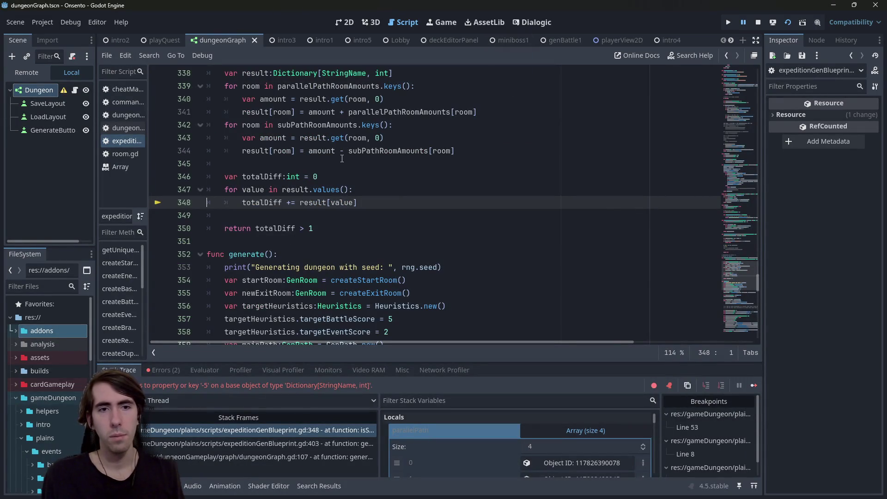
{"action": "double_click", "coordinate": [347, 202]}
{"action": "scroll", "coordinate": [343, 199], "scroll_direction": "up", "scroll_amount": 2}
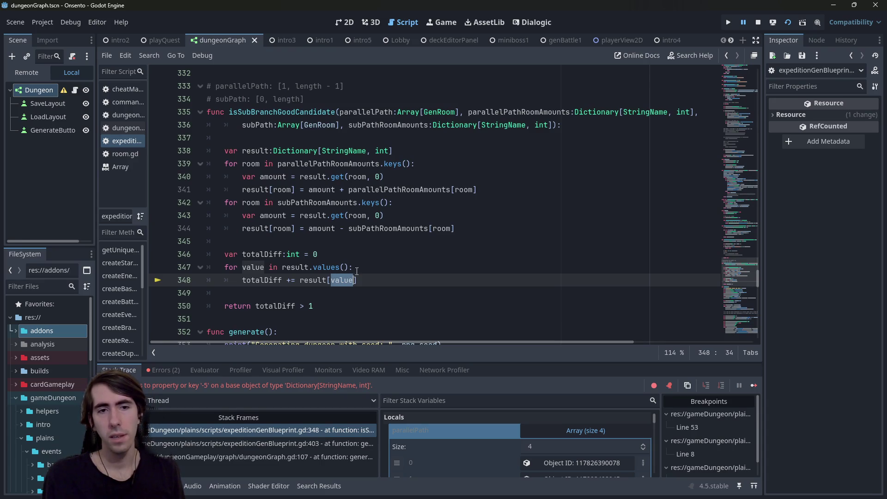
{"action": "double_click", "coordinate": [338, 267]}
{"action": "type", "text": "key"}
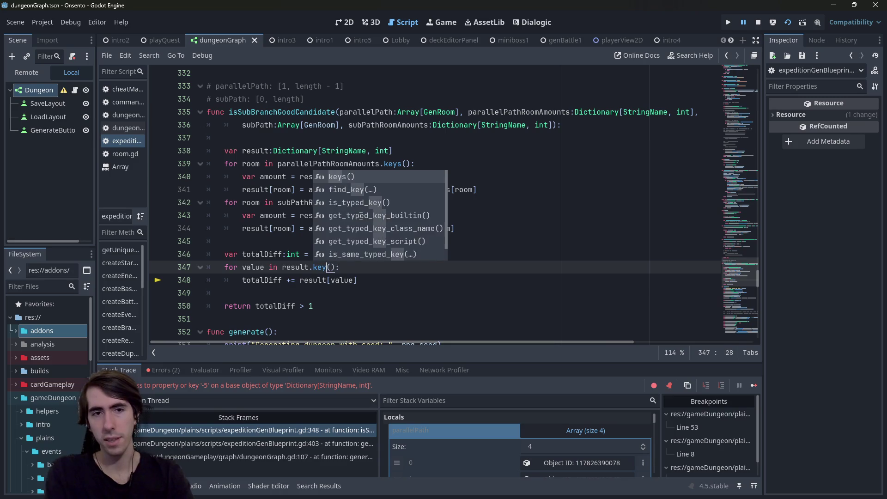
{"action": "type", "text": "s"}
{"action": "key", "text": "Escape"}
{"action": "key", "text": "Down"}
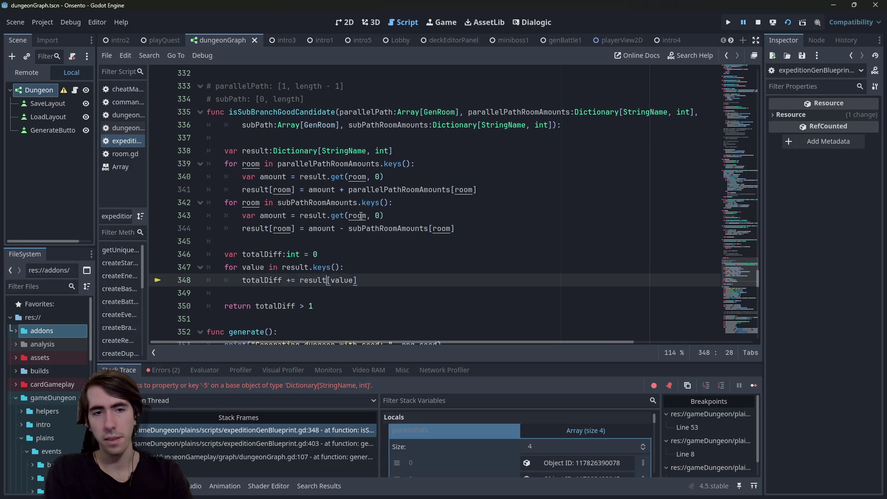
Make line 348 use result[key] and rename the loop variable to key.
{"action": "type", "text": "result["}
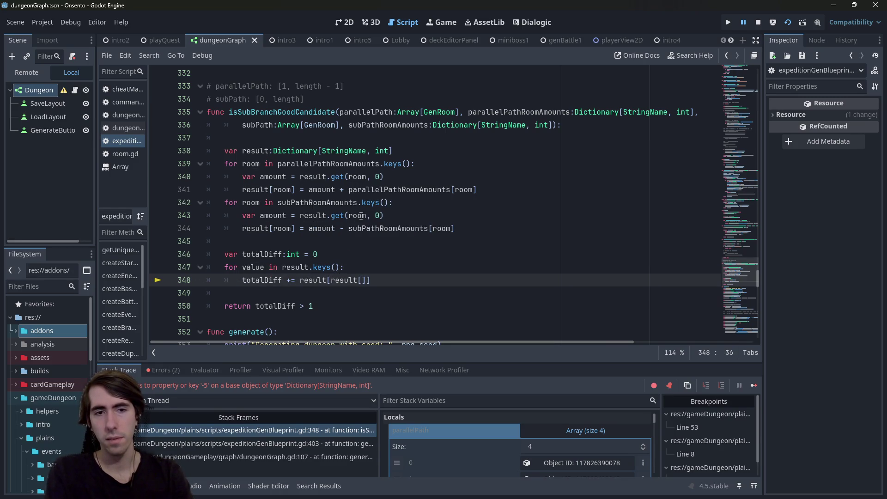
{"action": "type", "text": "key"}
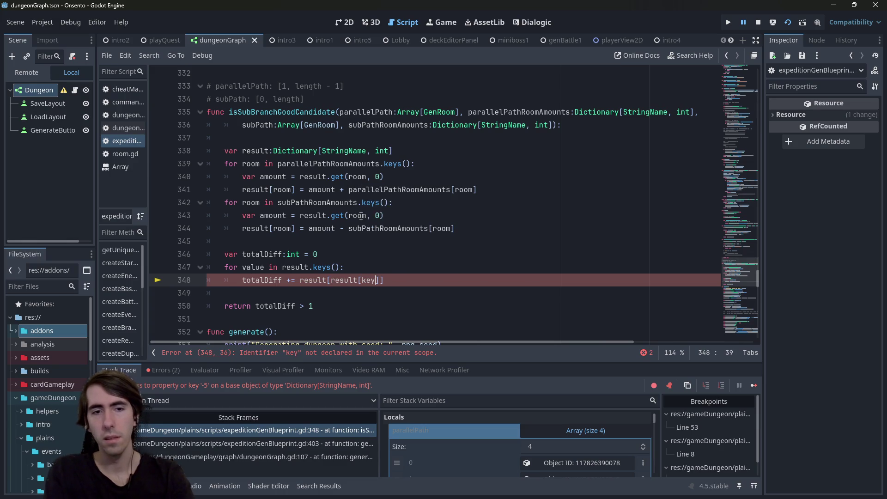
{"action": "key", "text": "Delete"}
{"action": "key", "text": "shift+Left"}
{"action": "key", "text": "shift+Left"}
{"action": "key", "text": "shift+Left"}
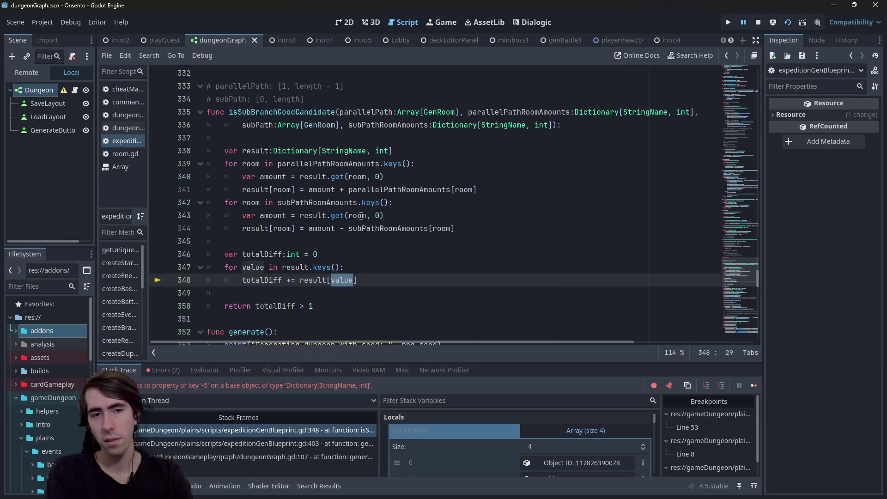
{"action": "type", "text": "key"}
{"action": "key", "text": "Up"}
{"action": "key", "text": "ctrl+Left"}
{"action": "key", "text": "ctrl+Left"}
{"action": "key", "text": "ctrl+Left"}
{"action": "key", "text": "ctrl+shift+Right"}
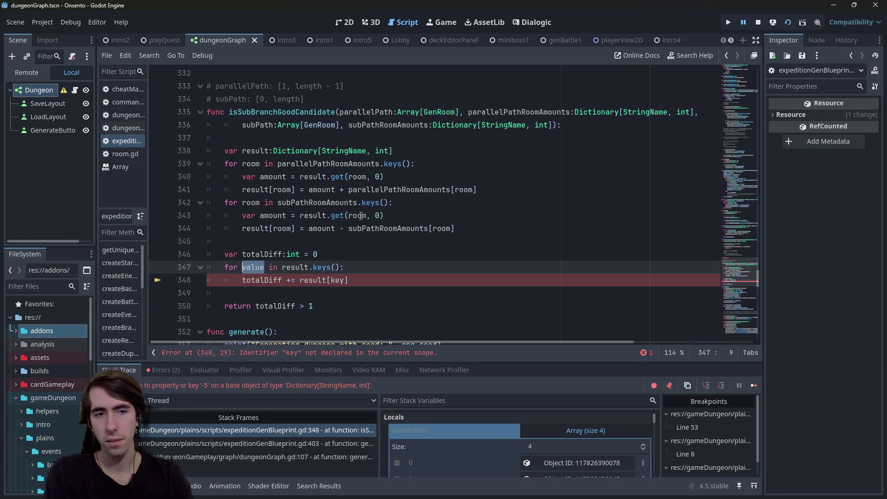
{"action": "type", "text": "key"}
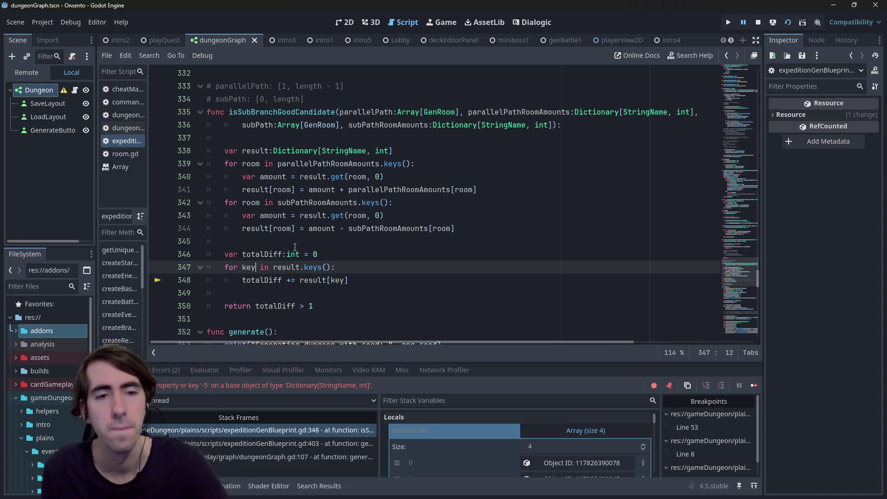
Revert to iterating result.values() with line 348 as 'totalDiff += value', and save.
{"action": "key", "text": "ctrl+BackSpace"}
{"action": "type", "text": "value"}
{"action": "double_click", "coordinate": [342, 280]}
{"action": "type", "text": "value"}
{"action": "double_click", "coordinate": [313, 267]}
{"action": "type", "text": "values"}
{"action": "left_click", "coordinate": [363, 281]}
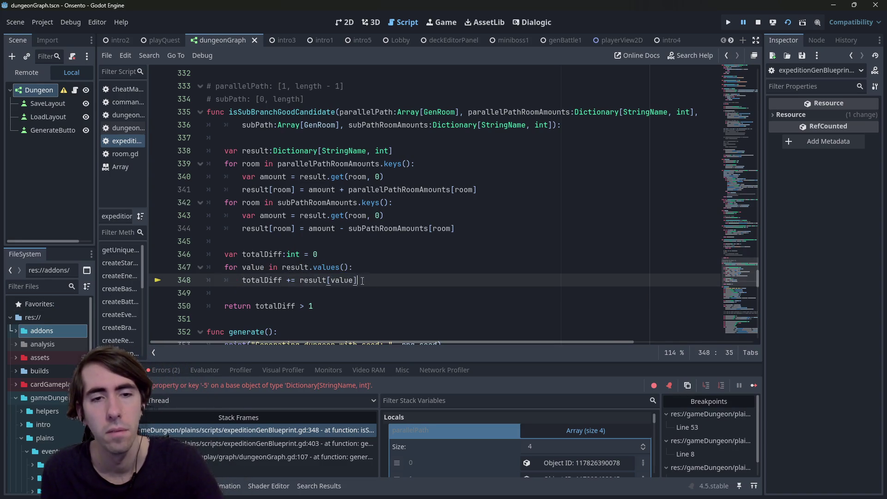
{"action": "left_click_drag", "start_coordinate": [362, 281], "coordinate": [300, 281]}
{"action": "key", "text": "BackSpace"}
{"action": "type", "text": "value"}
{"action": "key", "text": "ctrl+s"}
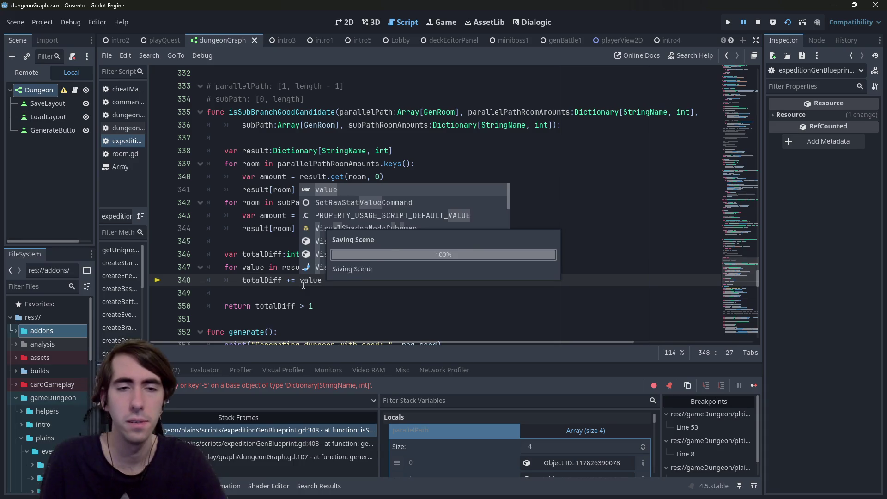
Stop the game, type the loop variable as value:int, and save.
{"action": "left_click", "coordinate": [758, 23]}
{"action": "left_click", "coordinate": [271, 255]}
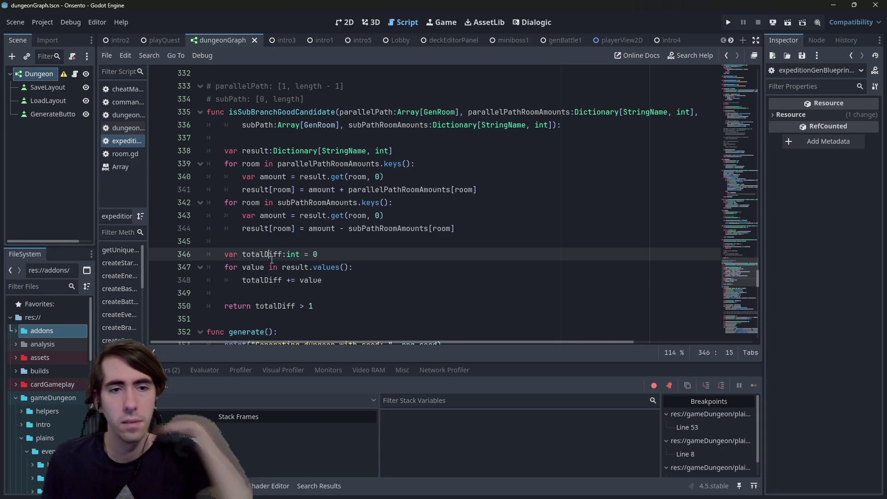
{"action": "left_click", "coordinate": [266, 267]}
{"action": "type", "text": ":int"}
{"action": "key", "text": "ctrl+s"}
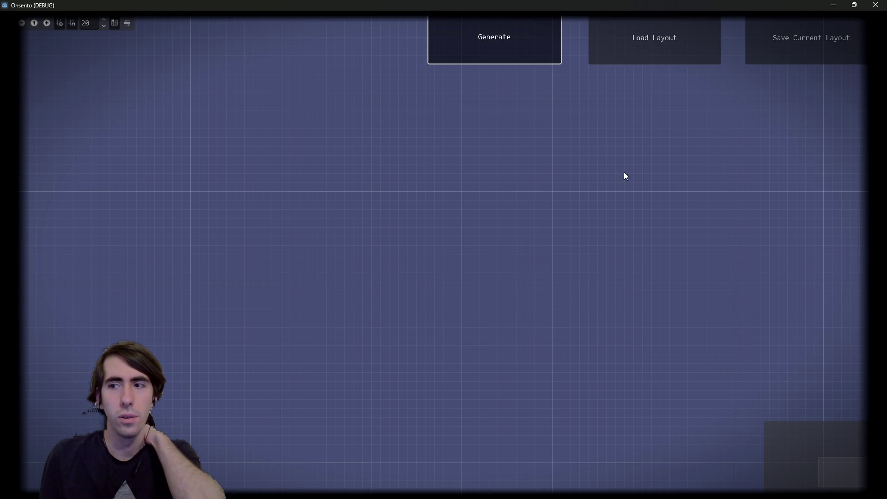
Return to the script editor and set a breakpoint on the totalDiff line 346.
{"action": "key", "text": "alt+Tab"}
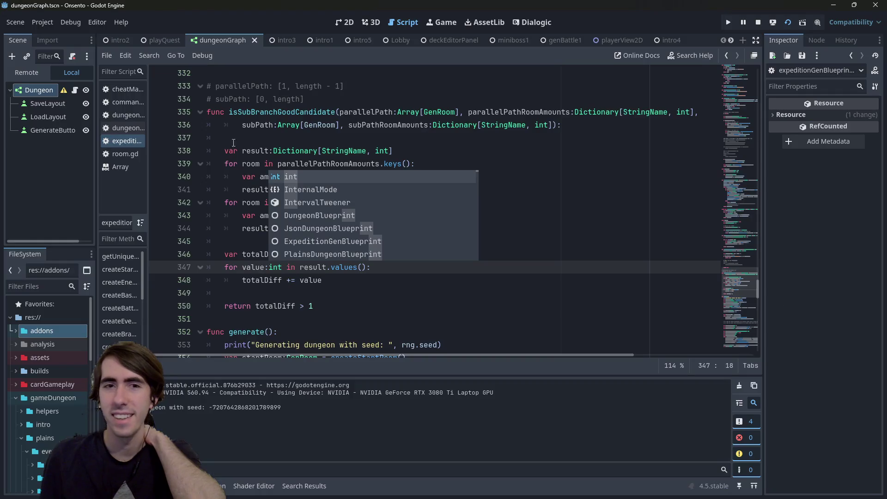
{"action": "key", "text": "Escape"}
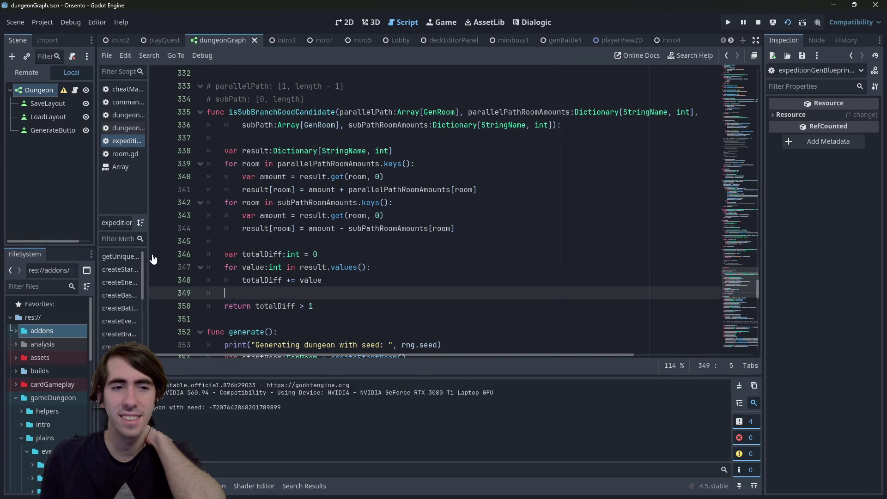
{"action": "left_click", "coordinate": [154, 259]}
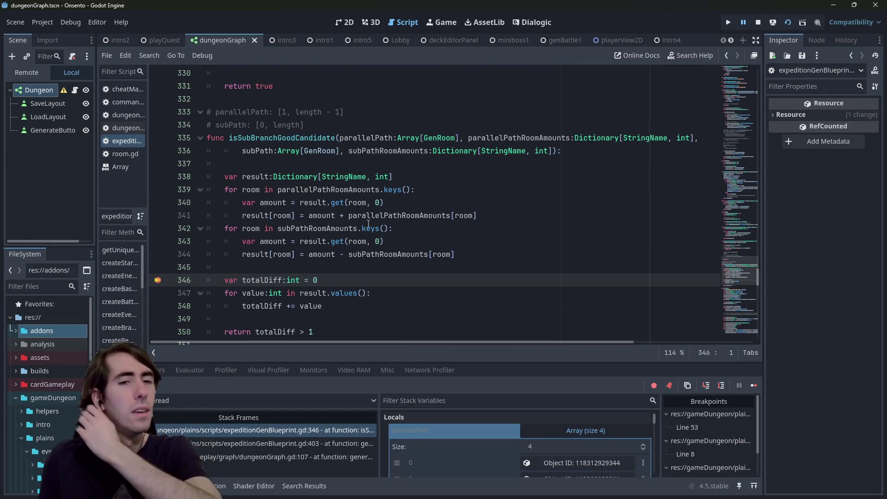
Step through the debugger to the line 350 breakpoint and inspect totalDiff's value of -6992.
{"action": "left_click", "coordinate": [723, 386]}
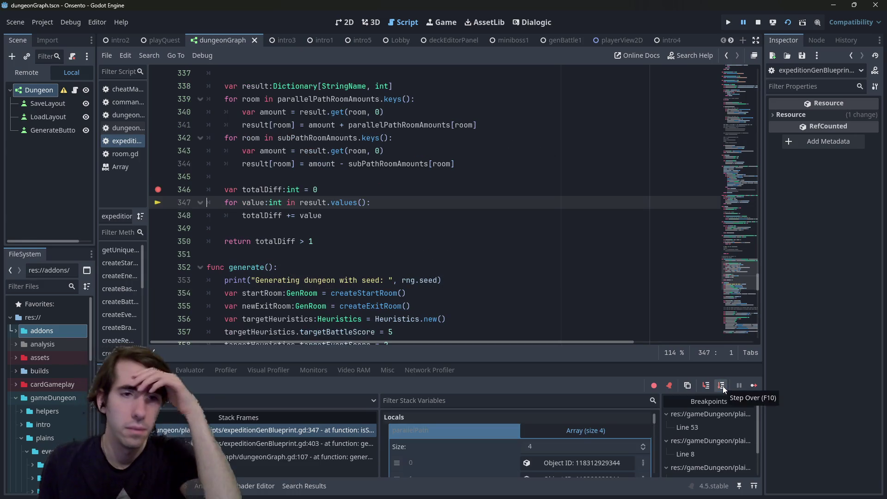
{"action": "left_click", "coordinate": [723, 387]}
{"action": "left_click", "coordinate": [723, 386]}
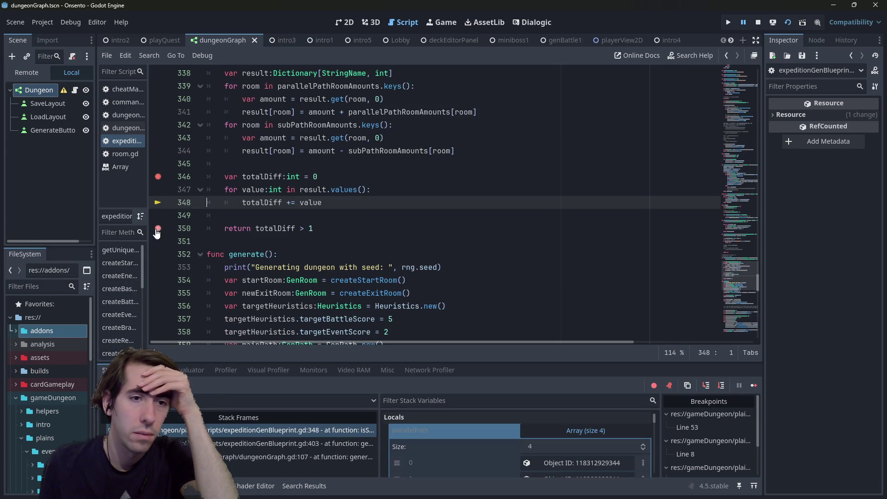
{"action": "left_click", "coordinate": [158, 181]}
{"action": "left_click", "coordinate": [755, 386]}
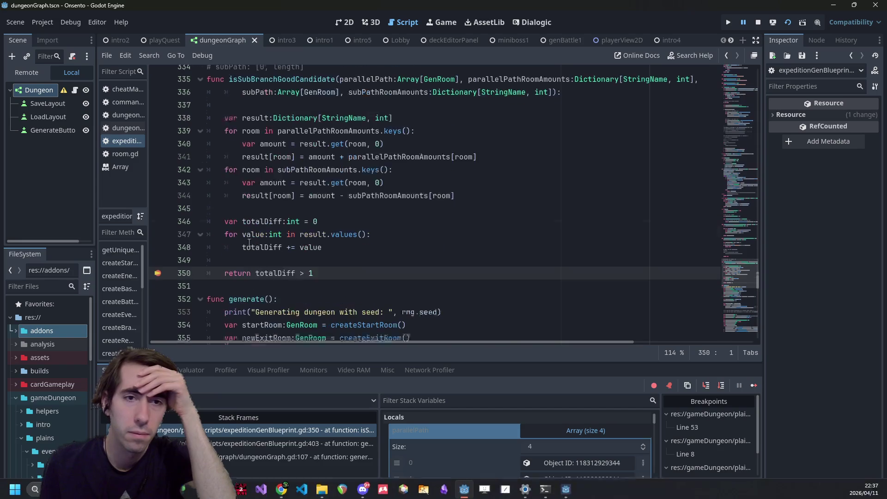
{"action": "mouse_move", "coordinate": [268, 255]}
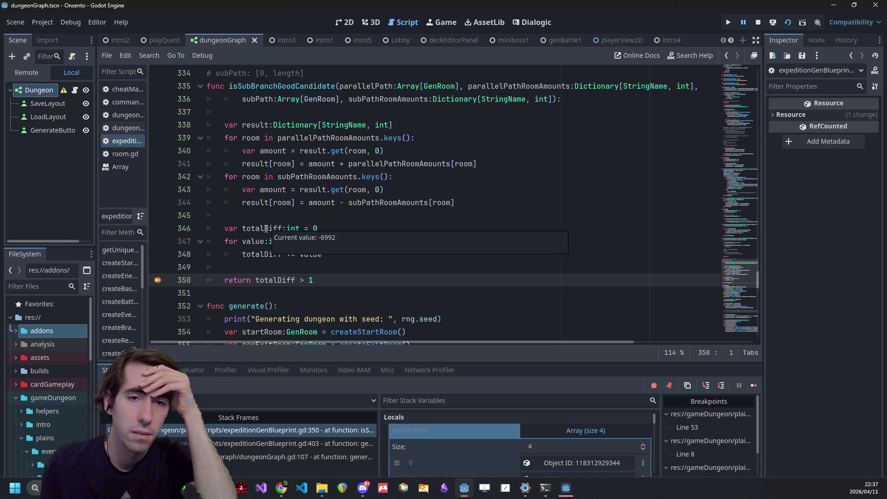
{"action": "double_click", "coordinate": [267, 229]}
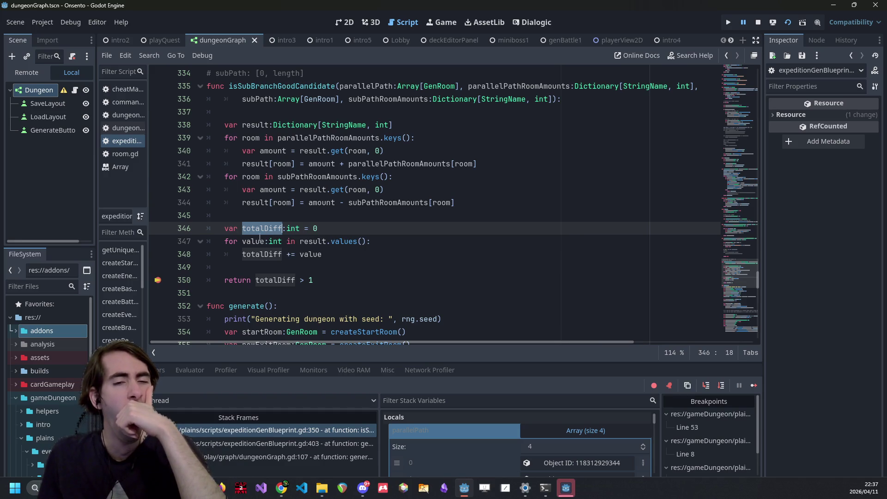
{"action": "mouse_move", "coordinate": [262, 229]}
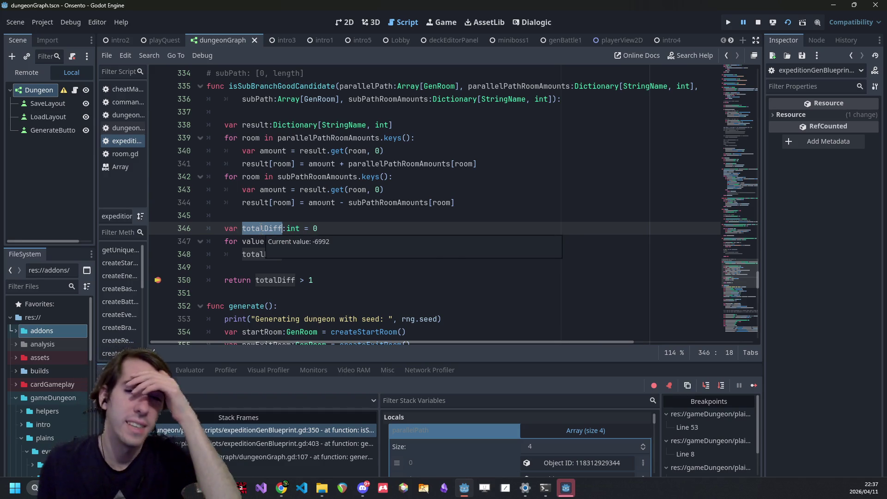
{"action": "left_click", "coordinate": [329, 237]}
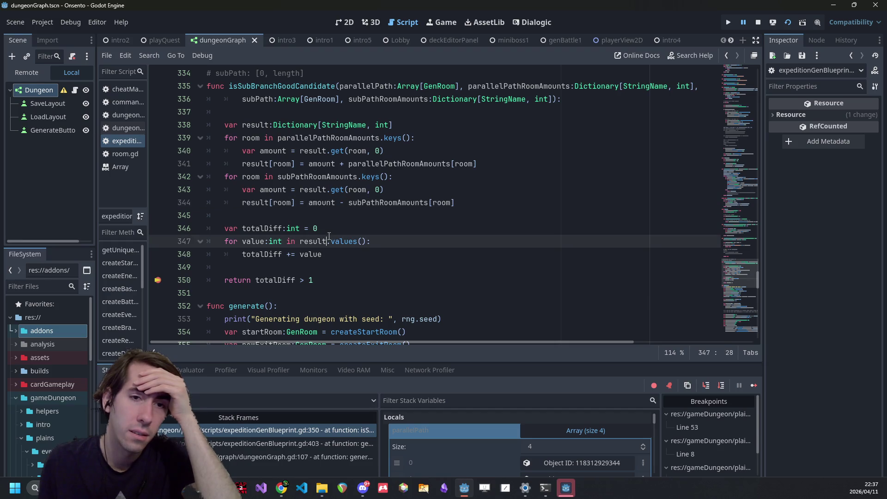
{"action": "left_click", "coordinate": [342, 204]}
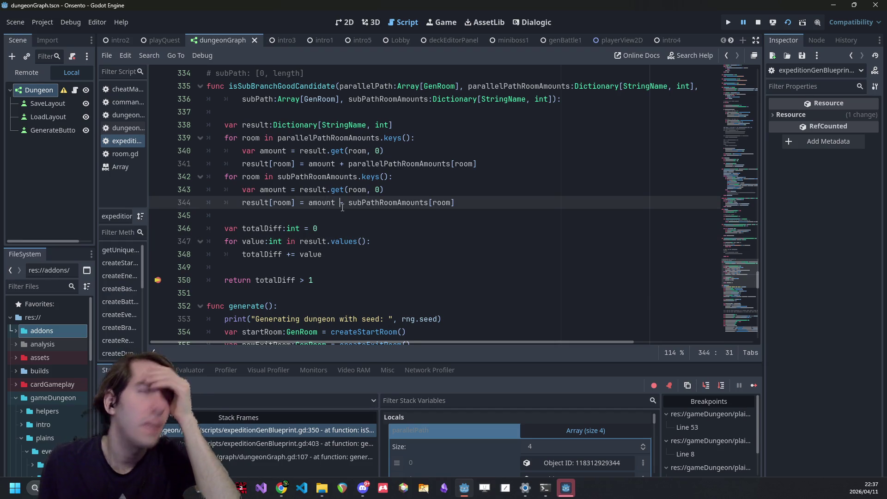
Change line 348 to 'totalDiff += abs(value)' and stop the running game.
{"action": "left_click", "coordinate": [299, 254]}
{"action": "type", "text": "abs"}
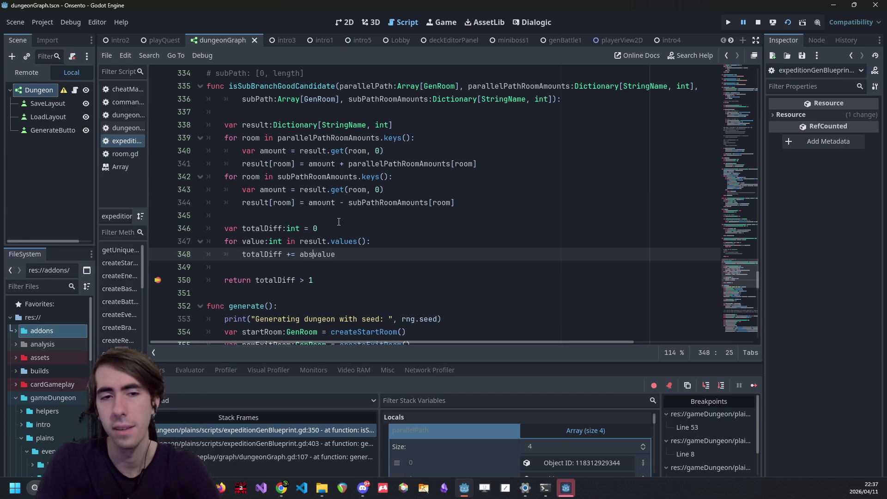
{"action": "type", "text": "("}
{"action": "key", "text": "End"}
{"action": "type", "text": ")"}
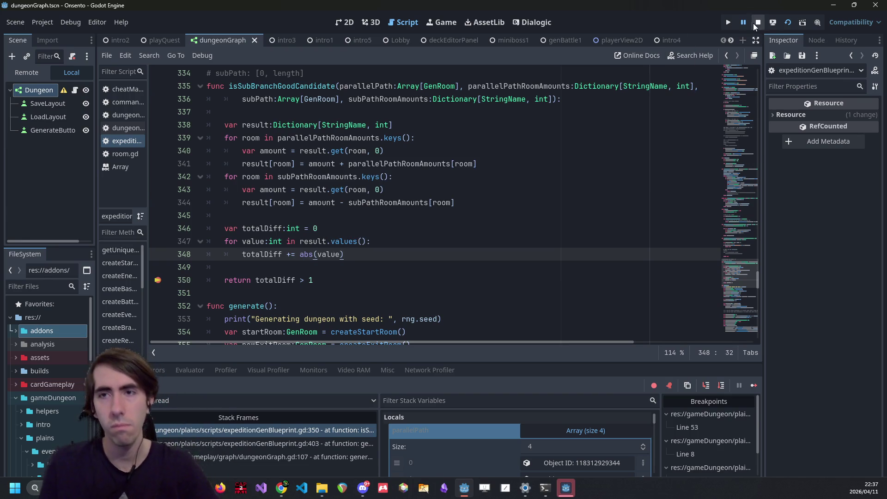
{"action": "left_click", "coordinate": [755, 23]}
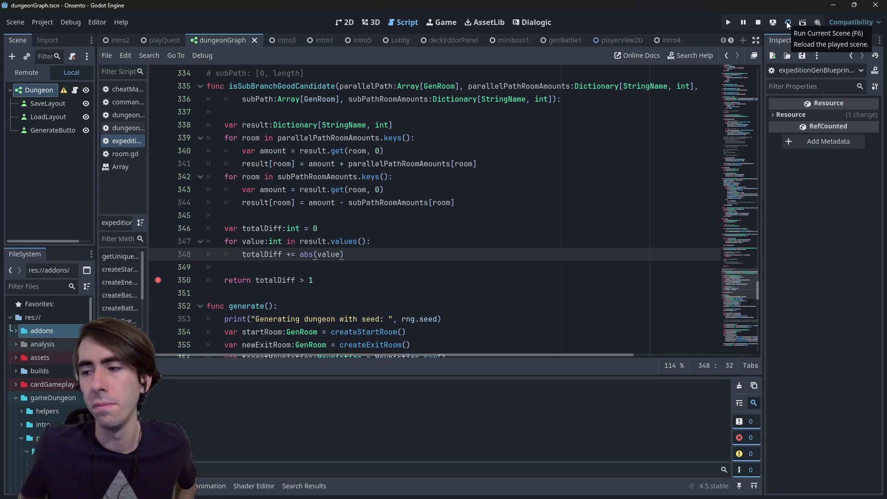
{"action": "left_click", "coordinate": [789, 23]}
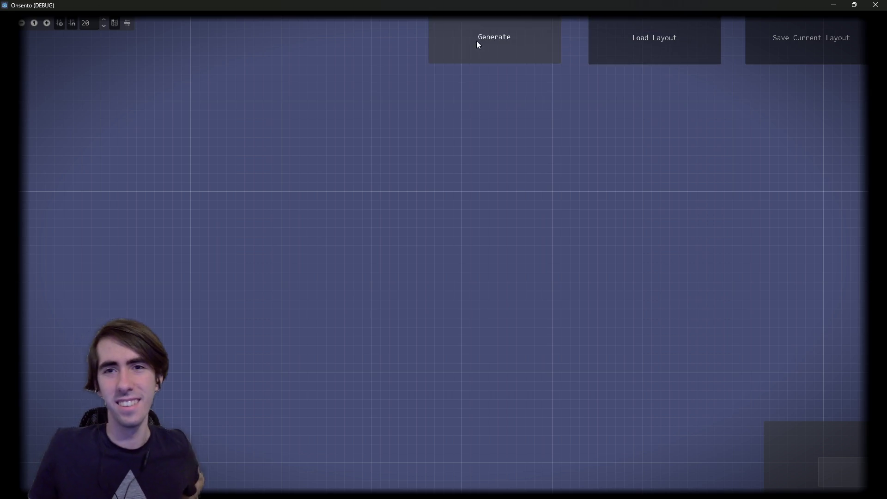
{"action": "left_click", "coordinate": [477, 41]}
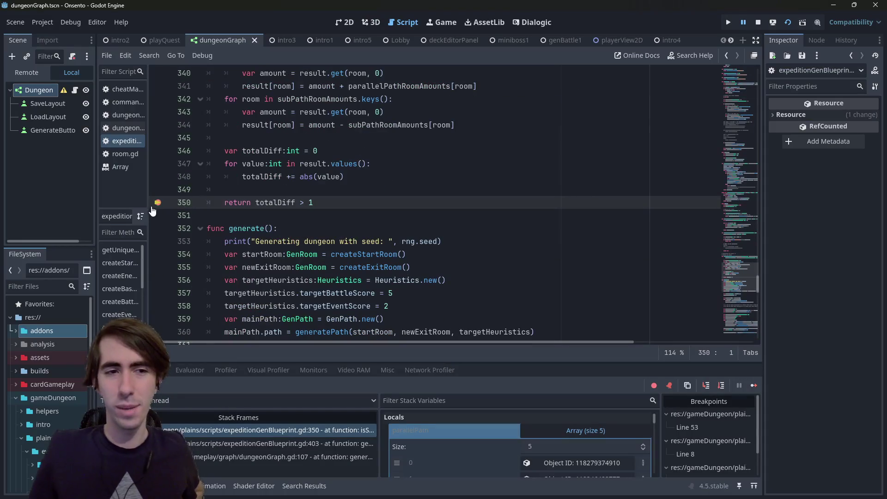
{"action": "left_click", "coordinate": [753, 384]}
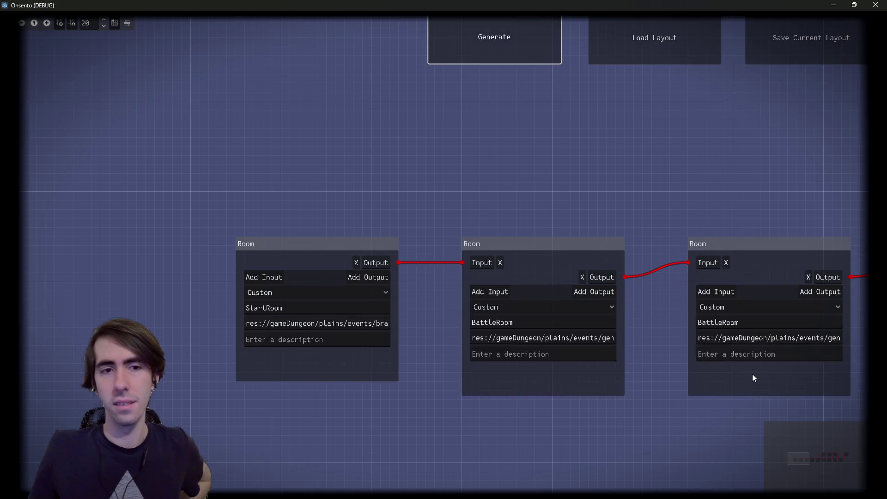
{"action": "left_click_drag", "start_coordinate": [553, 201], "coordinate": [235, 200]}
{"action": "scroll", "coordinate": [277, 197], "scroll_direction": "down", "scroll_amount": 2}
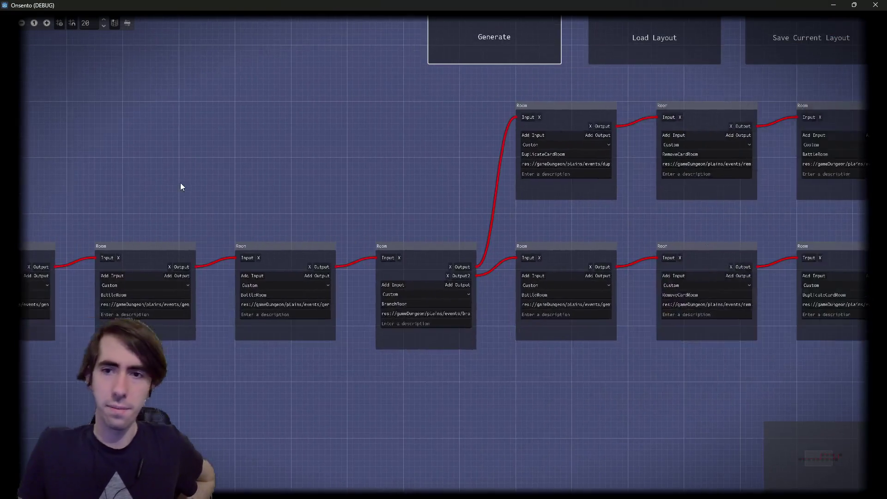
{"action": "scroll", "coordinate": [600, 224], "scroll_direction": "up", "scroll_amount": 3}
{"action": "left_click_drag", "start_coordinate": [566, 226], "coordinate": [312, 246]}
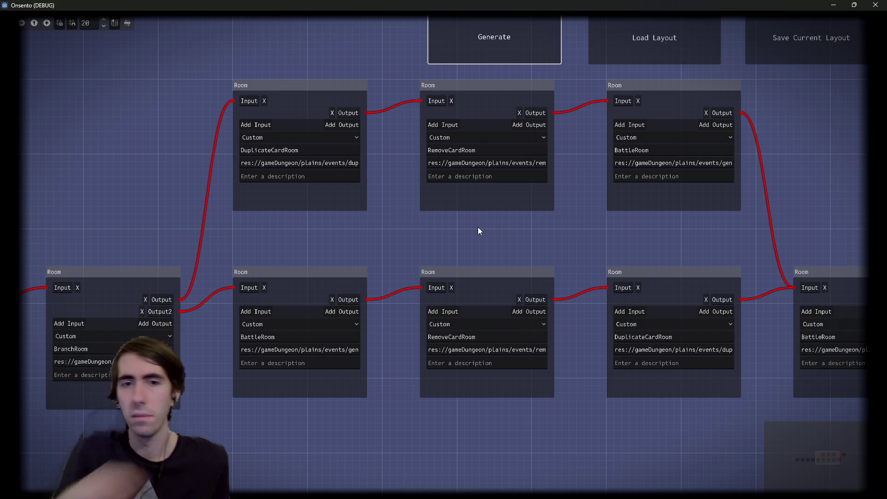
{"action": "left_click", "coordinate": [487, 40]}
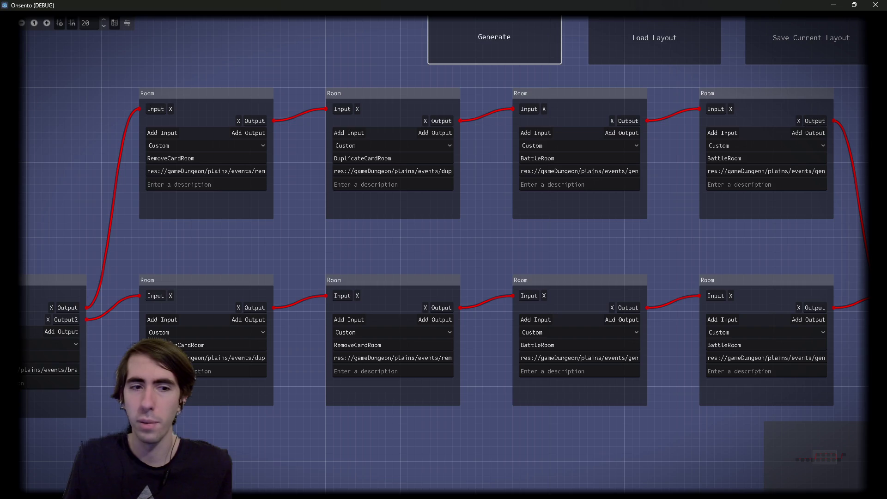
{"action": "left_click", "coordinate": [482, 35]}
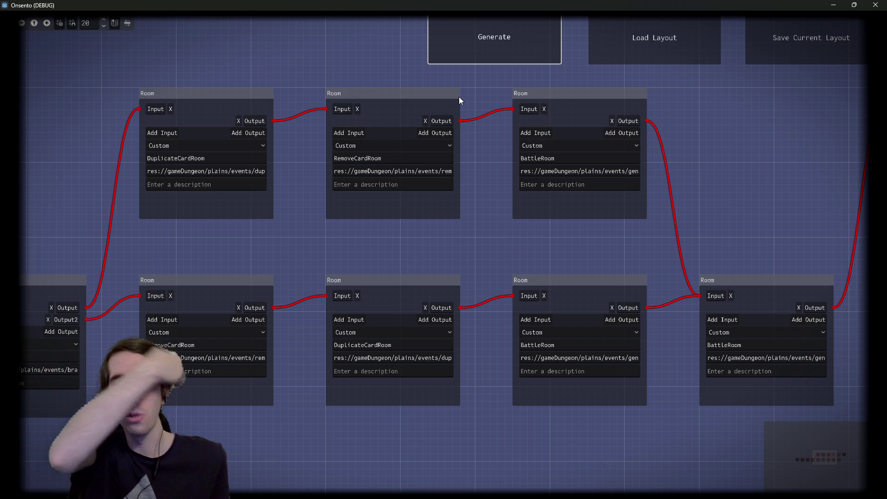
{"action": "left_click", "coordinate": [474, 55]}
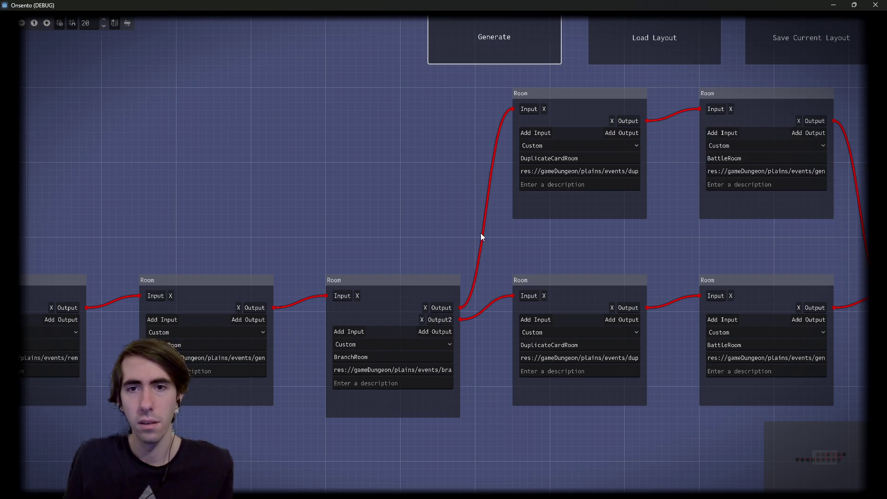
{"action": "left_click_drag", "start_coordinate": [481, 233], "coordinate": [379, 243]}
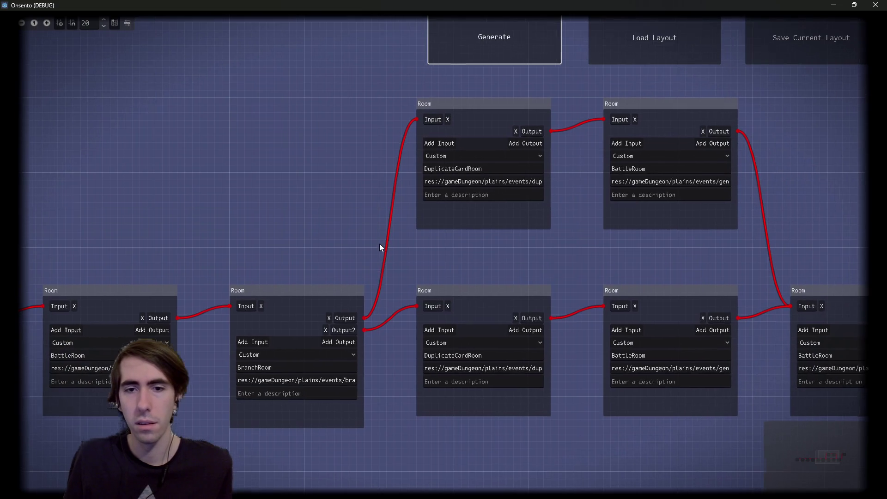
{"action": "left_click", "coordinate": [509, 34]}
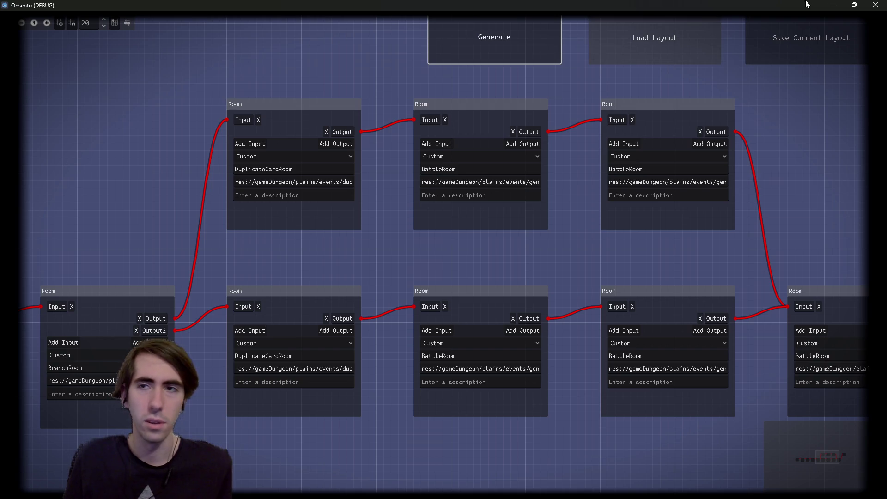
{"action": "left_click", "coordinate": [876, 4]}
{"action": "scroll", "coordinate": [359, 200], "scroll_direction": "up", "scroll_amount": 3}
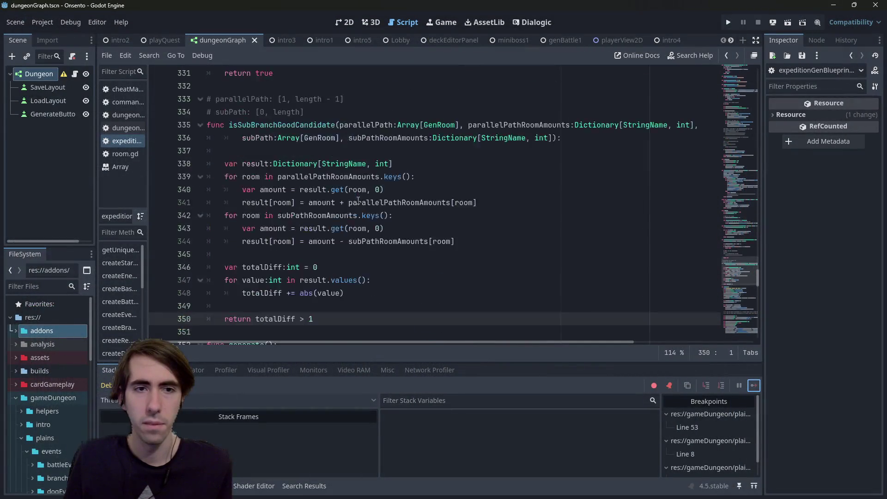
Experiment with the return comparison on line 350, trying <= and then ==.
{"action": "double_click", "coordinate": [324, 128]}
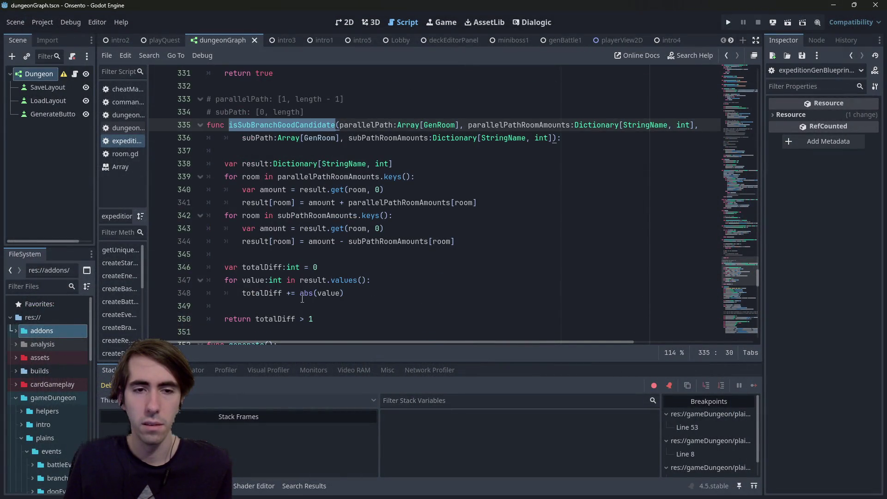
{"action": "left_click", "coordinate": [310, 318]}
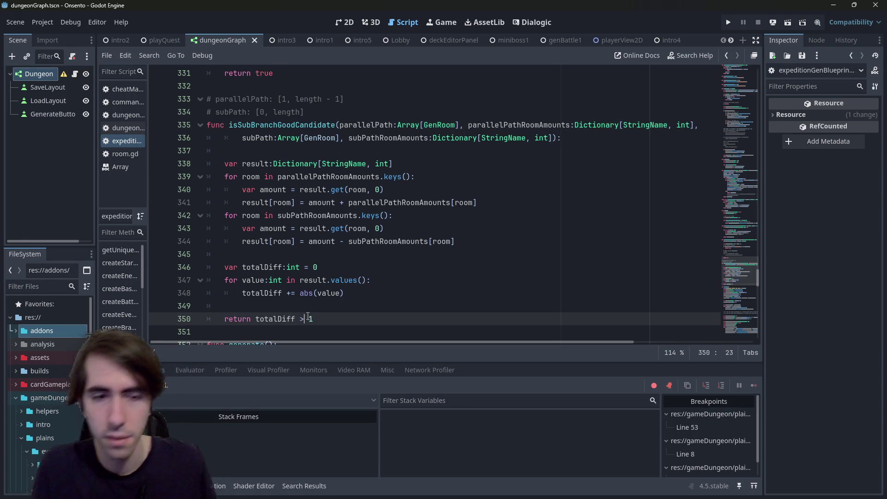
{"action": "key", "text": "BackSpace"}
{"action": "type", "text": "<="}
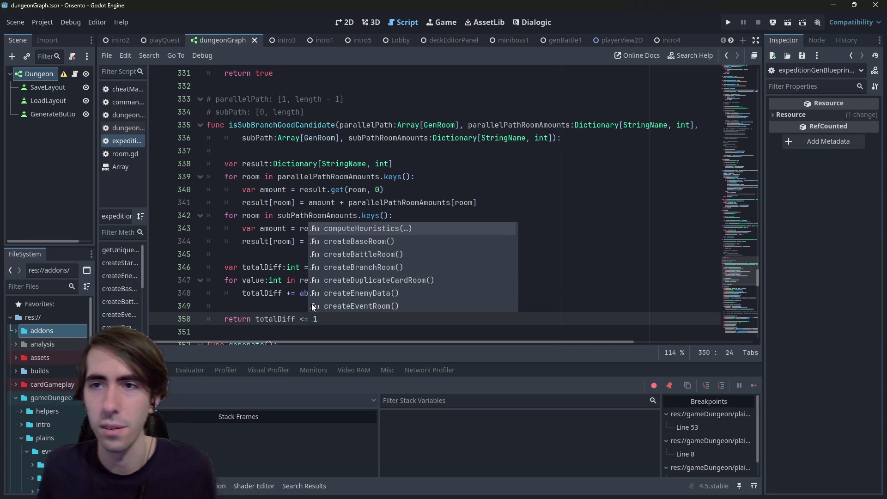
{"action": "key", "text": "BackSpace"}
{"action": "key", "text": "BackSpace"}
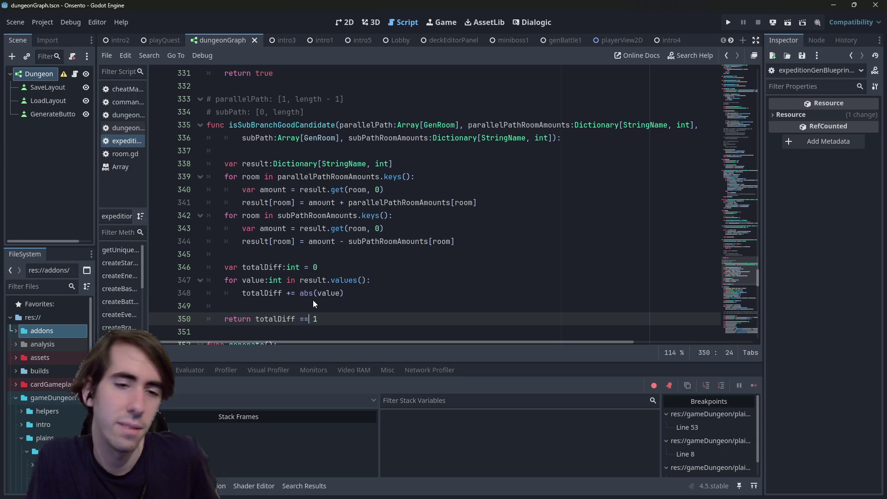
{"action": "type", "text": "=="}
Try comparing totalDiff against 0, then search the script for isSubBranchGoodCandidate.
{"action": "key", "text": "Delete"}
{"action": "key", "text": "Delete"}
{"action": "type", "text": "0"}
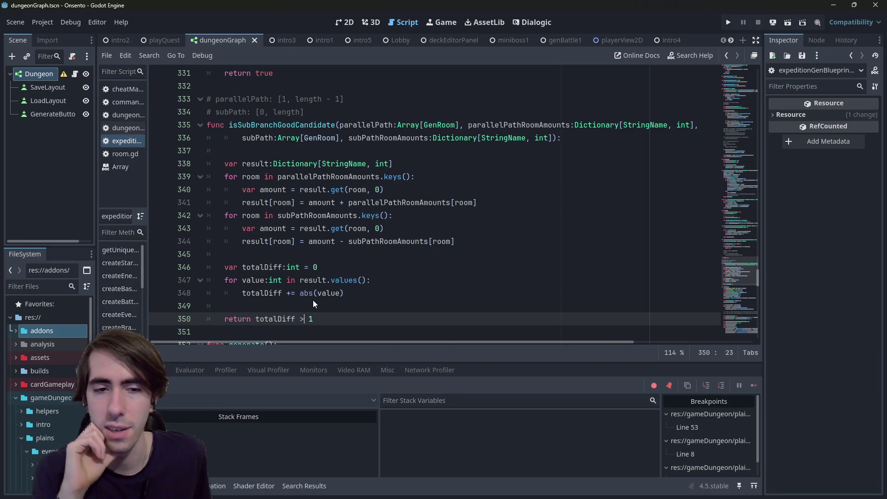
{"action": "double_click", "coordinate": [299, 125]}
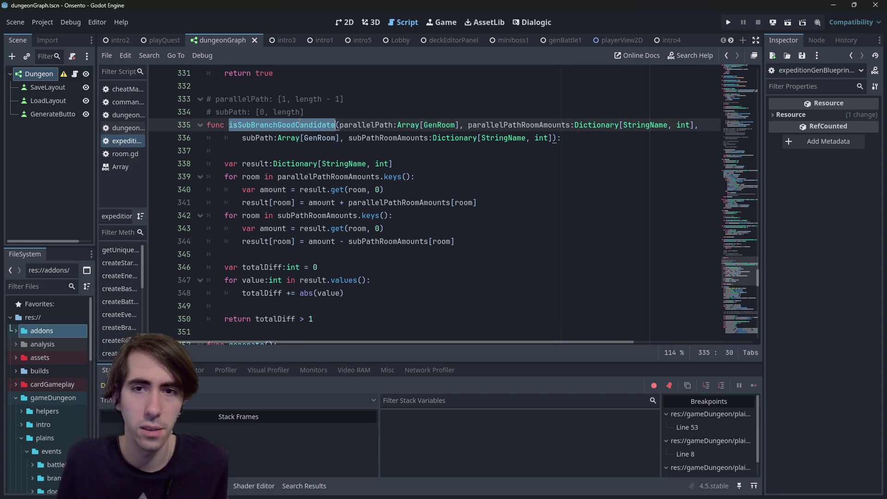
{"action": "key", "text": "ctrl+f"}
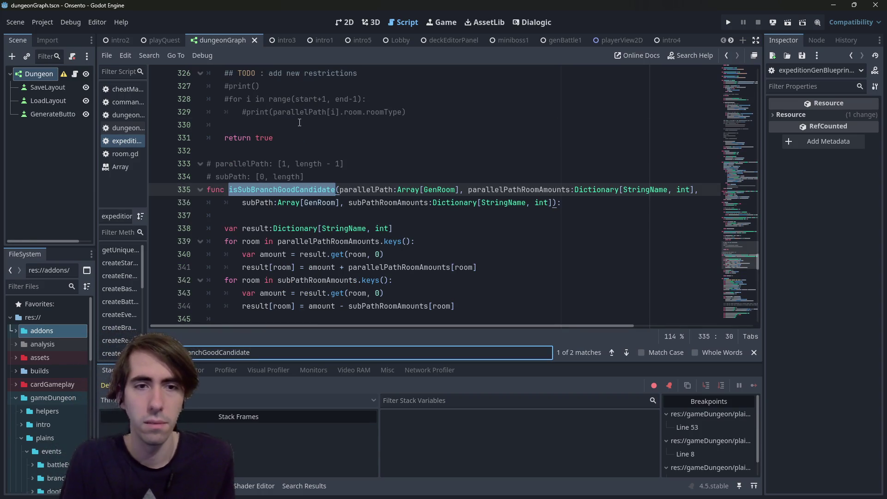
Jump to match 2 on line 403 and inspect the parallelPath and newPathRoomTypeToAmount arguments.
{"action": "key", "text": "Return"}
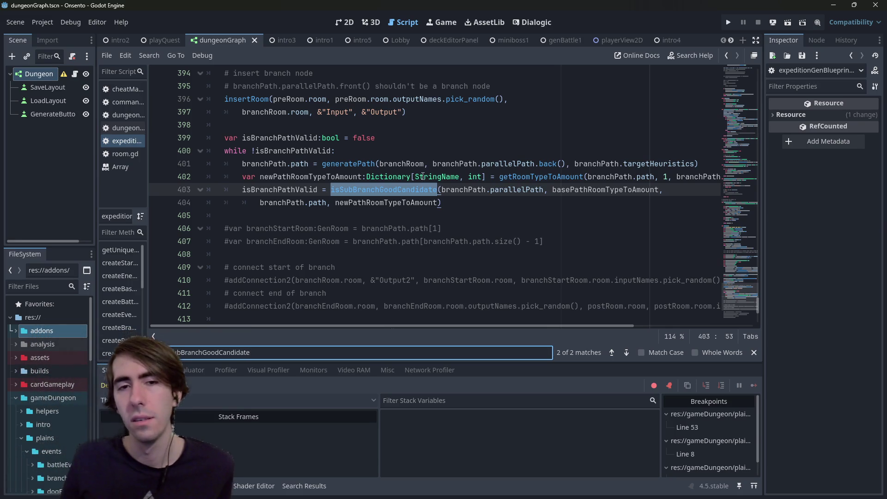
{"action": "left_click", "coordinate": [419, 198]}
{"action": "scroll", "coordinate": [419, 199], "scroll_direction": "up", "scroll_amount": 3}
{"action": "left_click", "coordinate": [516, 289]}
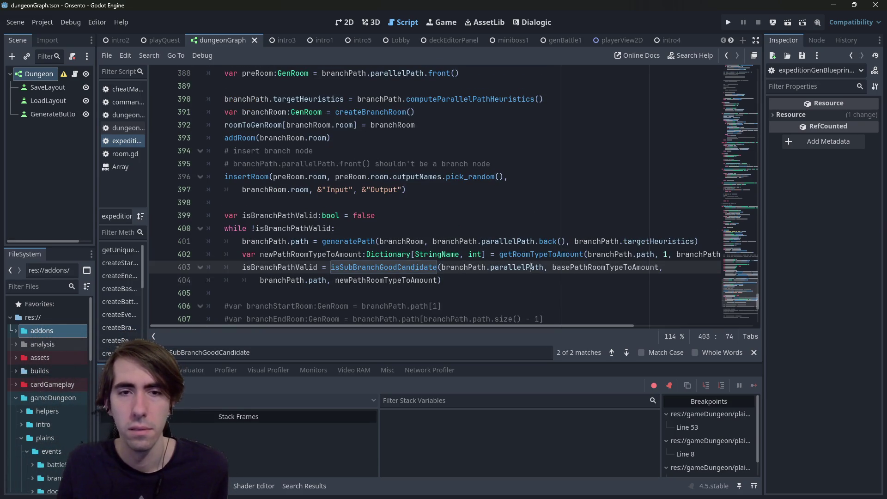
{"action": "double_click", "coordinate": [517, 288]}
{"action": "scroll", "coordinate": [445, 216], "scroll_direction": "up", "scroll_amount": 3}
{"action": "scroll", "coordinate": [430, 259], "scroll_direction": "down", "scroll_amount": 2}
{"action": "left_click", "coordinate": [436, 306]}
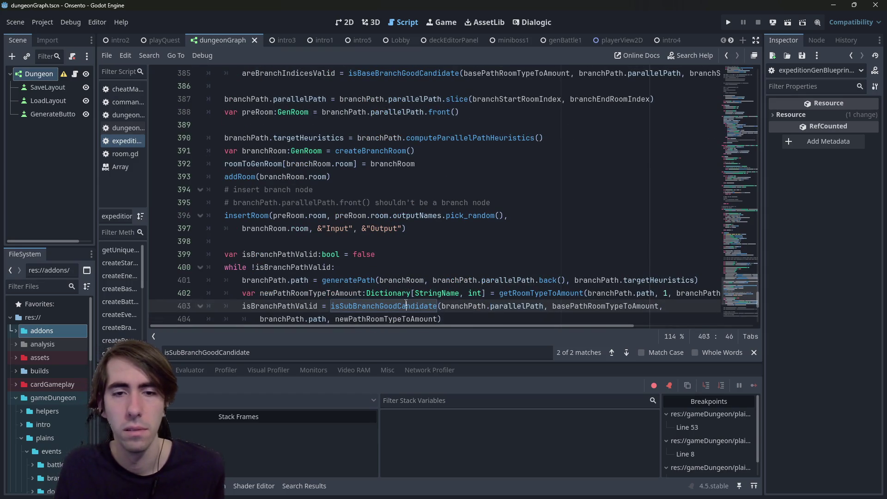
{"action": "scroll", "coordinate": [416, 283], "scroll_direction": "down", "scroll_amount": 1}
{"action": "double_click", "coordinate": [349, 254]}
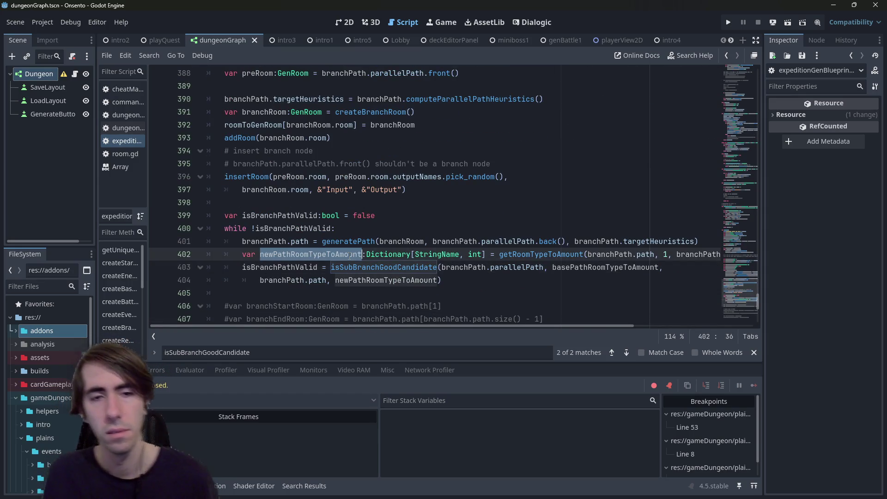
{"action": "left_click", "coordinate": [350, 267]}
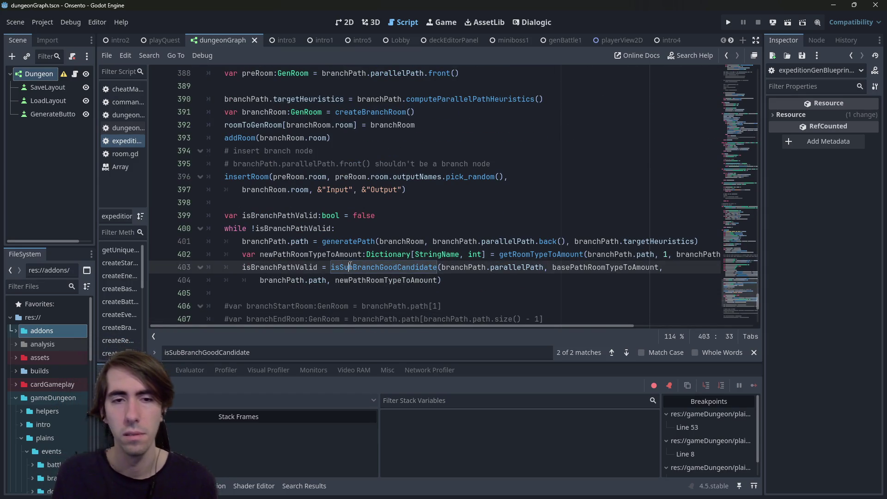